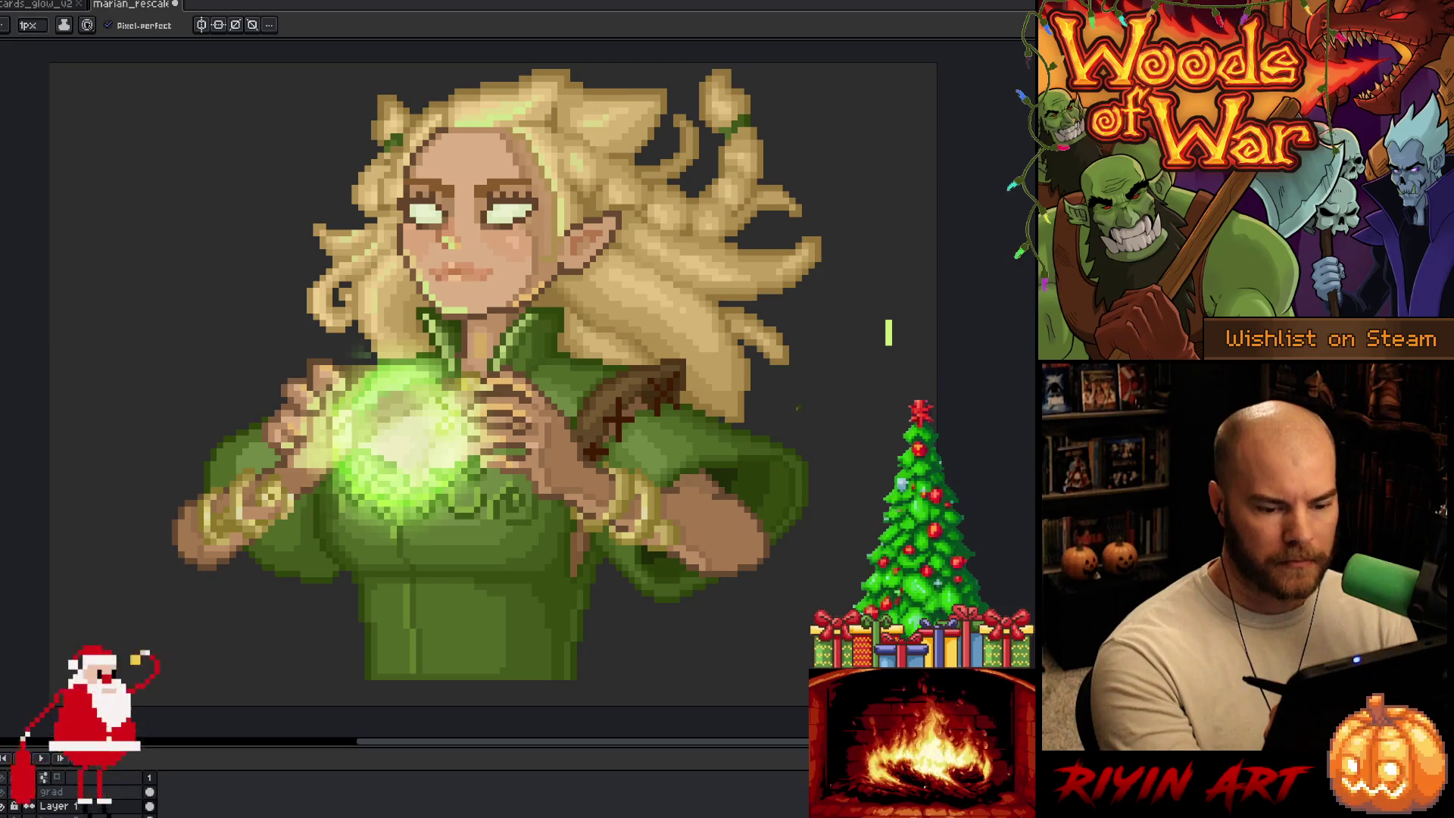
Step: Save the elf portrait file marian_rescale with Ctrl+S
{"action": "key", "text": "ctrl+s"}
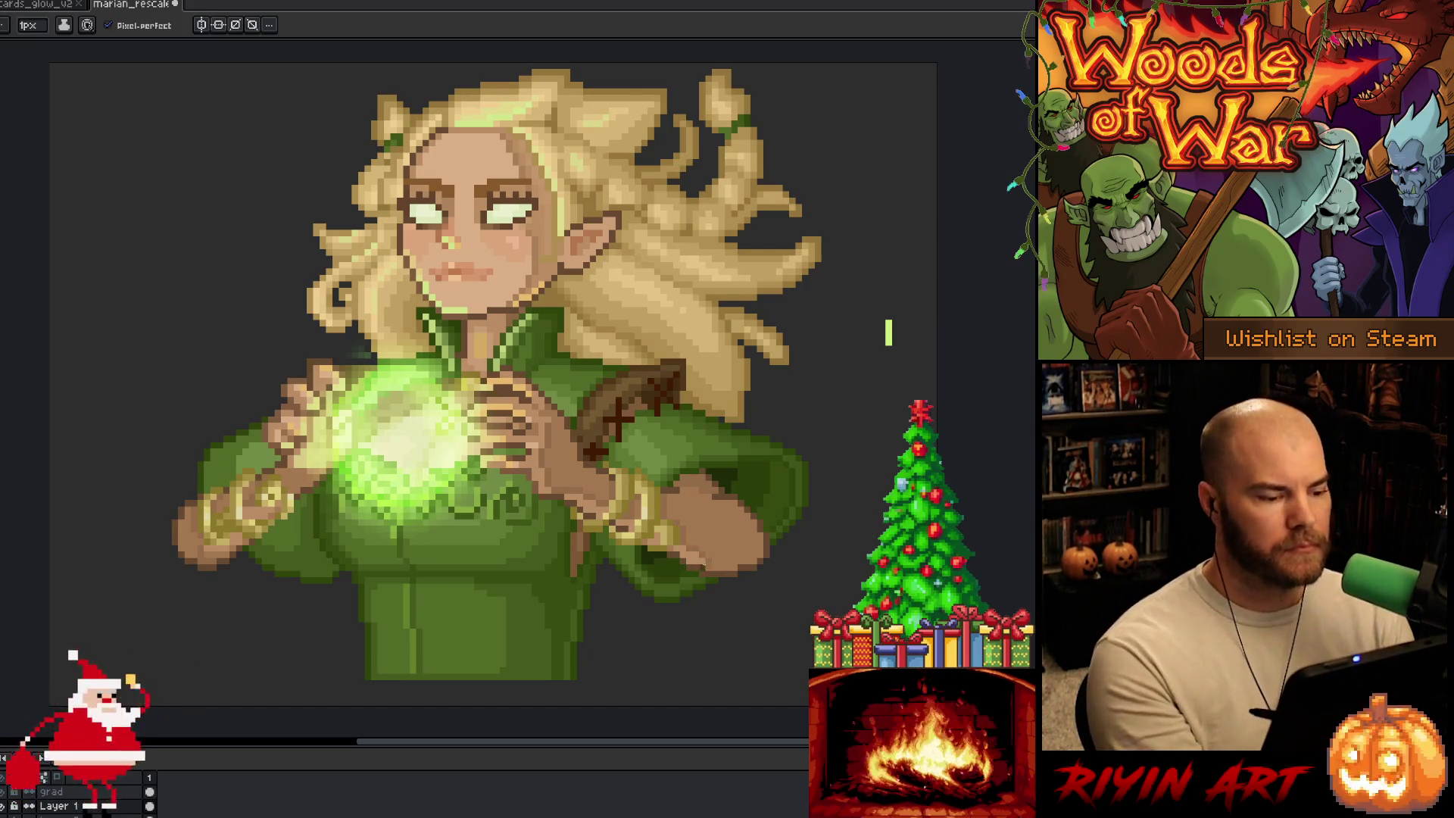
{"action": "key", "text": "ctrl+s"}
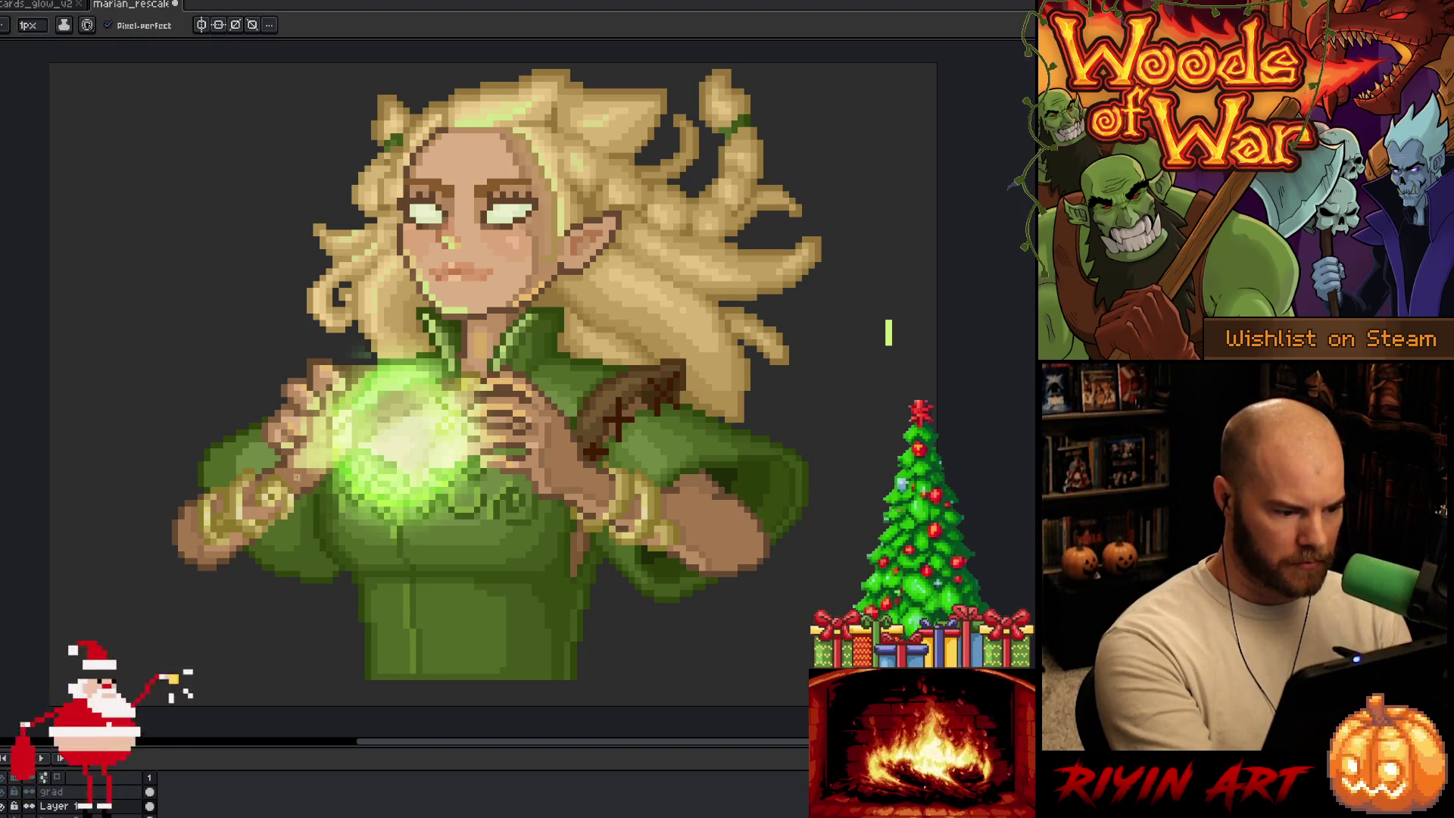
Step: Touch up the gold-banded sleeves on both wrists using colours sampled from the artwork
{"action": "key", "text": "i"}
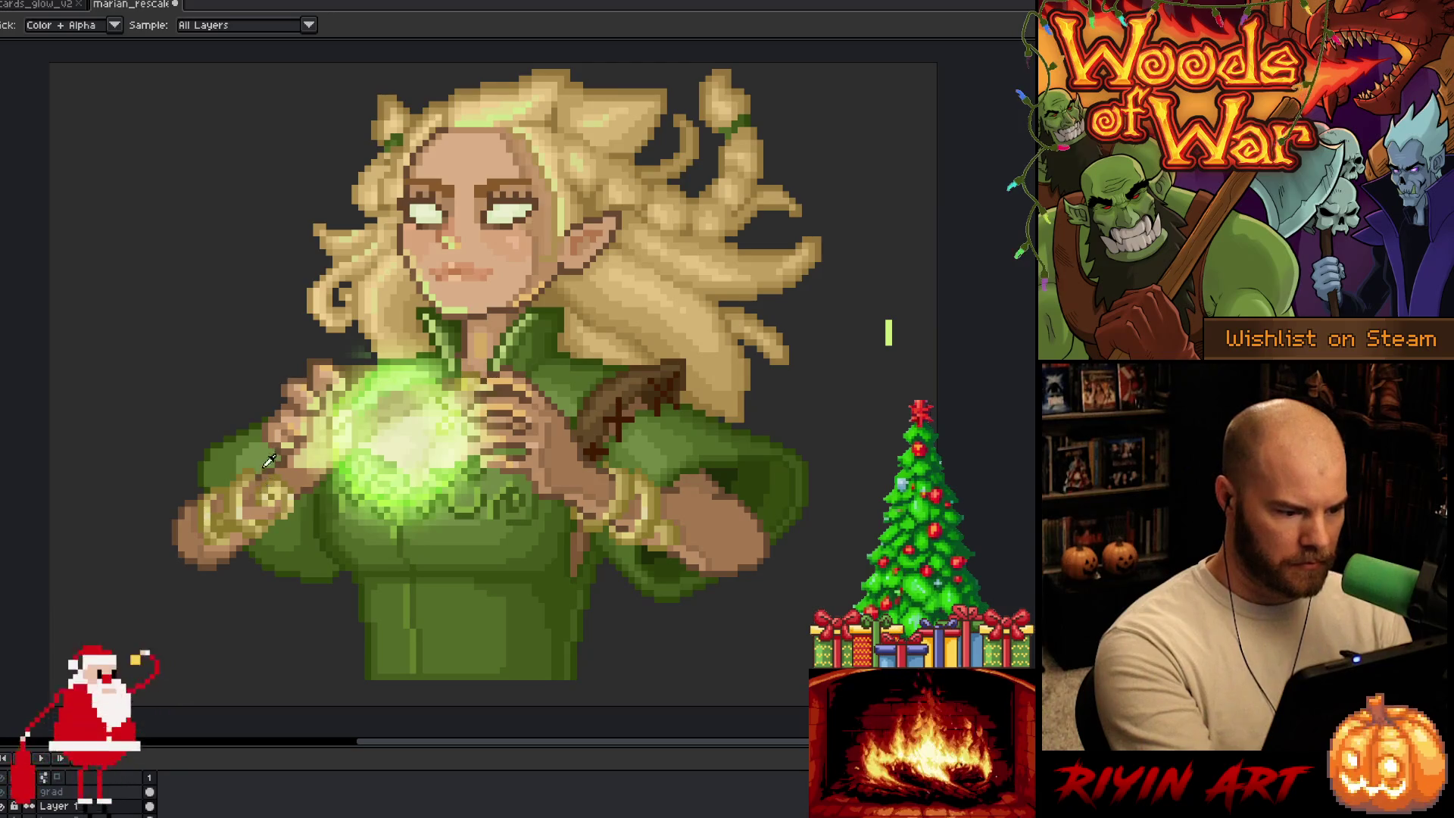
{"action": "key", "text": "b"}
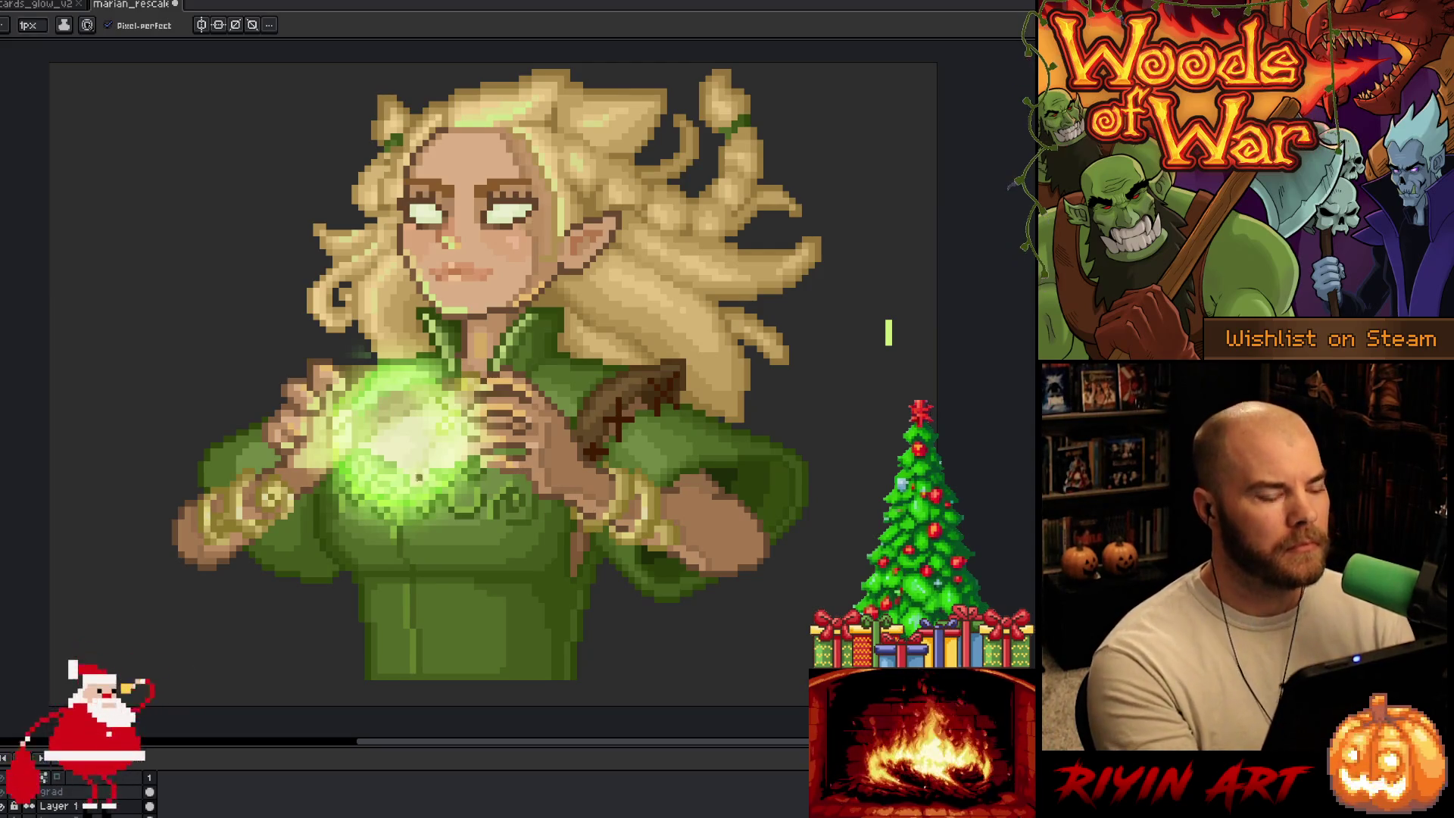
{"action": "key", "text": "i"}
{"action": "left_click", "coordinate": [289, 483], "text": "alt"}
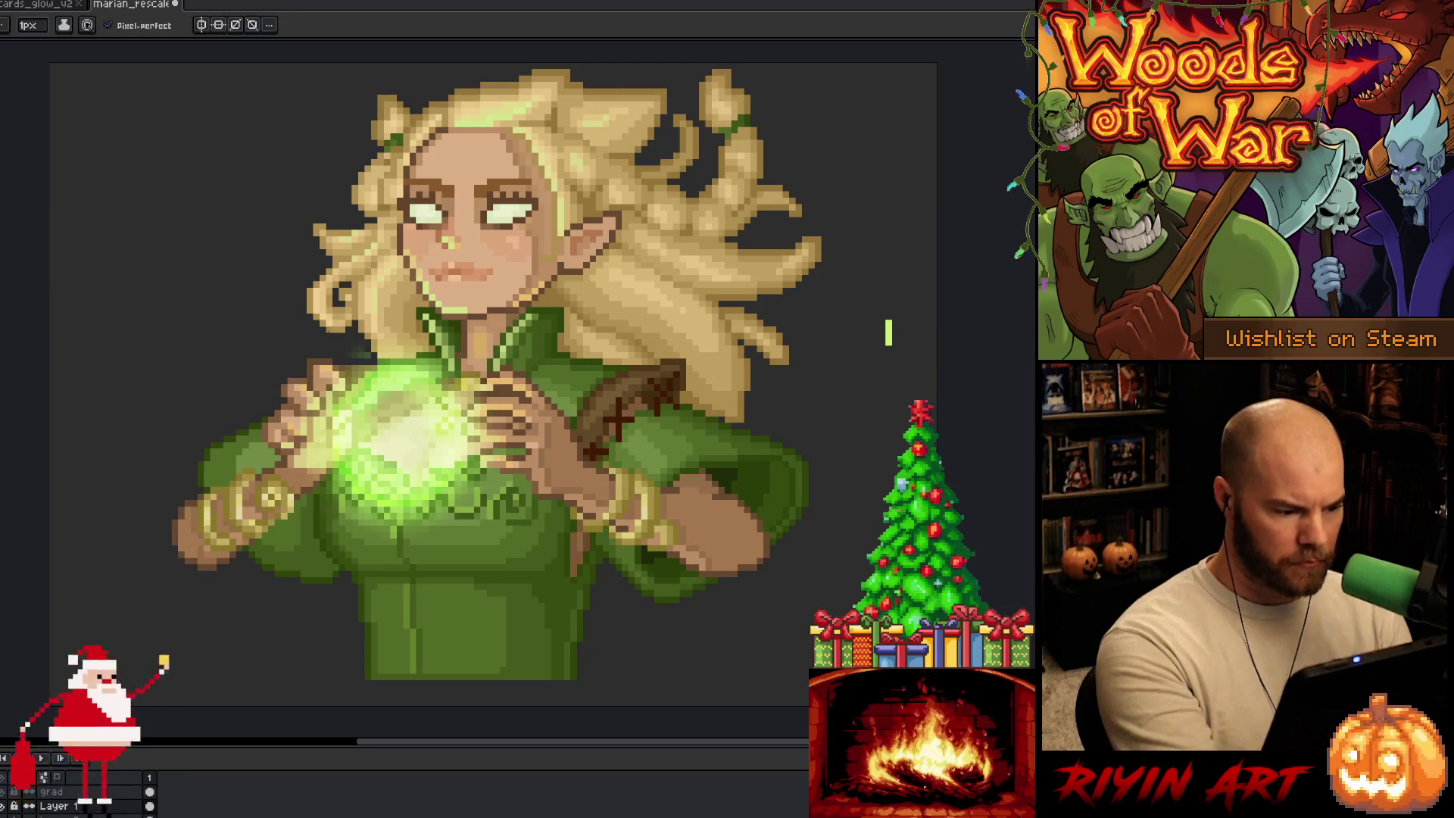
{"action": "key", "text": "alt"}
{"action": "left_click", "coordinate": [216, 510], "text": "alt"}
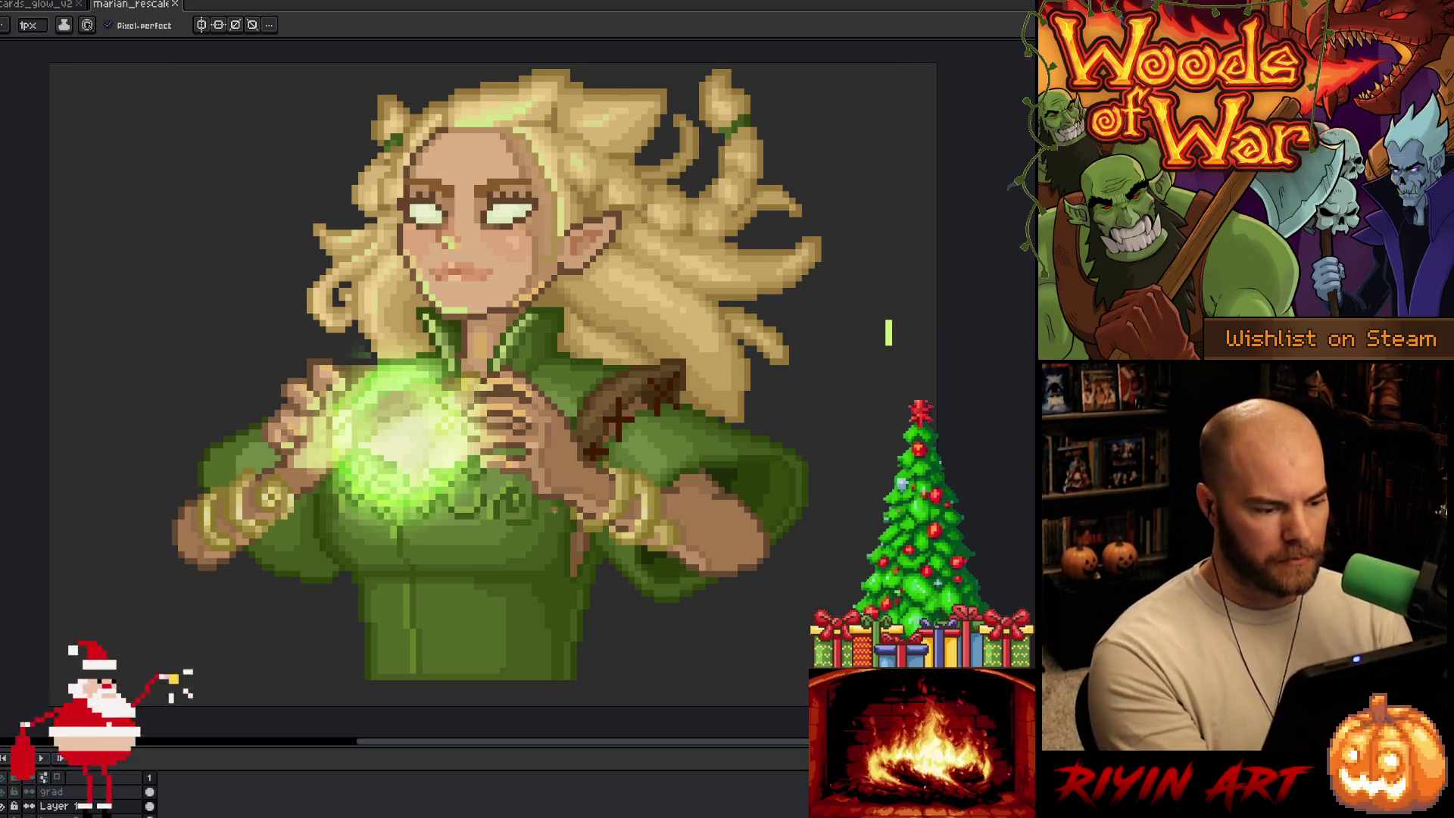
Step: Save the portrait, briefly check layer bounds with the Move tool, then save again
{"action": "key", "text": "ctrl+s"}
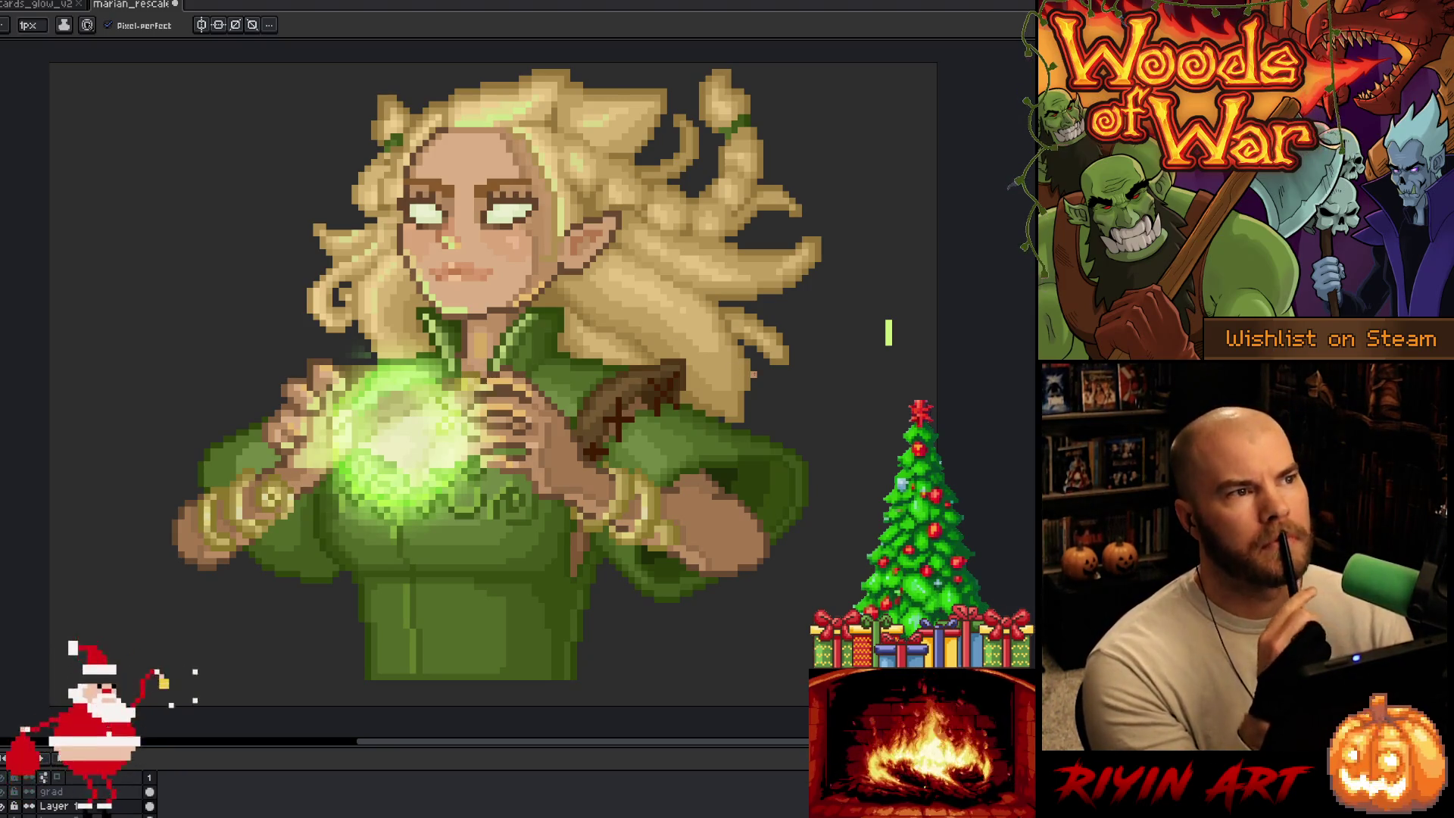
{"action": "key", "text": "v"}
{"action": "key", "text": "b"}
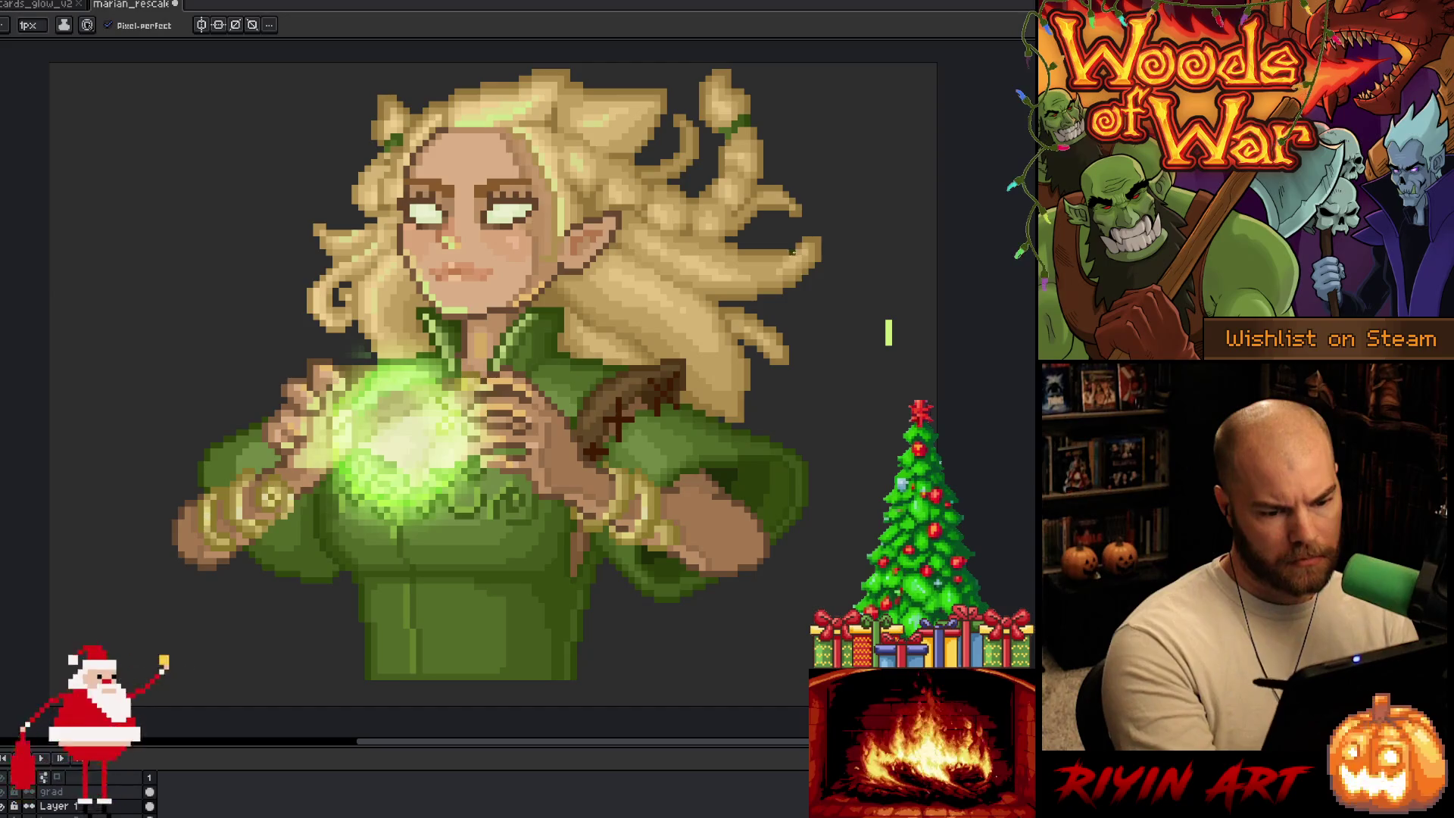
{"action": "key", "text": "ctrl+s"}
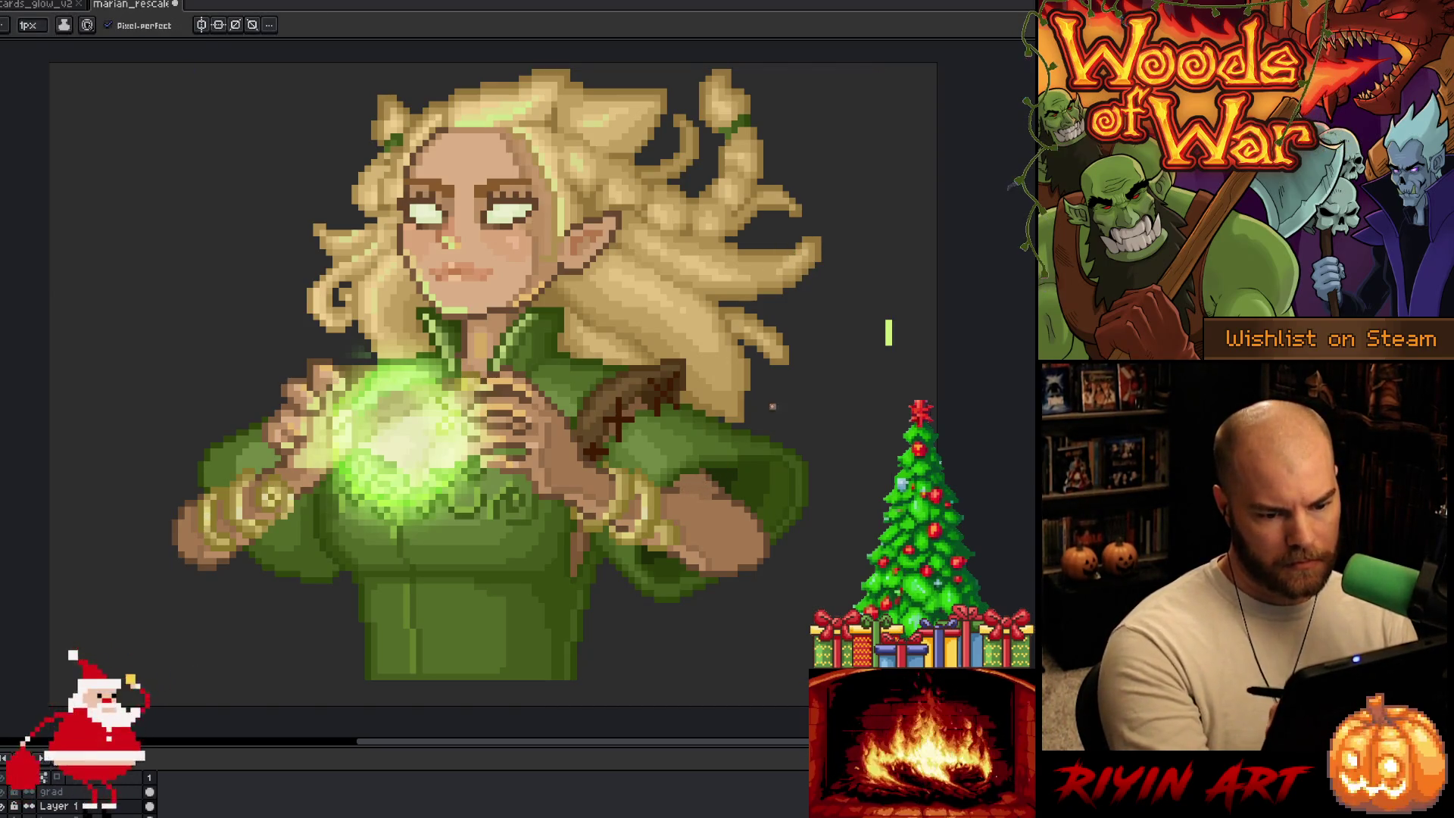
Step: Select the right hand with Magic Wand and Lasso, reshape its fingers, then deselect
{"action": "key", "text": "w"}
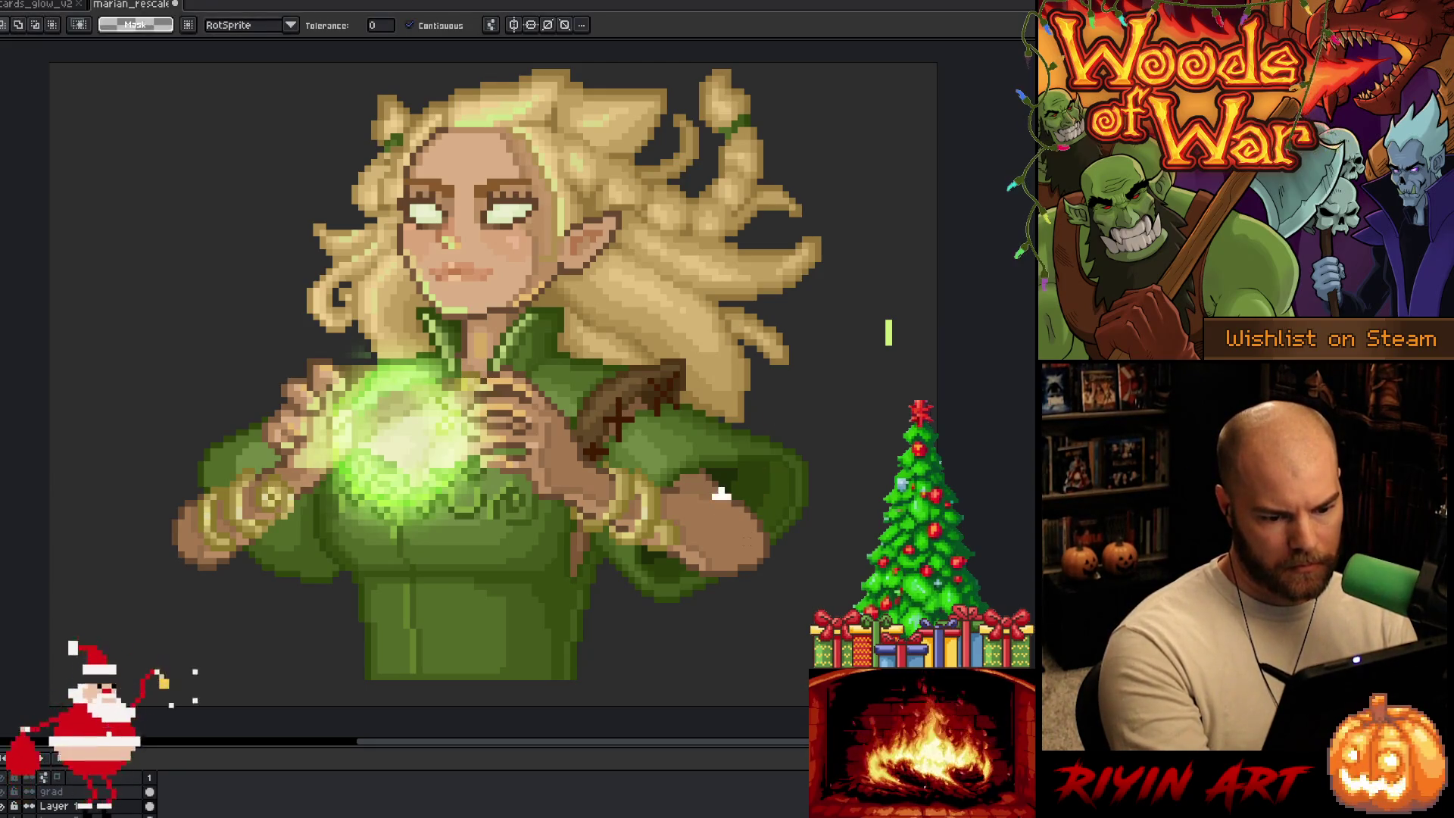
{"action": "left_click", "coordinate": [721, 493]}
{"action": "key", "text": "b"}
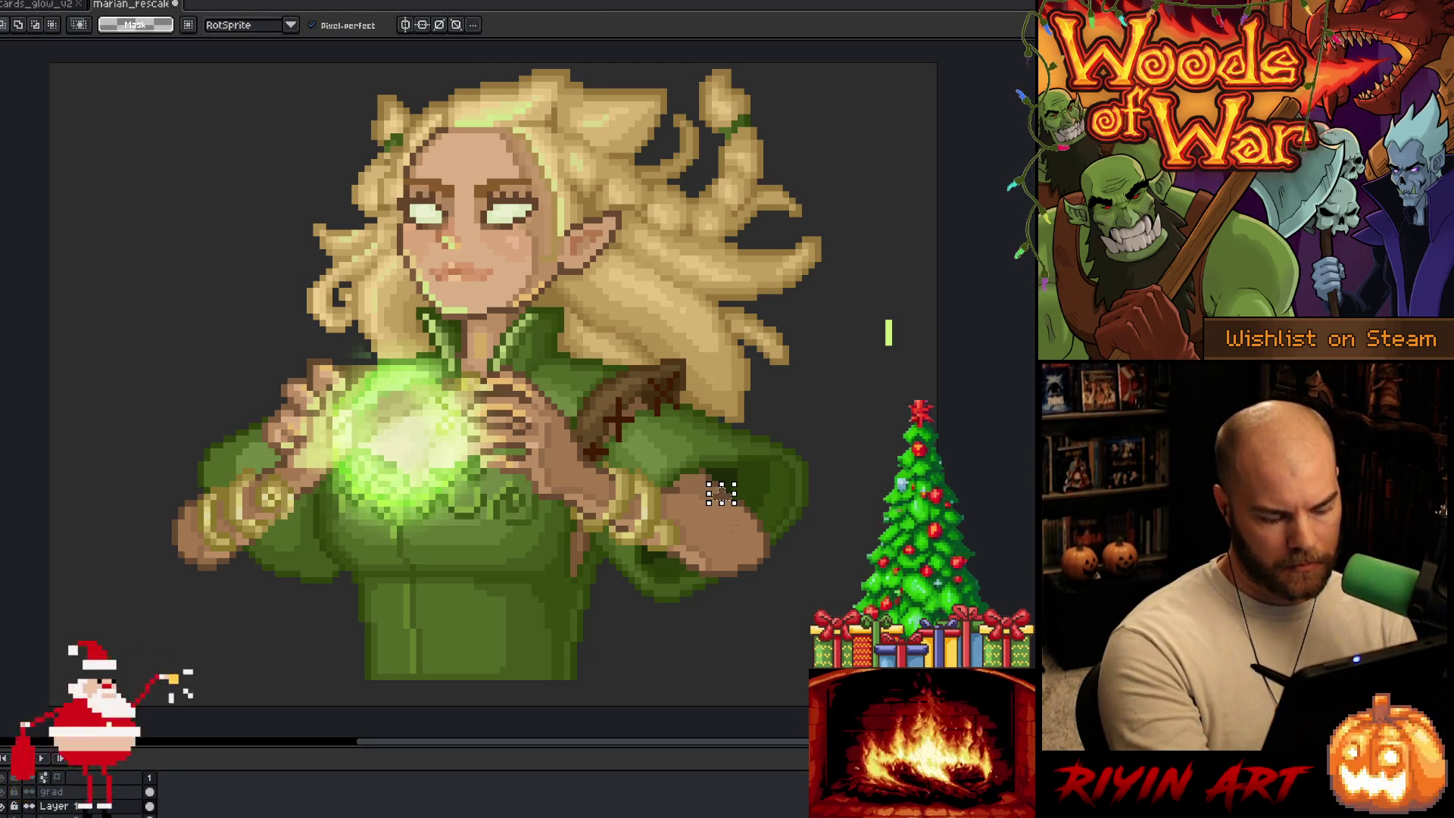
{"action": "mouse_move", "coordinate": [721, 496]}
{"action": "left_mouse_down"}
{"action": "mouse_move", "coordinate": [723, 560]}
{"action": "mouse_move", "coordinate": [693, 546]}
{"action": "left_mouse_up"}
{"action": "key", "text": "w"}
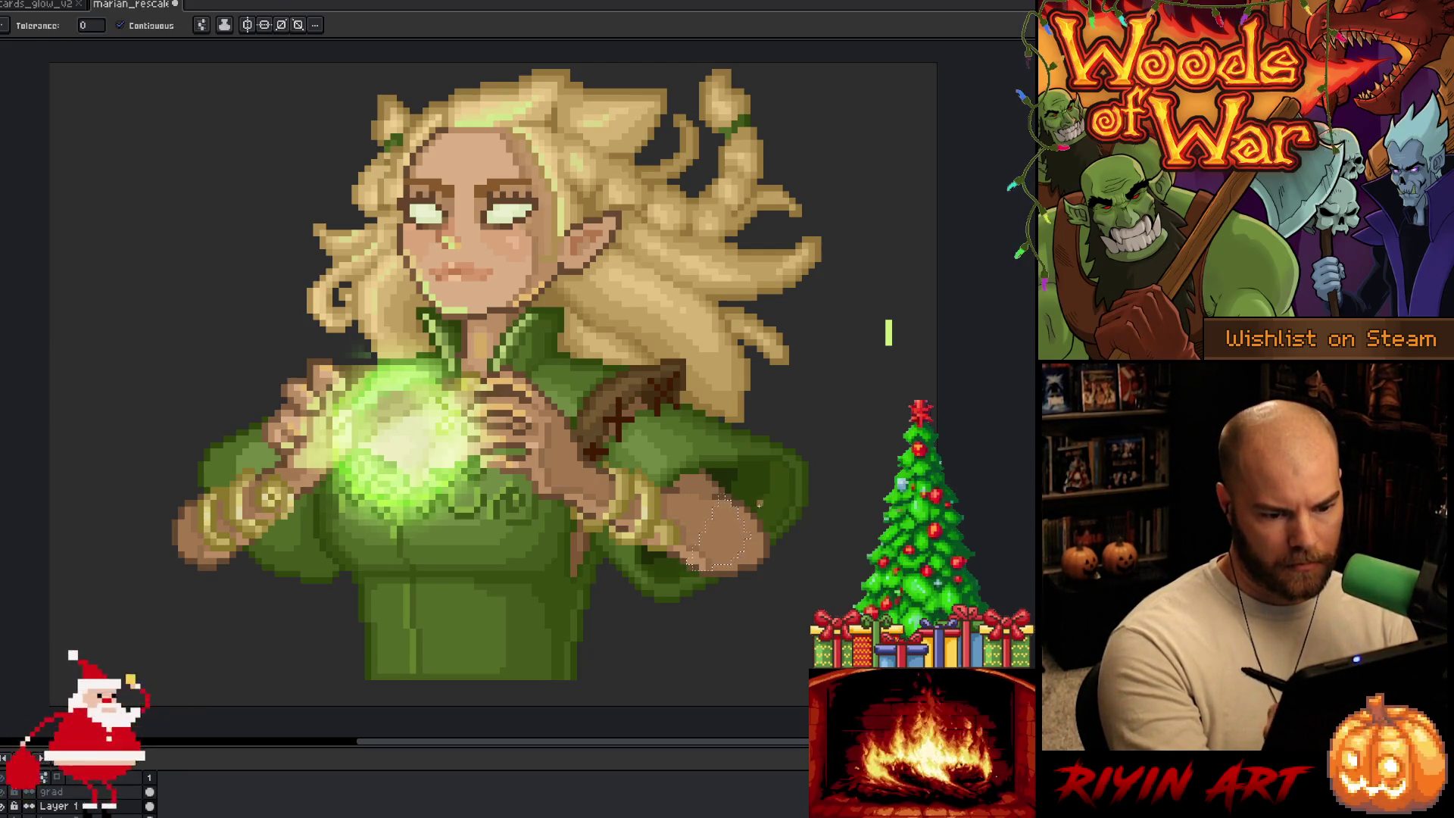
{"action": "key", "text": "i"}
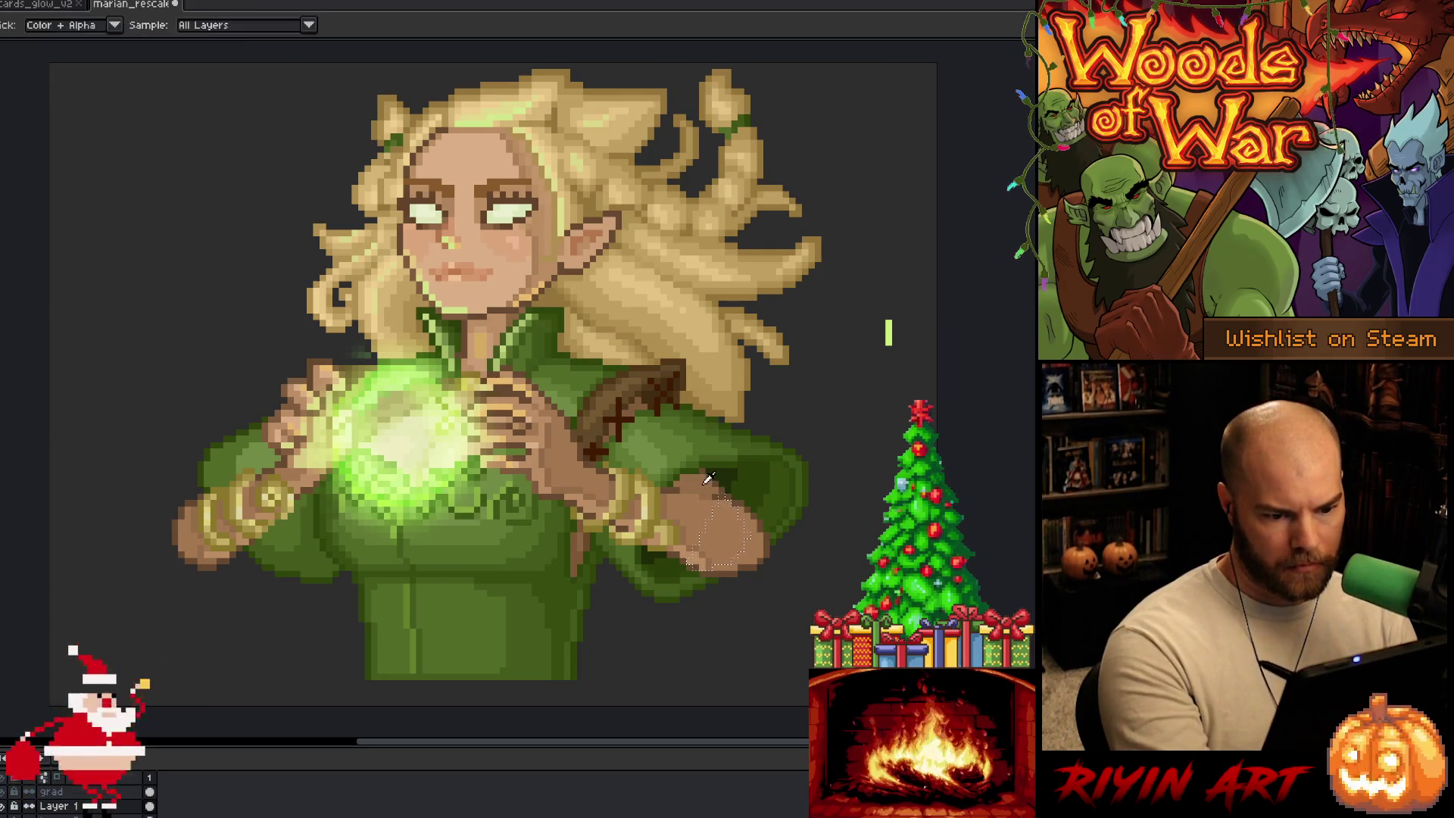
{"action": "key", "text": "w"}
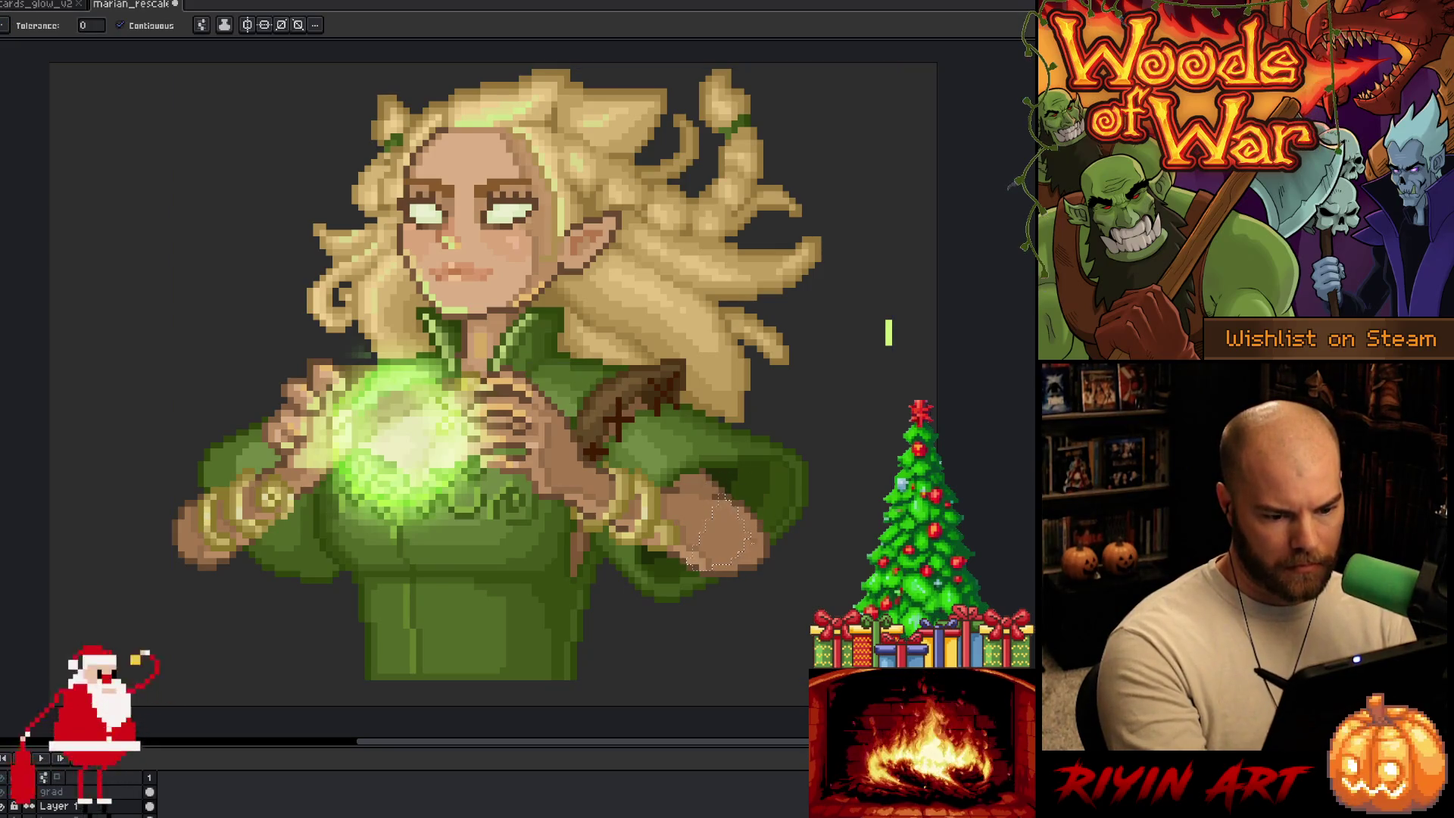
{"action": "key", "text": "b"}
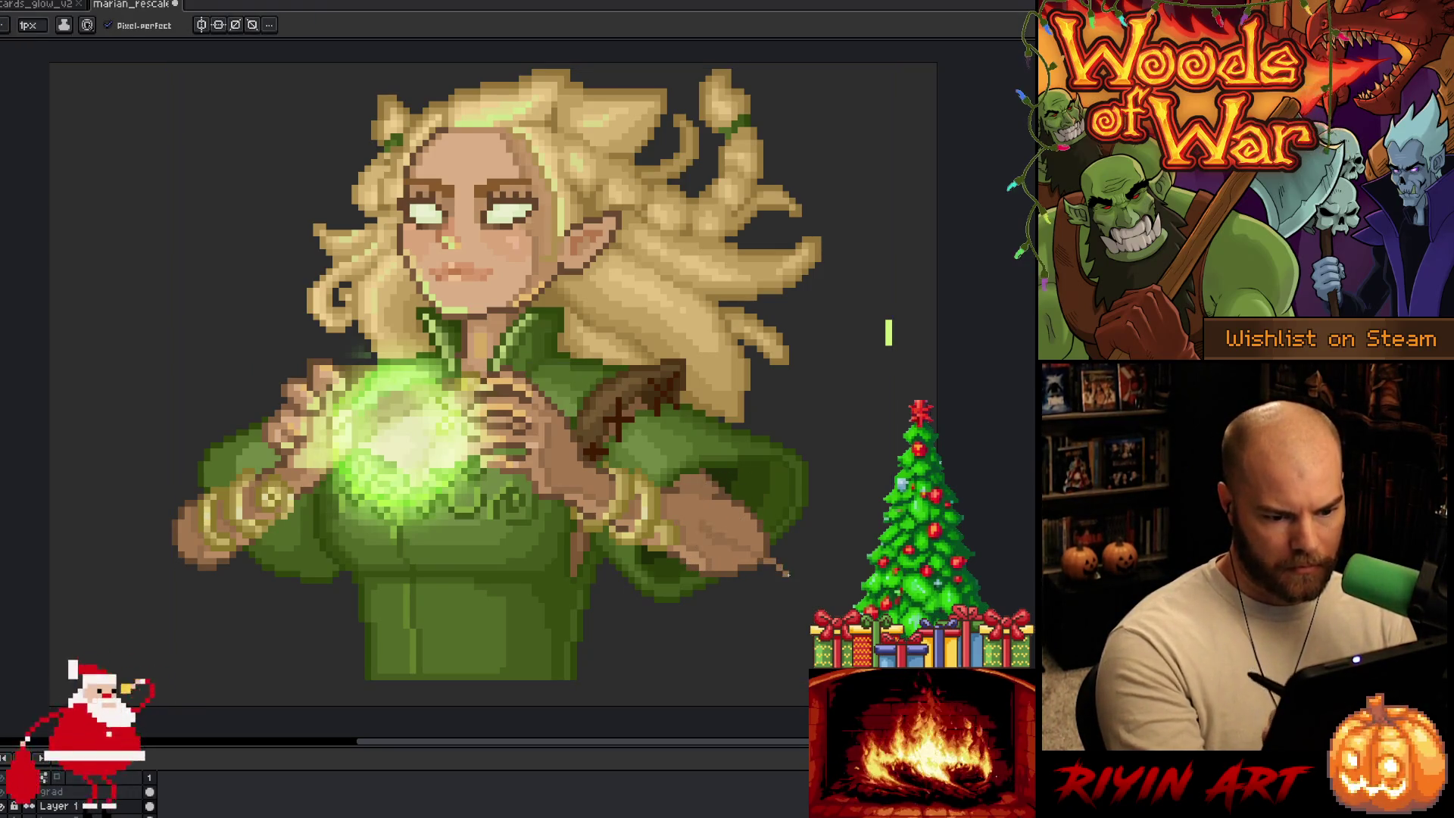
{"action": "key", "text": "ctrl+d"}
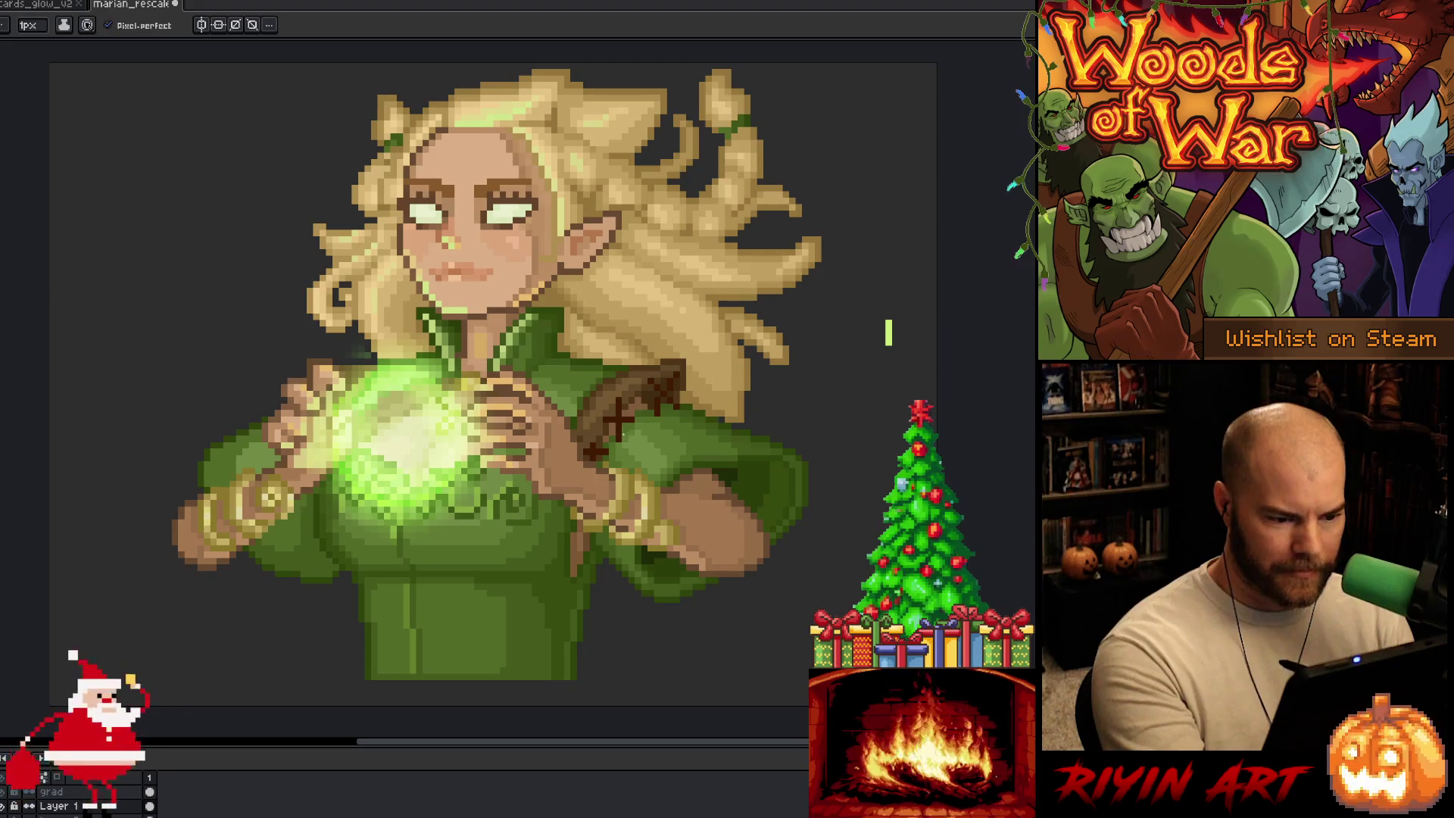
Step: Refine the portrait's pixels with colours sampled from the artwork, then save
{"action": "key", "text": "i"}
{"action": "key", "text": "b"}
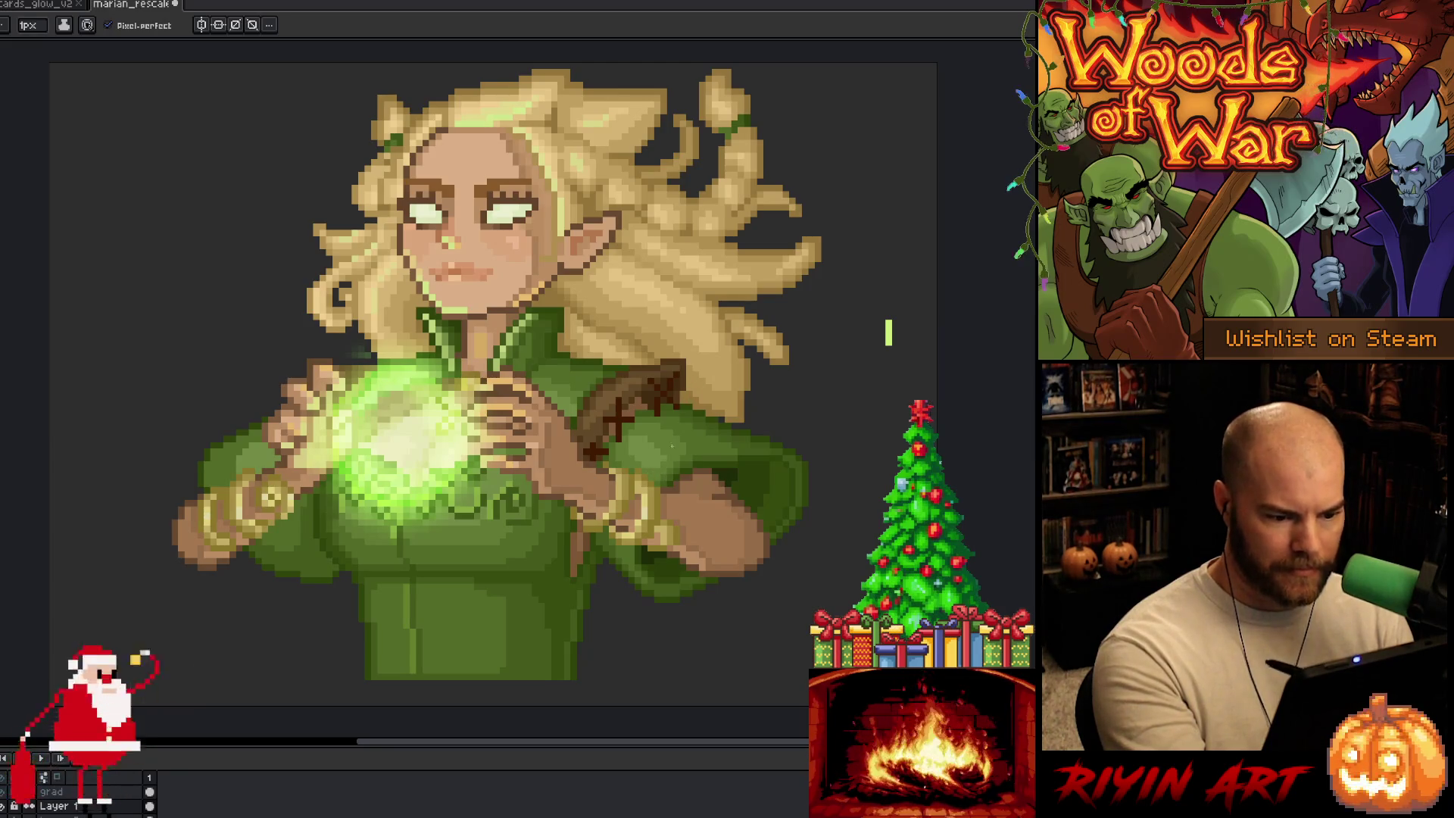
{"action": "key", "text": "i"}
{"action": "key", "text": "b"}
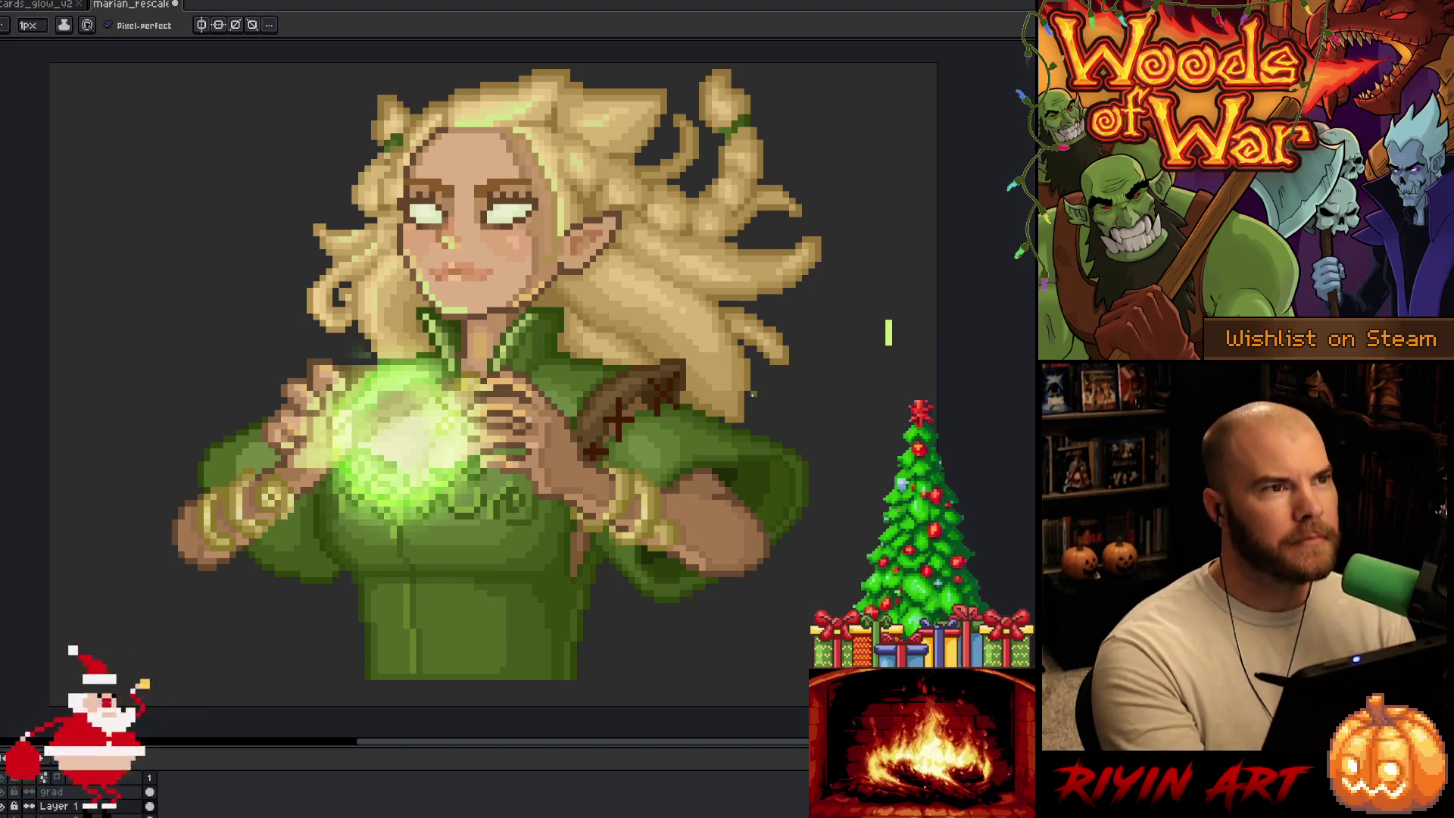
{"action": "key", "text": "ctrl+s"}
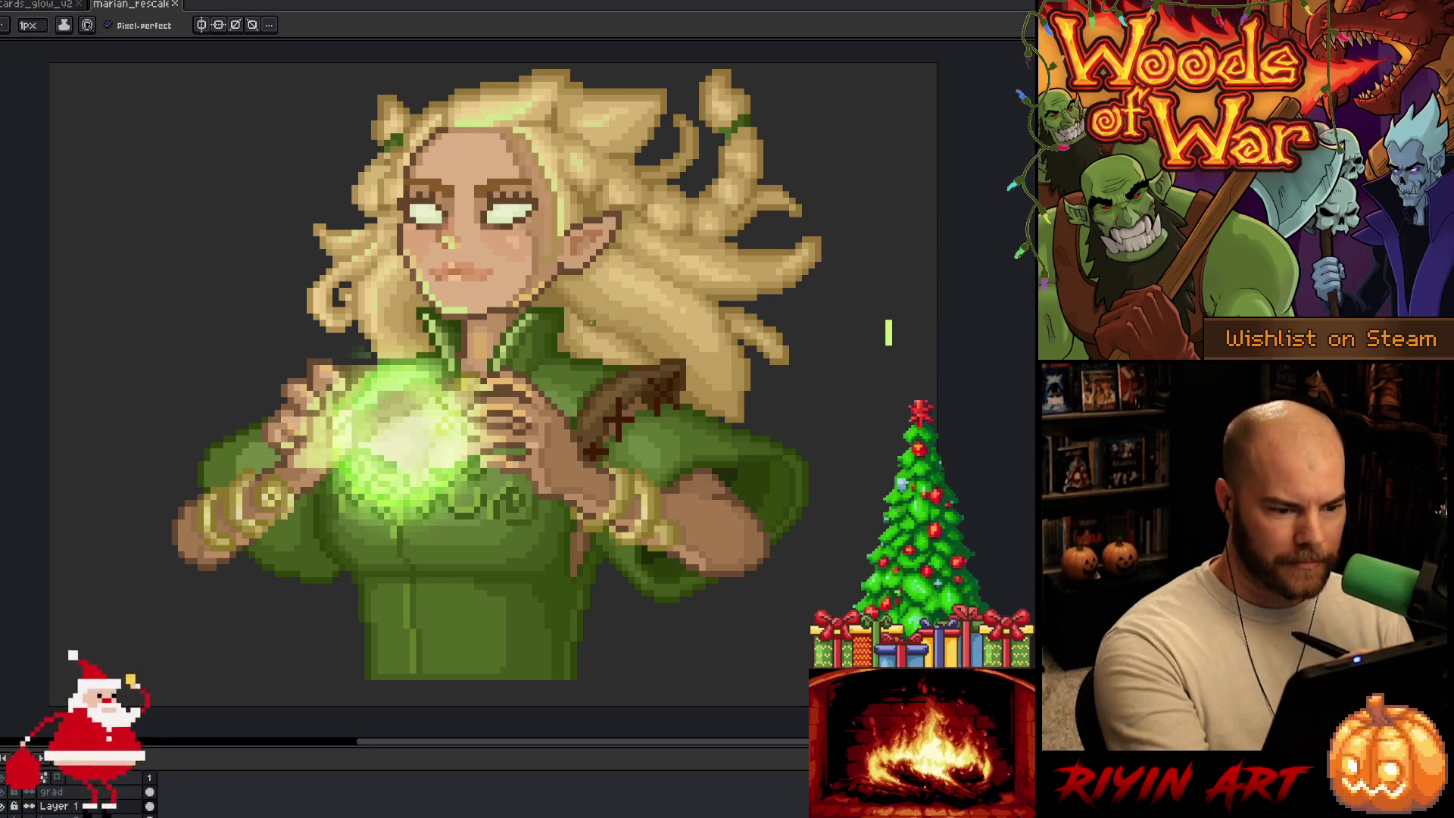
Step: Redraw the curls on the left side of the hair using colours sampled from the hair
{"action": "key", "text": "i"}
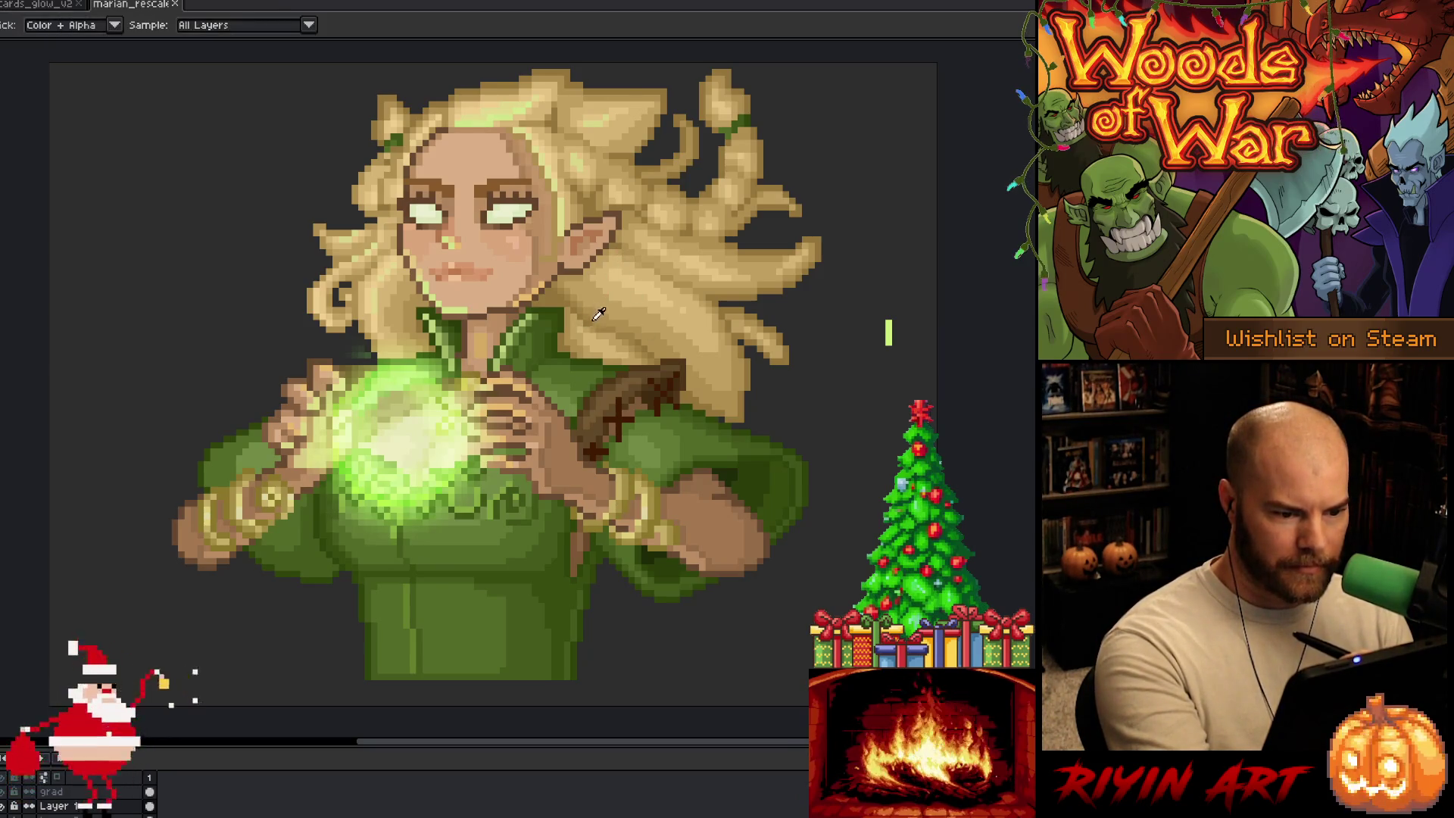
{"action": "key", "text": "b"}
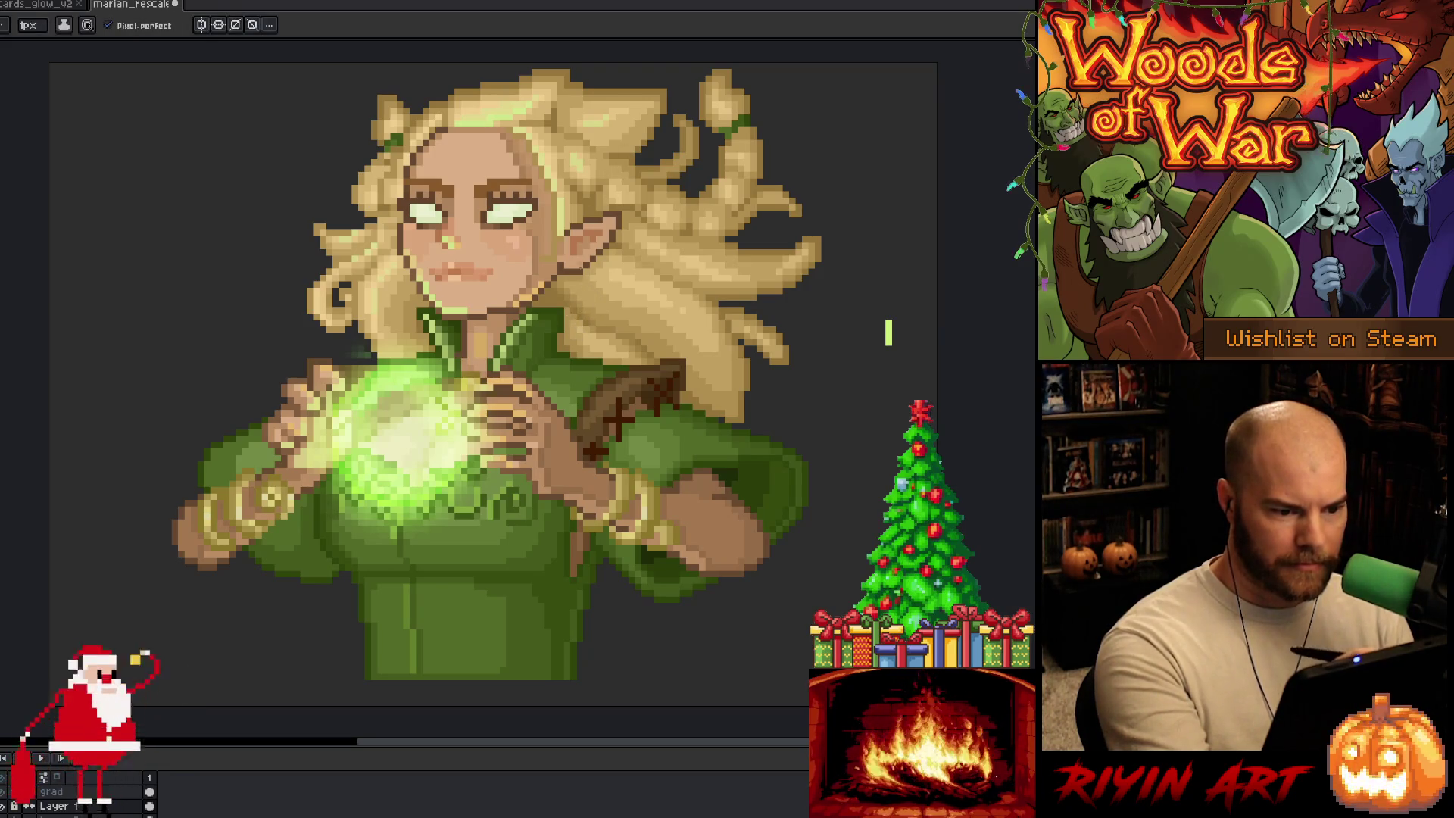
{"action": "key", "text": "i"}
{"action": "key", "text": "b"}
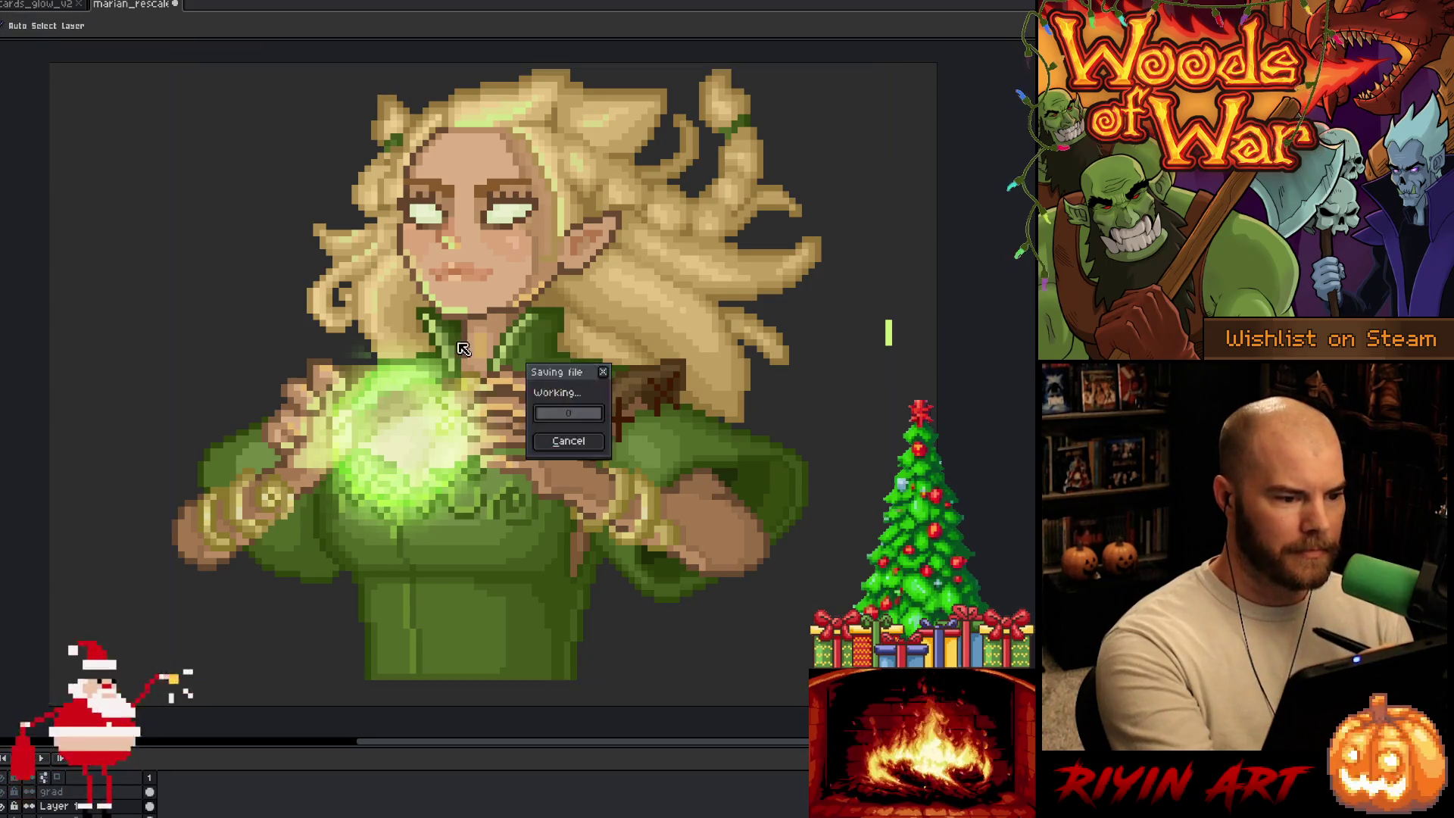
{"action": "key", "text": "i"}
{"action": "key", "text": "b"}
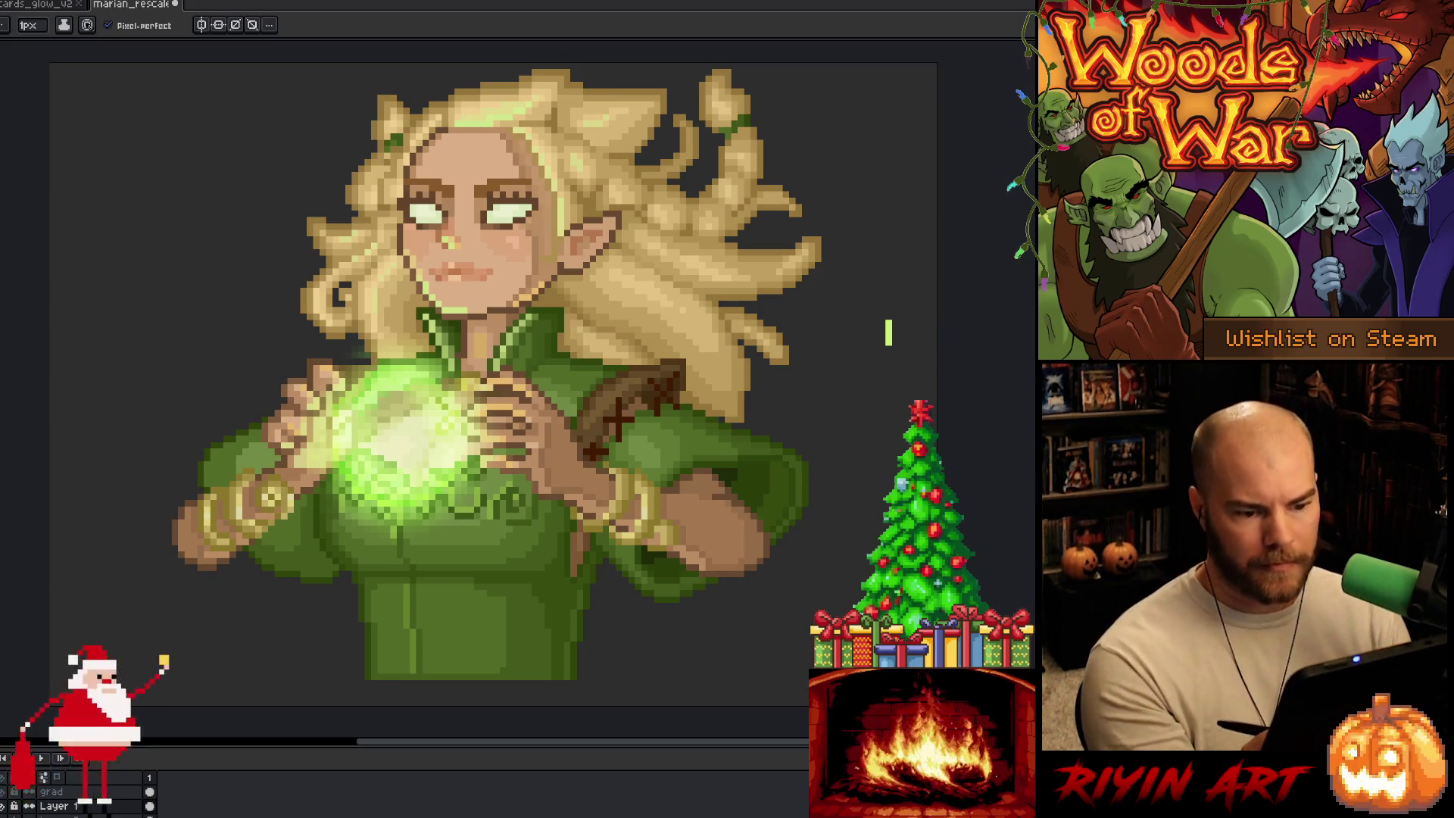
Step: Touch up pixels near the ear and both eyebrows, saving the portrait along the way
{"action": "key", "text": "ctrl+s"}
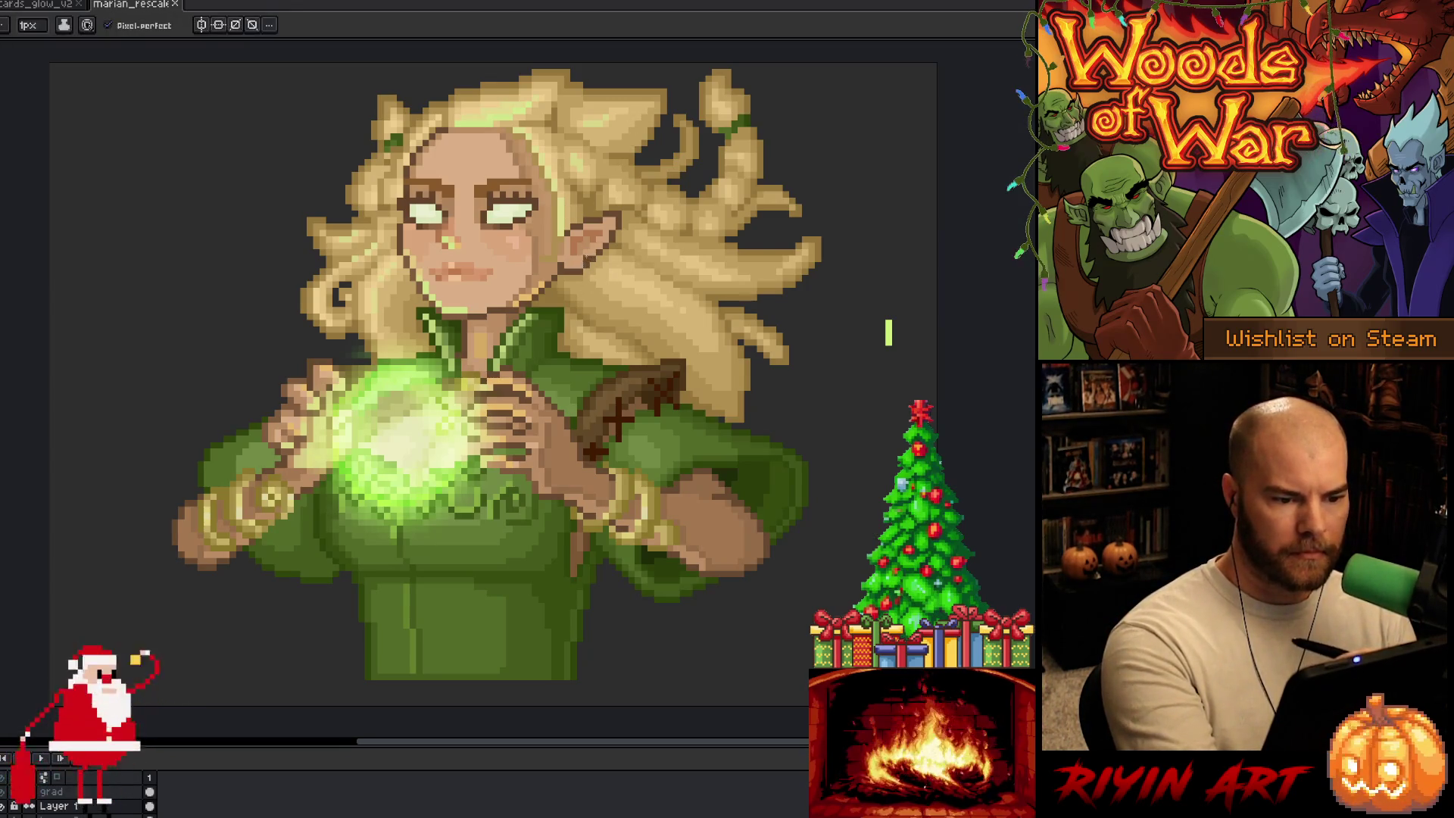
{"action": "left_click", "coordinate": [584, 262]}
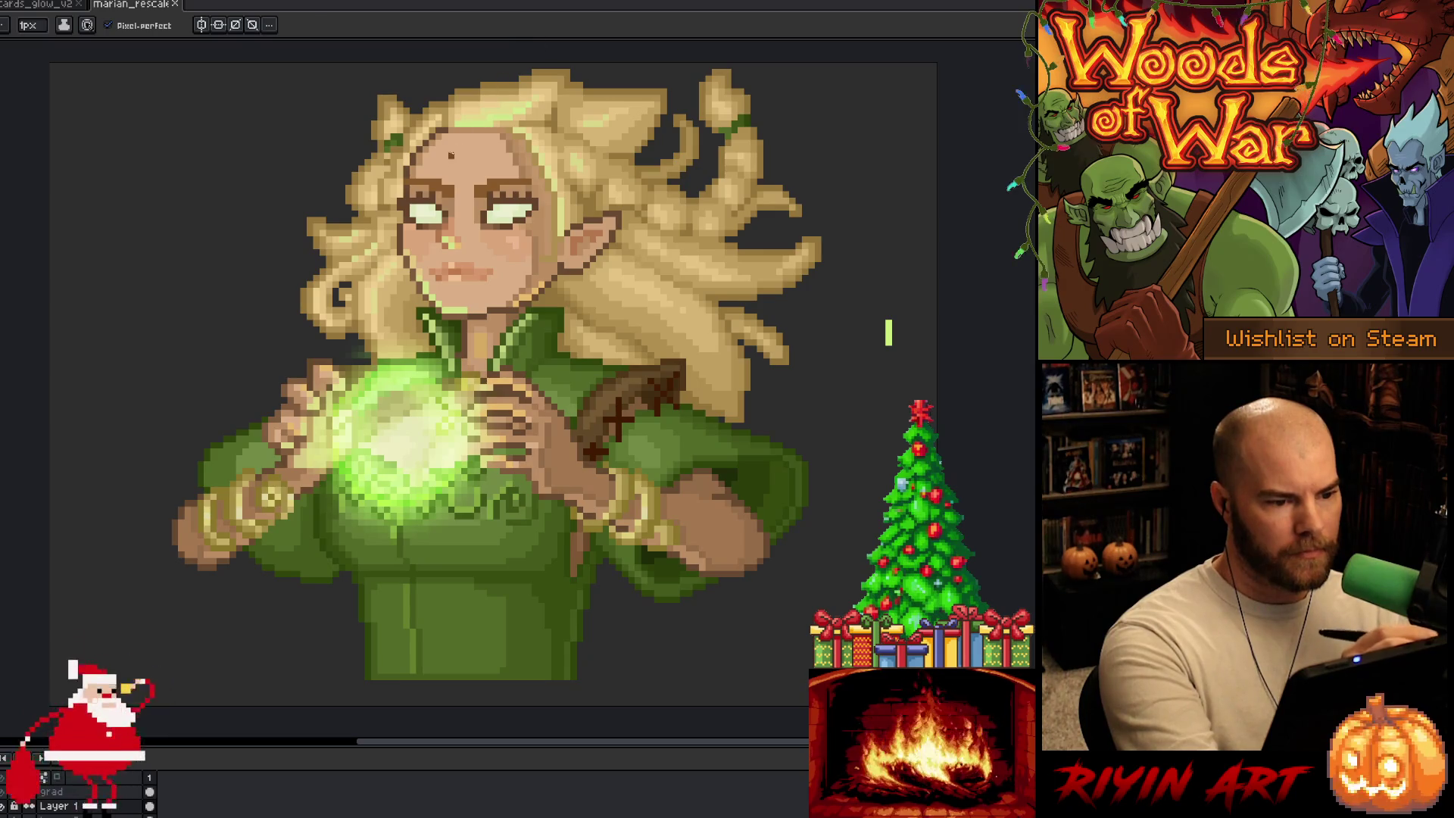
{"action": "left_click", "coordinate": [439, 182]}
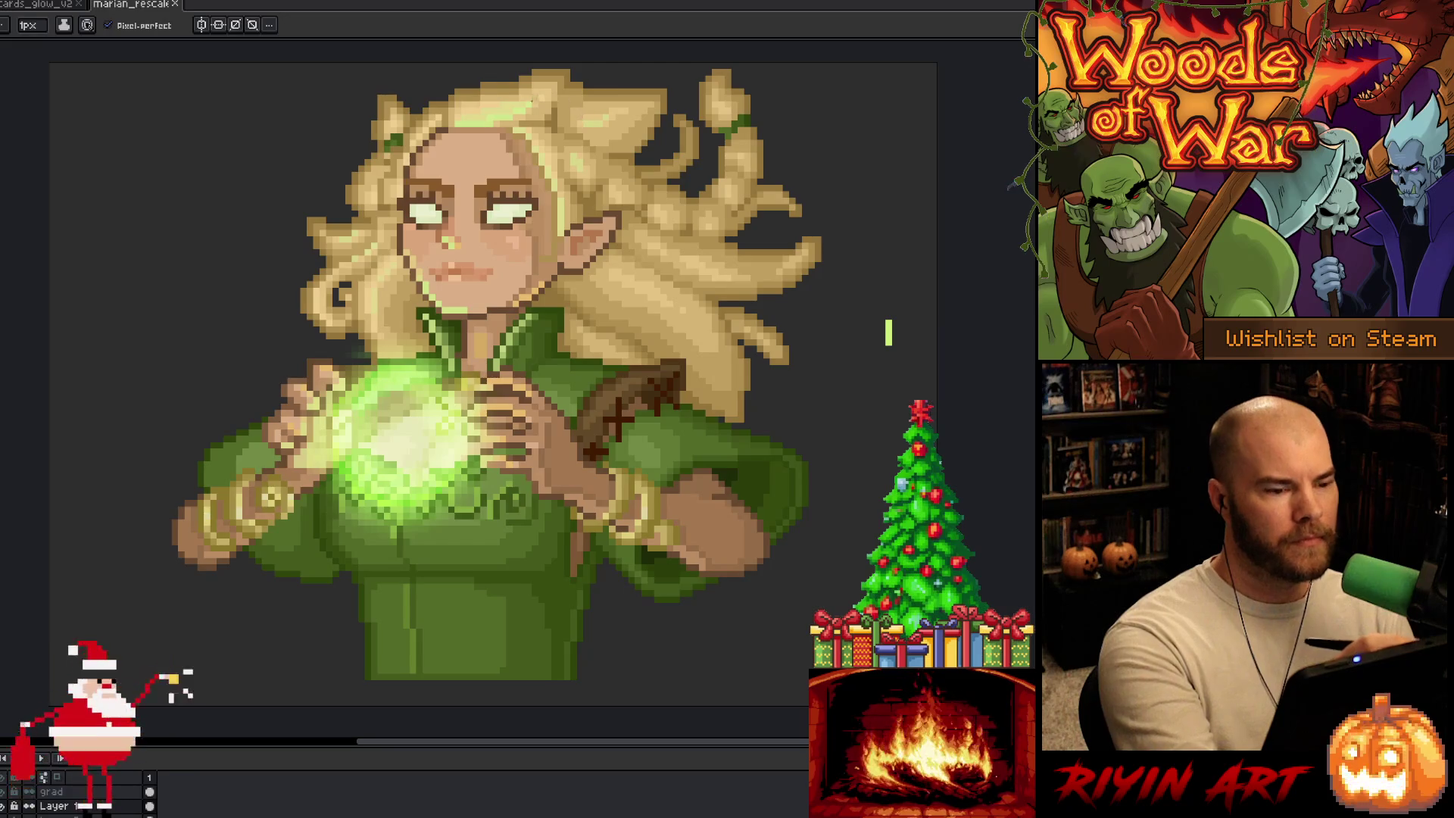
{"action": "key", "text": "ctrl+s"}
{"action": "left_click", "coordinate": [492, 186]}
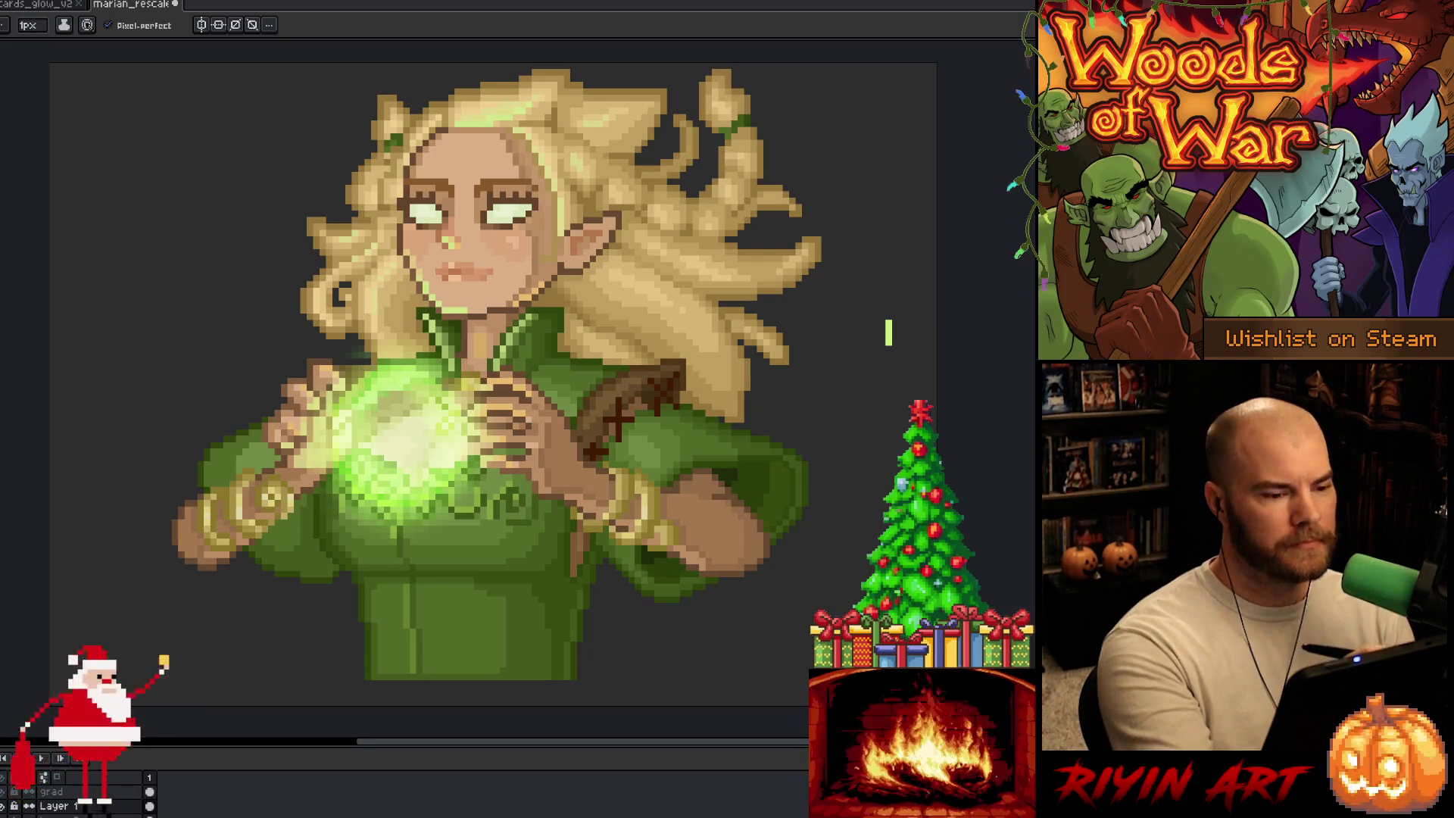
Step: Sample a face colour and brighten a few pixels on the lips
{"action": "key", "text": "i"}
{"action": "key", "text": "b"}
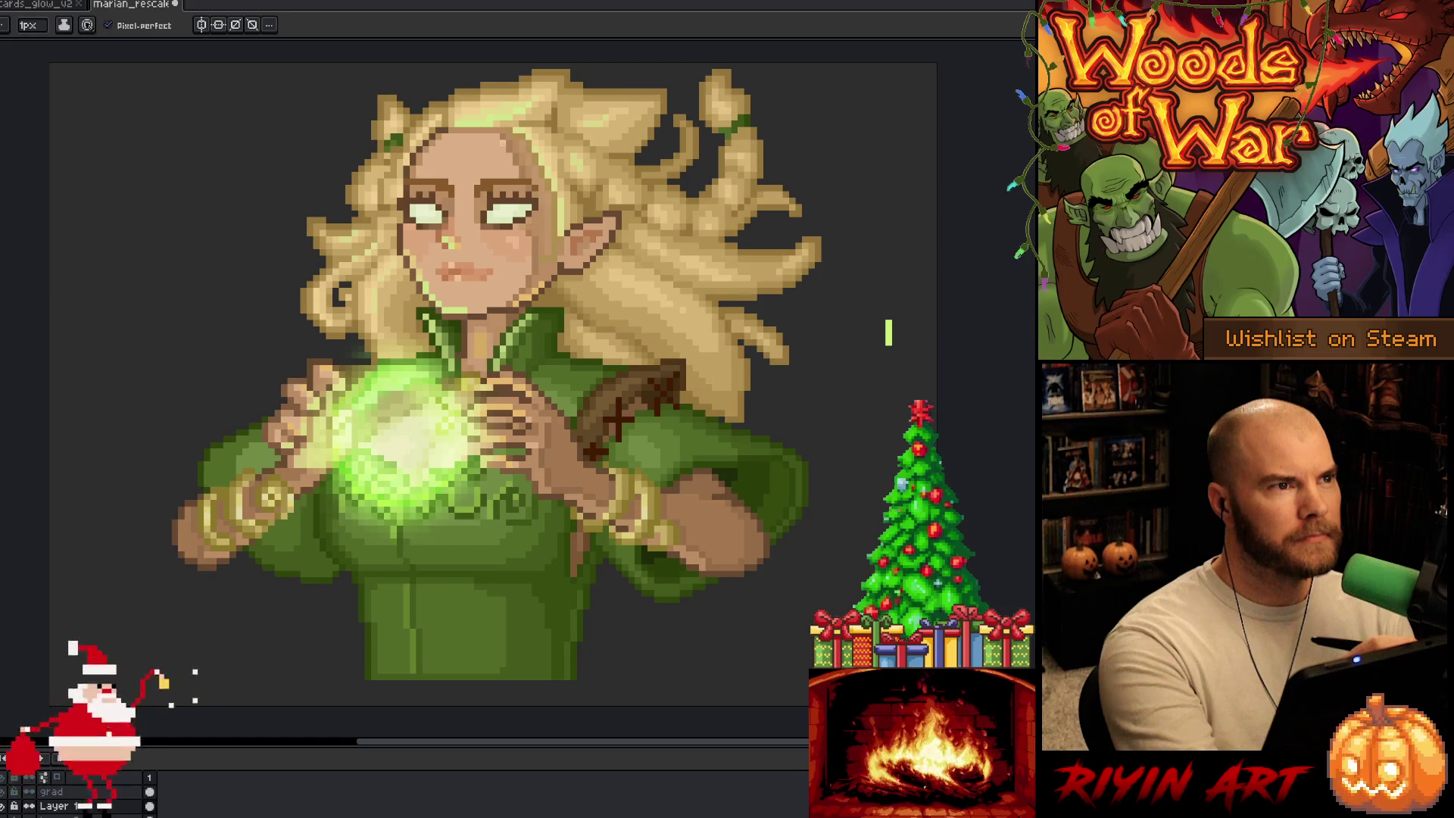
{"action": "left_click", "coordinate": [476, 271], "text": "alt"}
{"action": "left_click", "coordinate": [448, 278]}
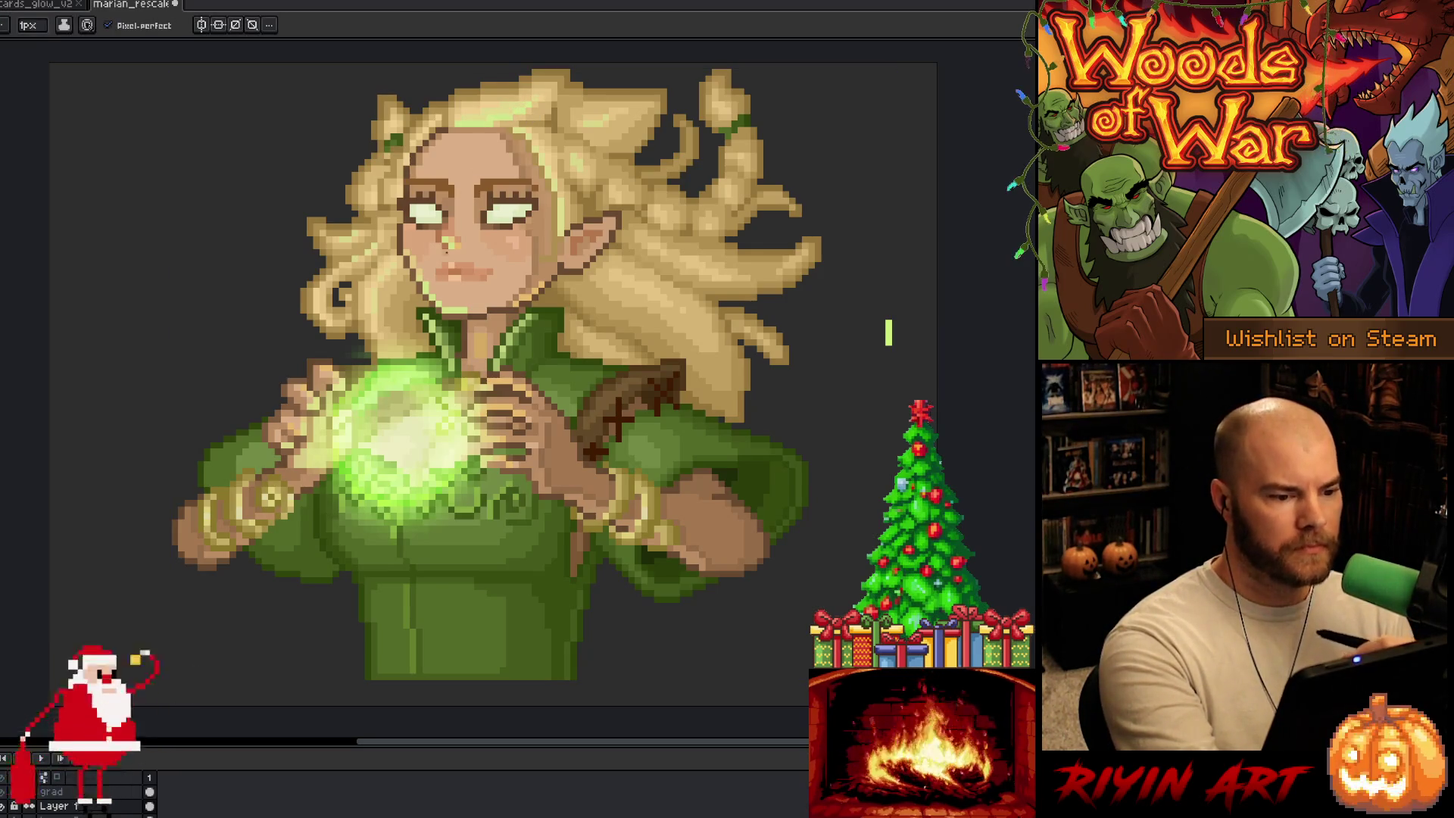
Step: Touch up the face and neck pixels using skin colours sampled near the neck
{"action": "key", "text": "alt"}
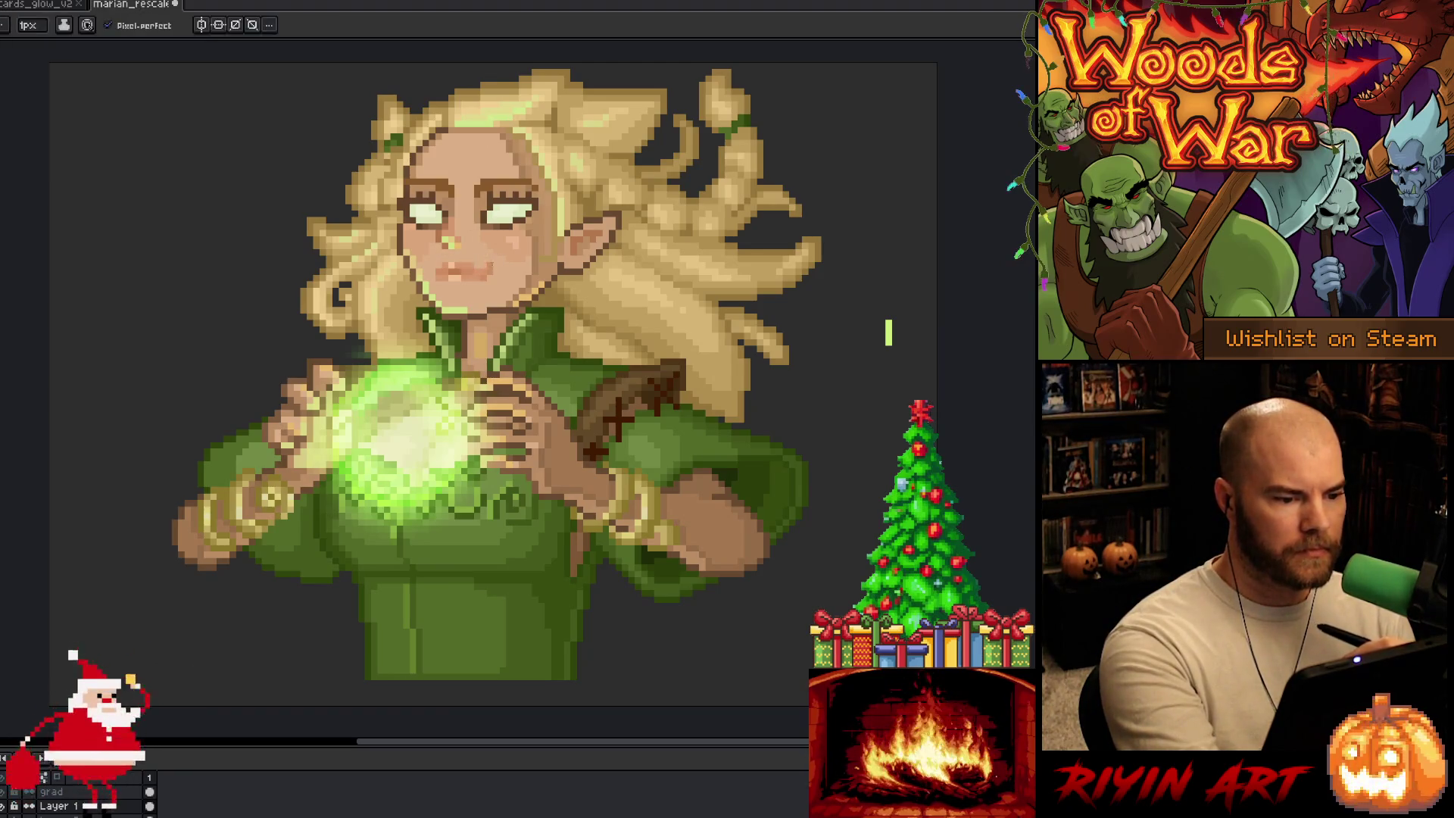
{"action": "left_click", "coordinate": [496, 263], "text": "alt"}
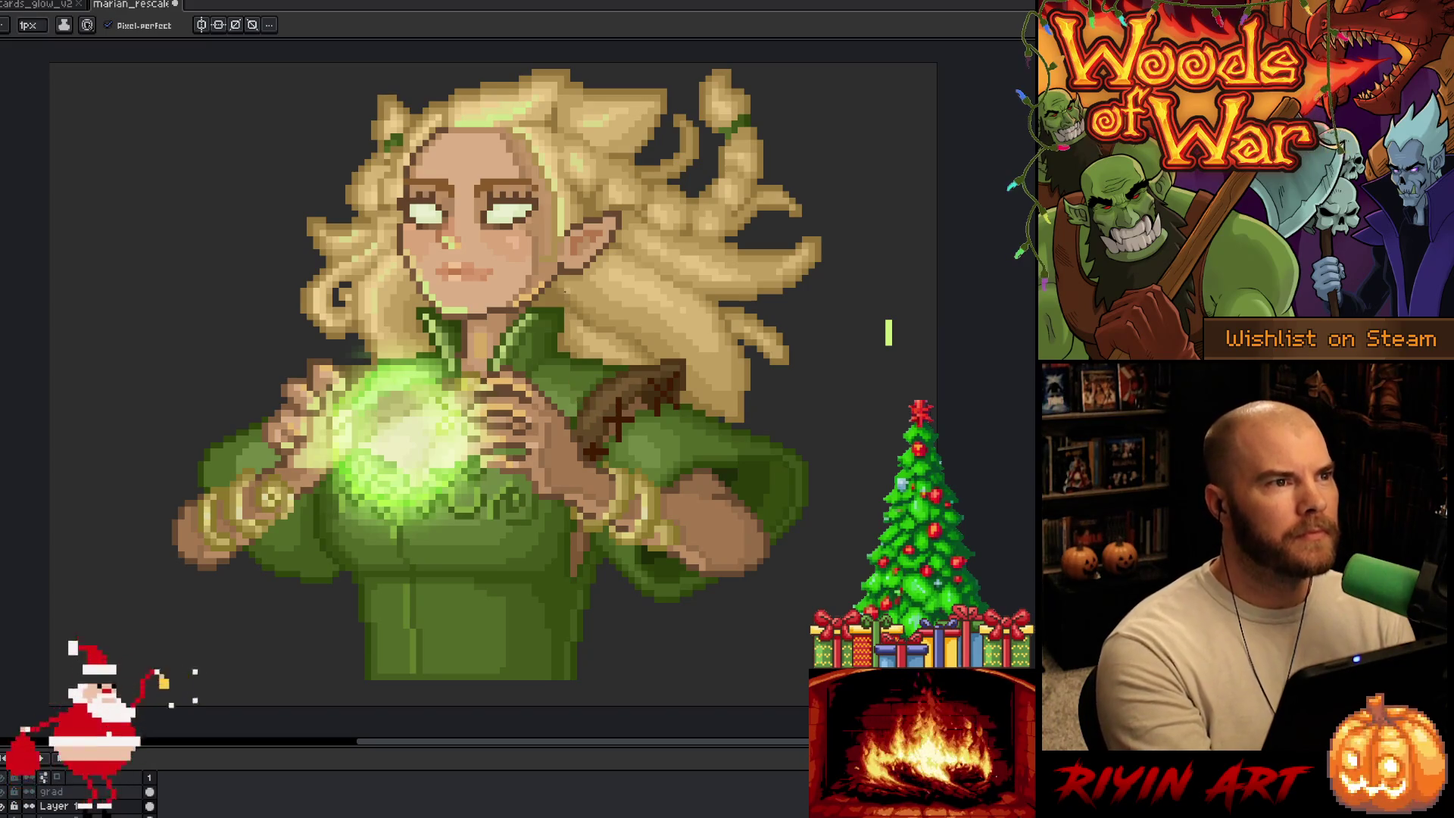
{"action": "key", "text": "alt"}
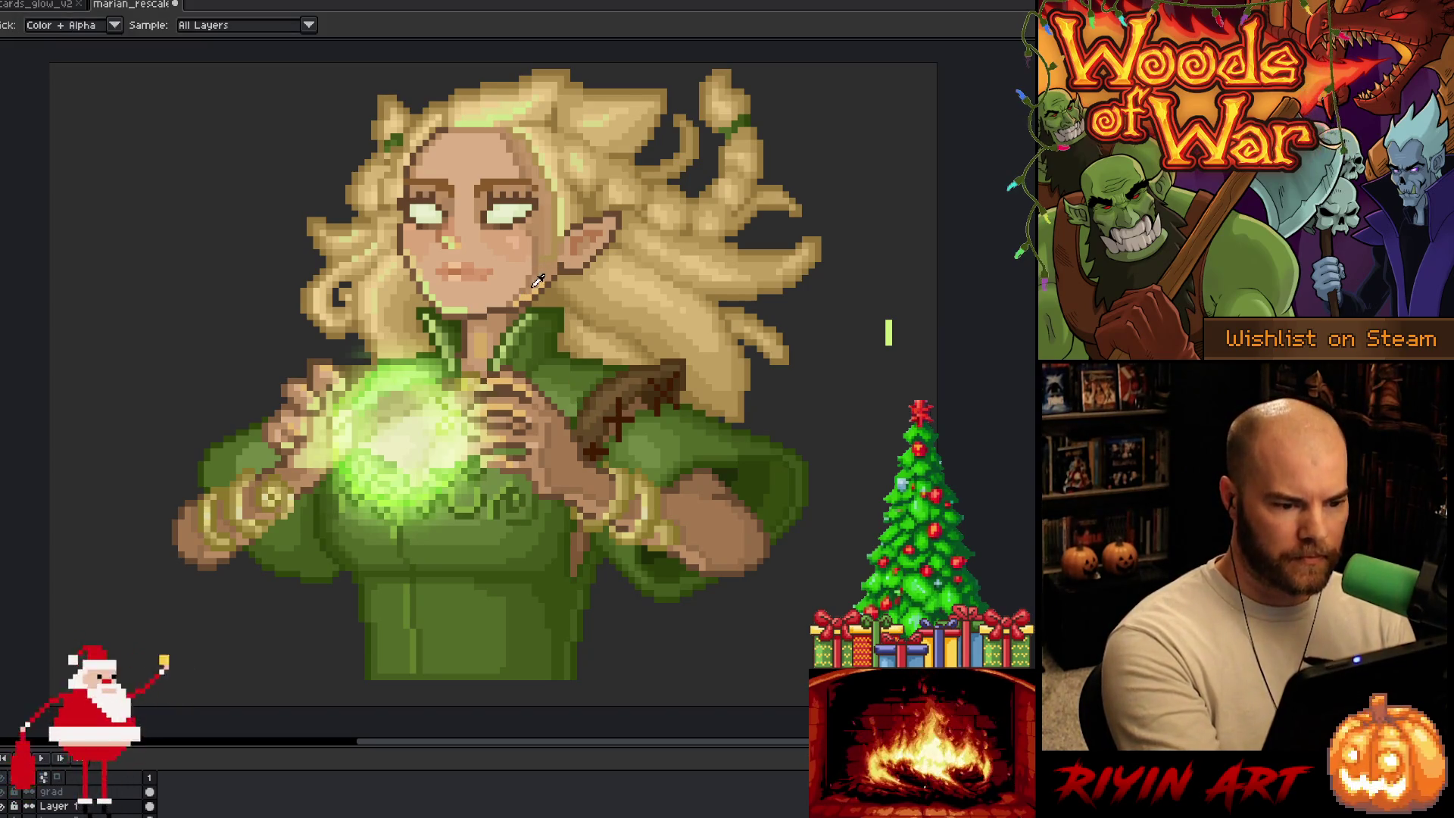
{"action": "left_click", "coordinate": [537, 282], "text": "alt"}
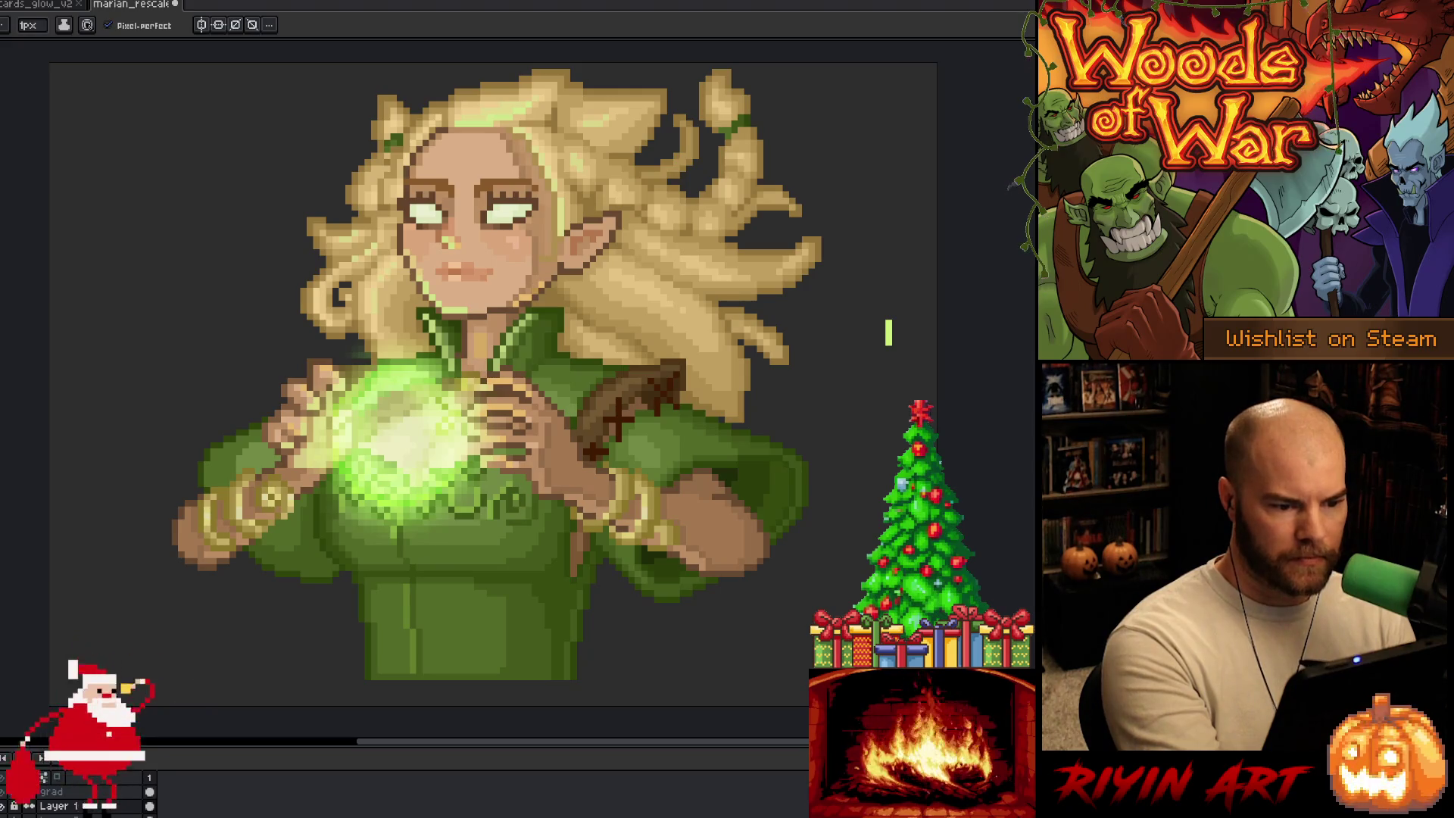
{"action": "left_click", "coordinate": [536, 291], "text": "alt"}
{"action": "left_click", "coordinate": [529, 291], "text": "alt"}
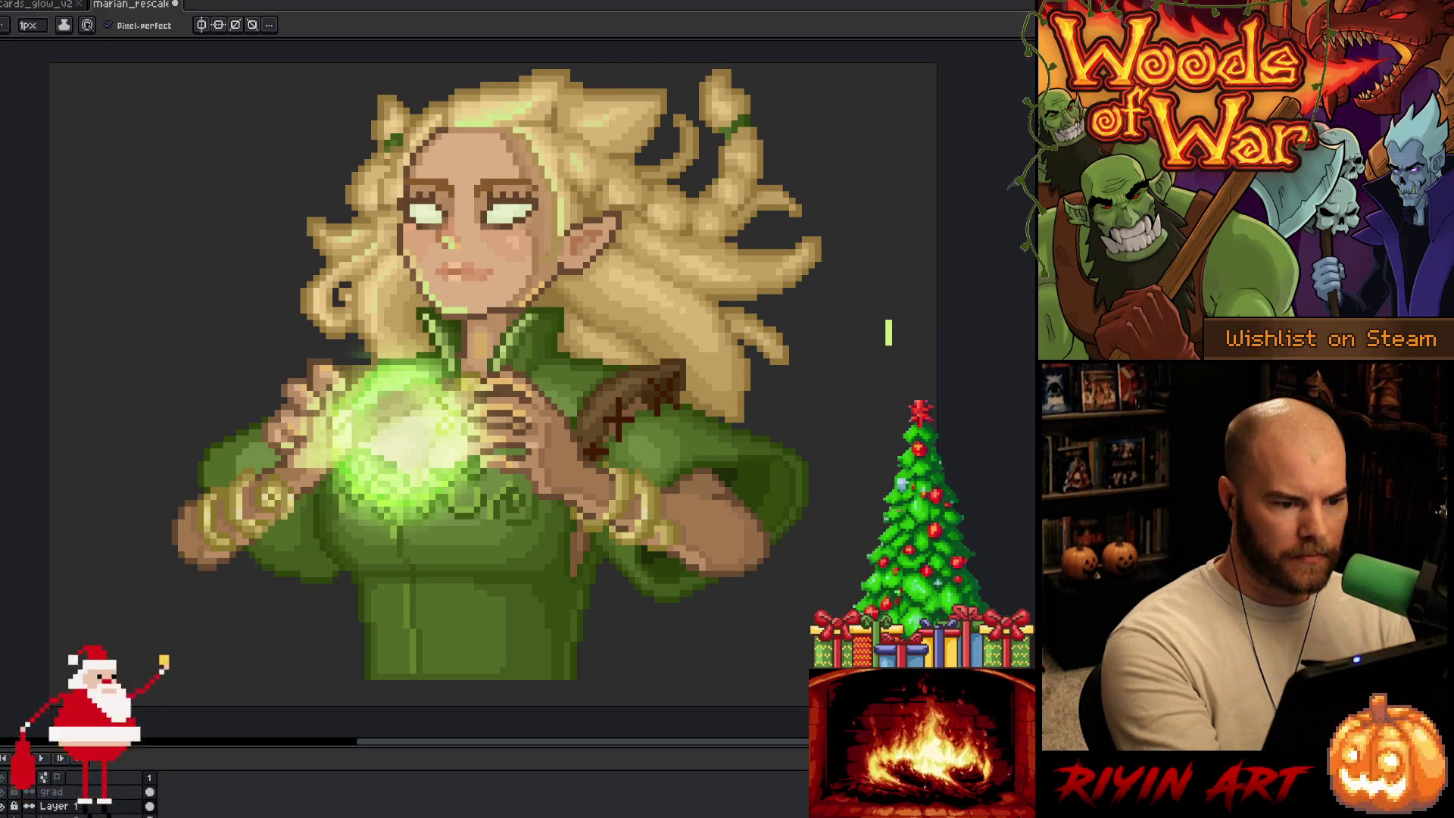
{"action": "left_click", "coordinate": [522, 235], "text": "alt"}
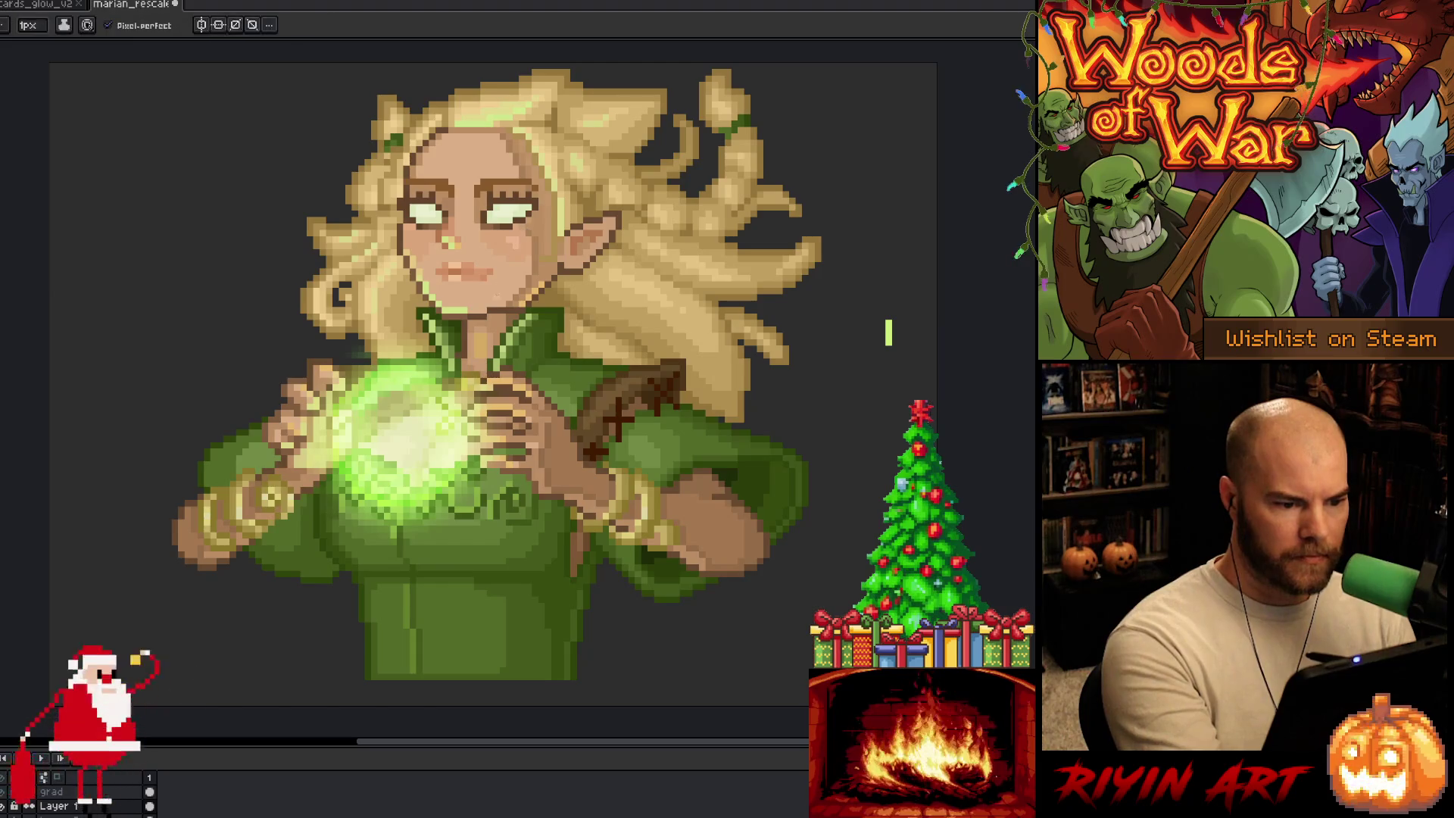
{"action": "left_click", "coordinate": [486, 300], "text": "alt"}
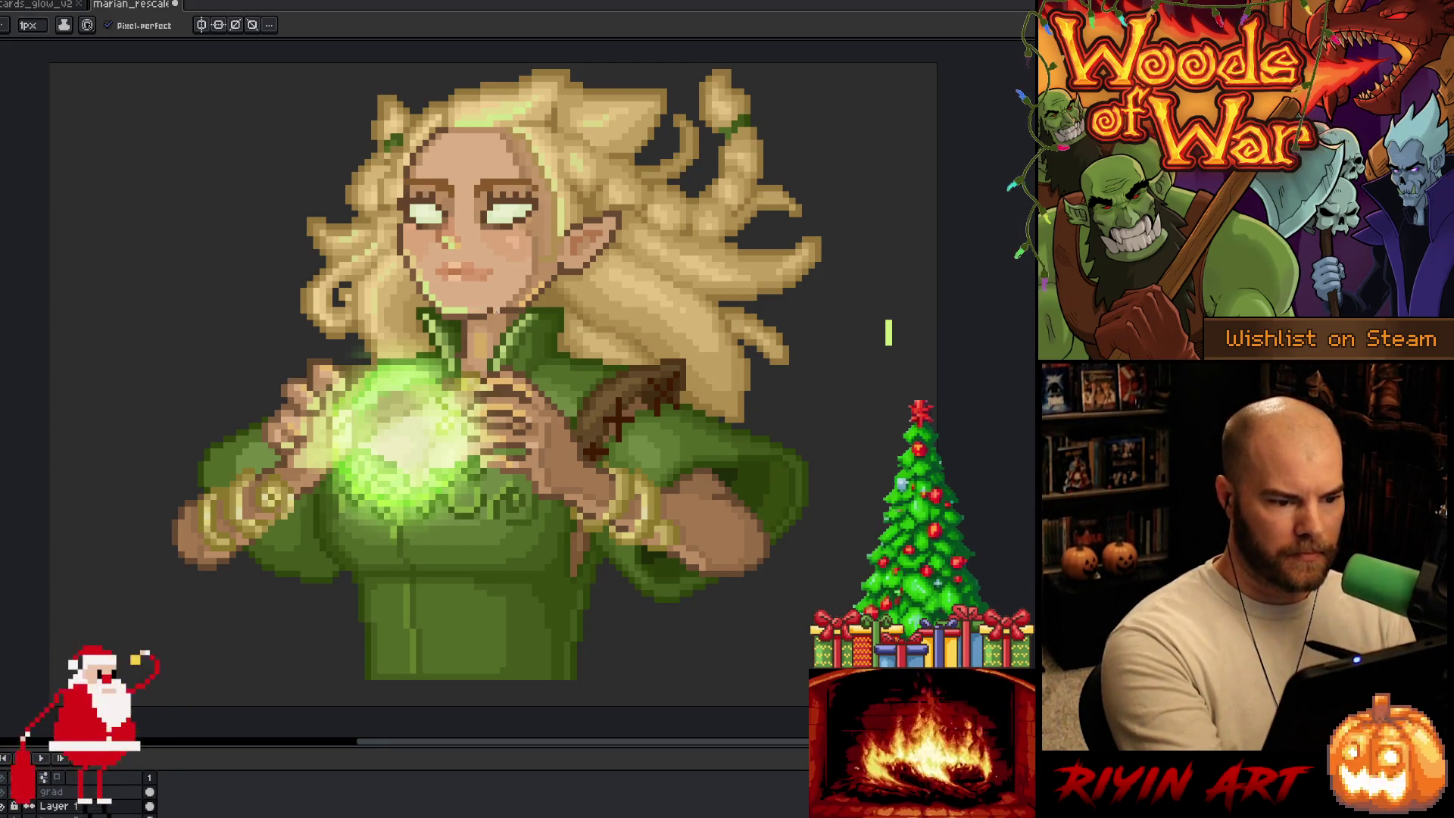
Step: Touch up the pixels around the chin, then save the portrait
{"action": "key", "text": "i"}
{"action": "key", "text": "b"}
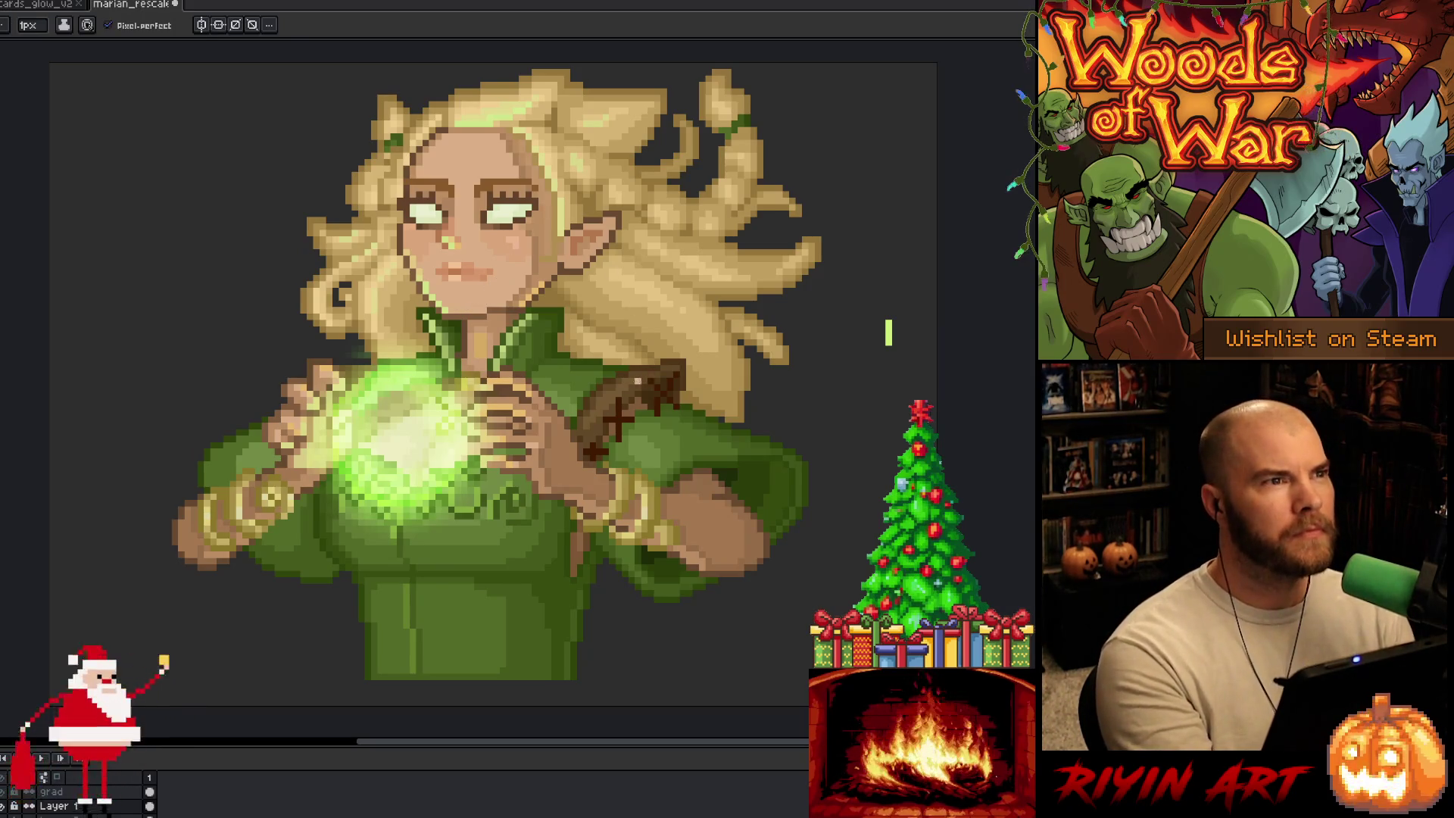
{"action": "key", "text": "i"}
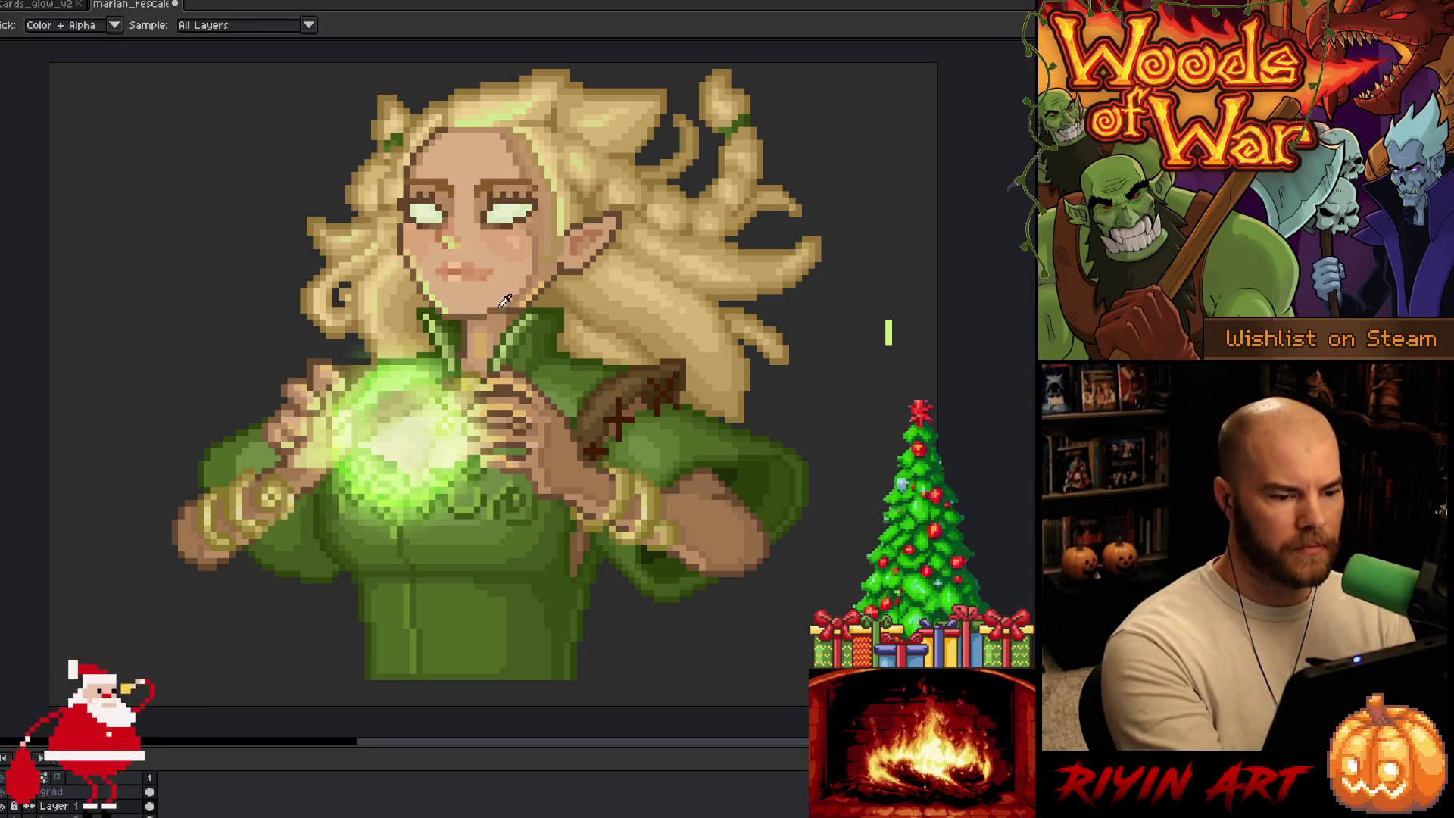
{"action": "left_click", "coordinate": [505, 299], "text": "alt"}
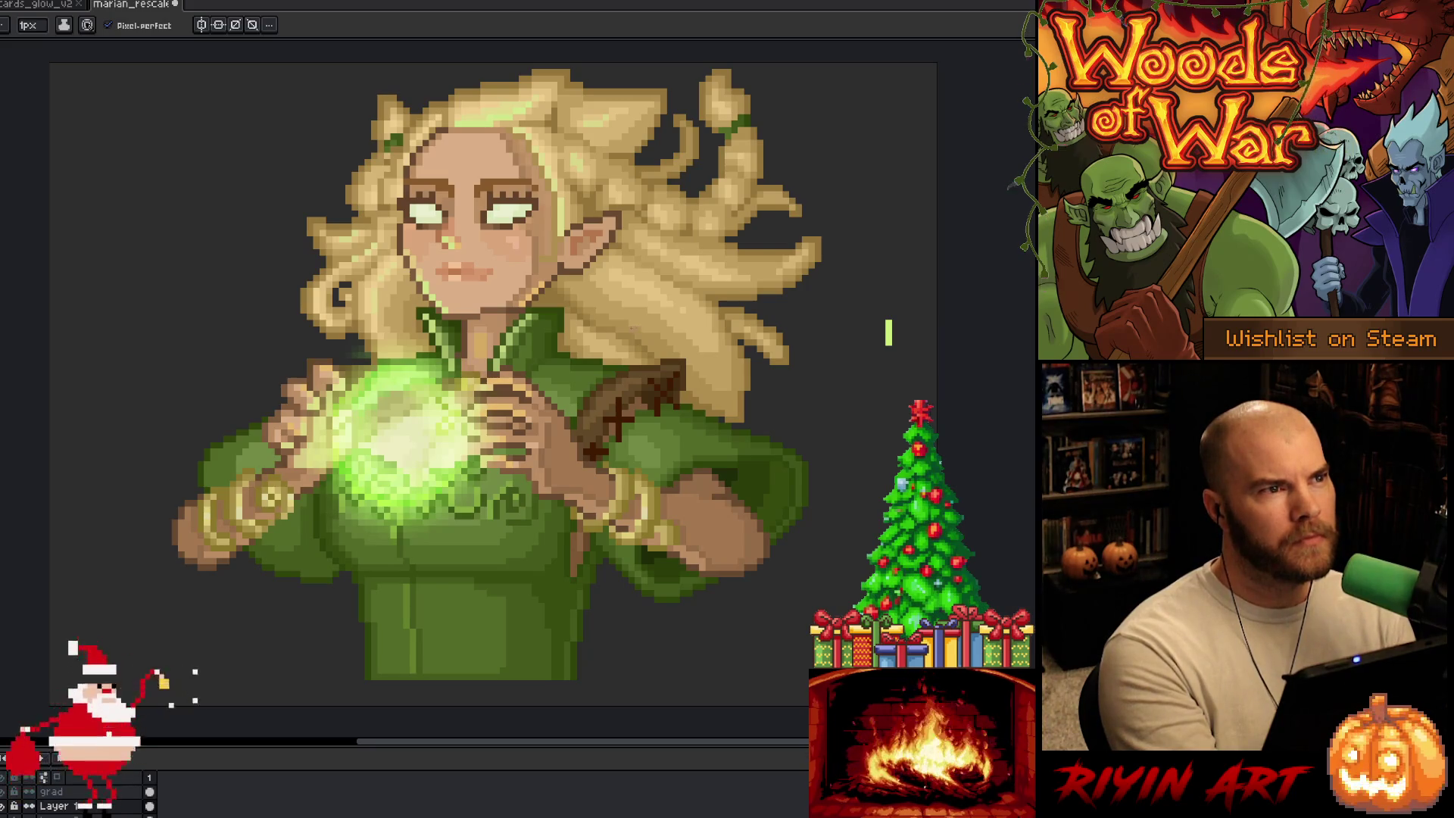
{"action": "left_click", "coordinate": [486, 310], "text": "alt"}
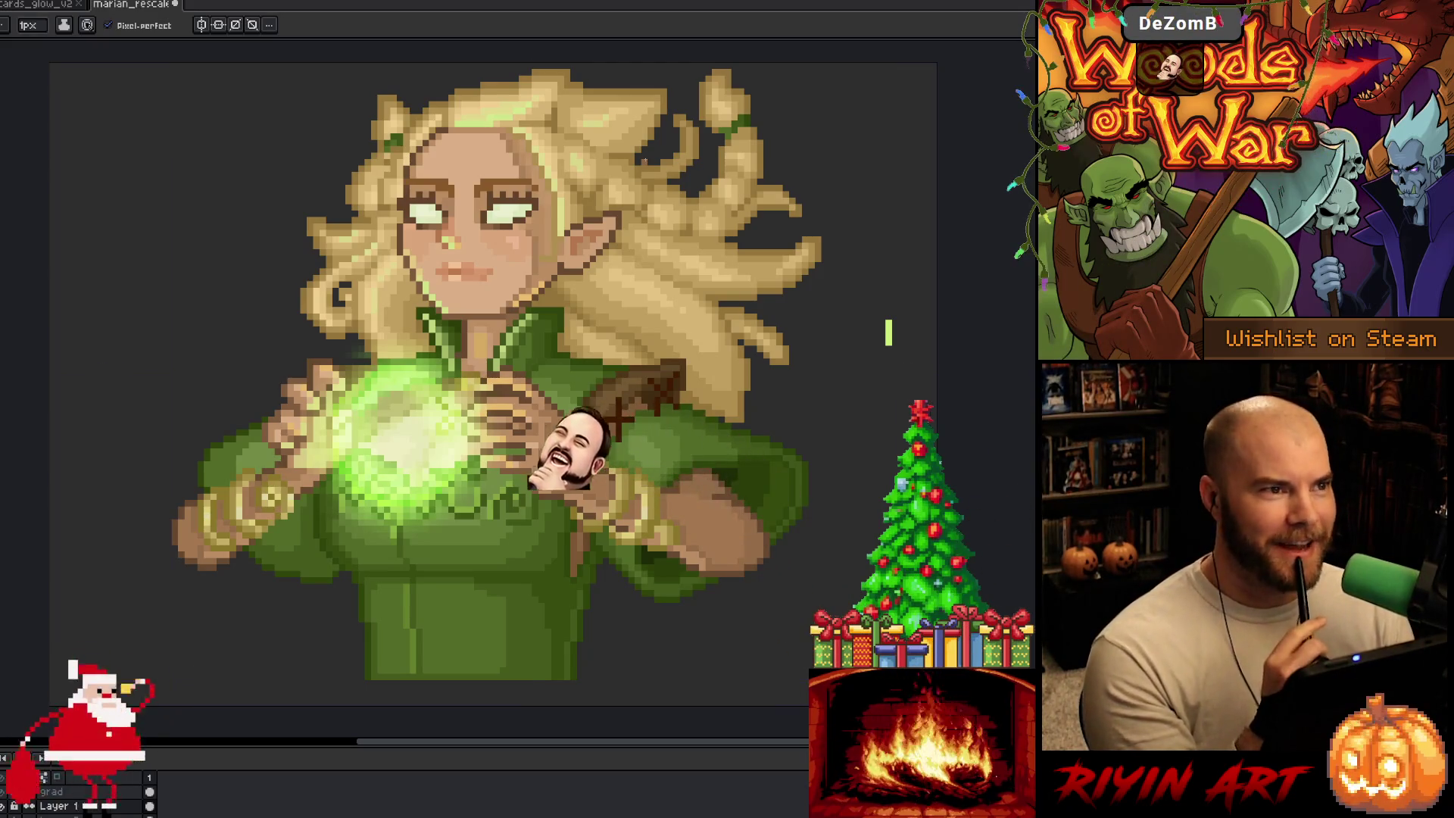
{"action": "key", "text": "ctrl+s"}
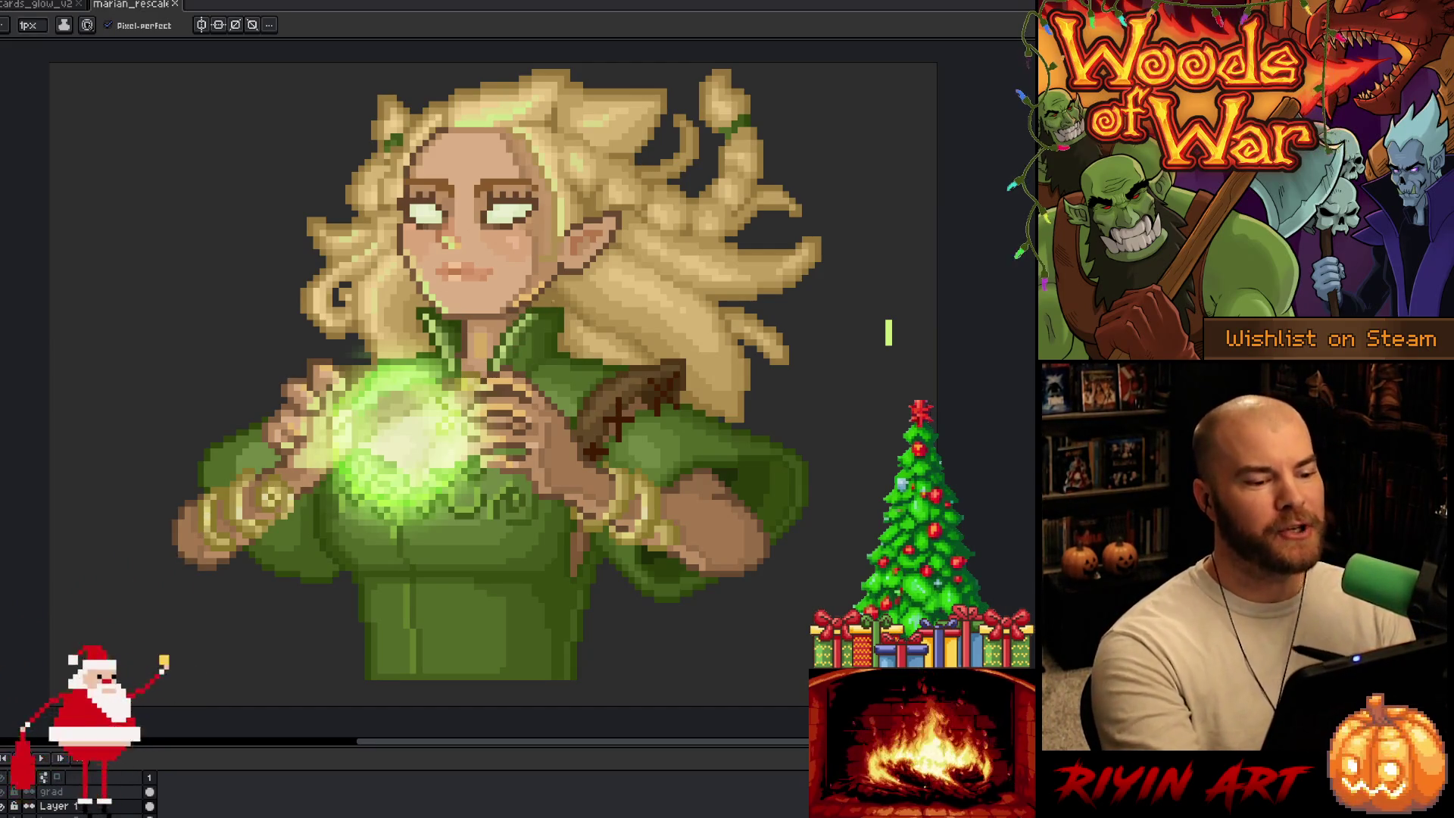
{"action": "key", "text": "i"}
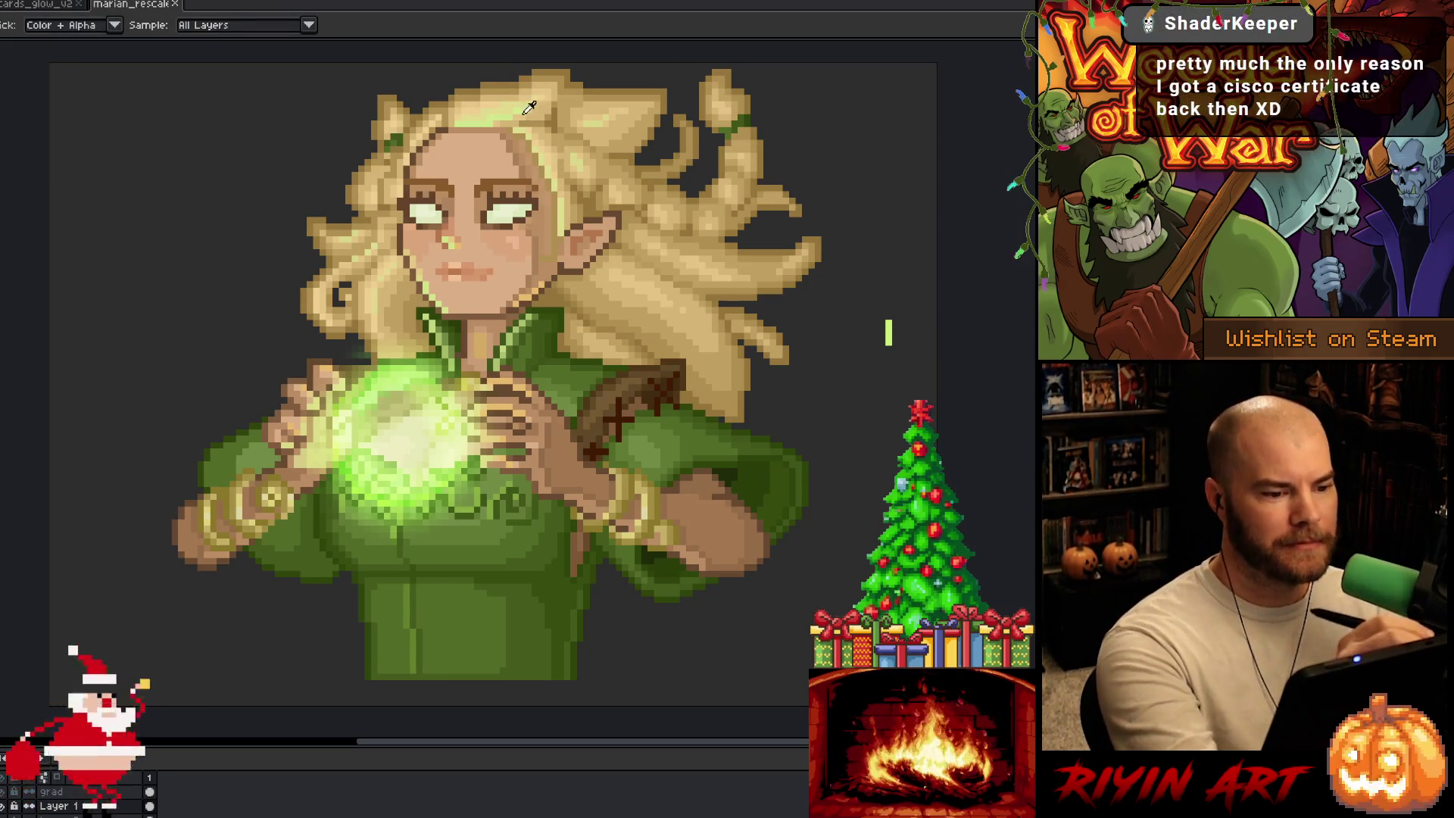
Step: Refine the pixels around the elf's eye and save the portrait
{"action": "key", "text": "b"}
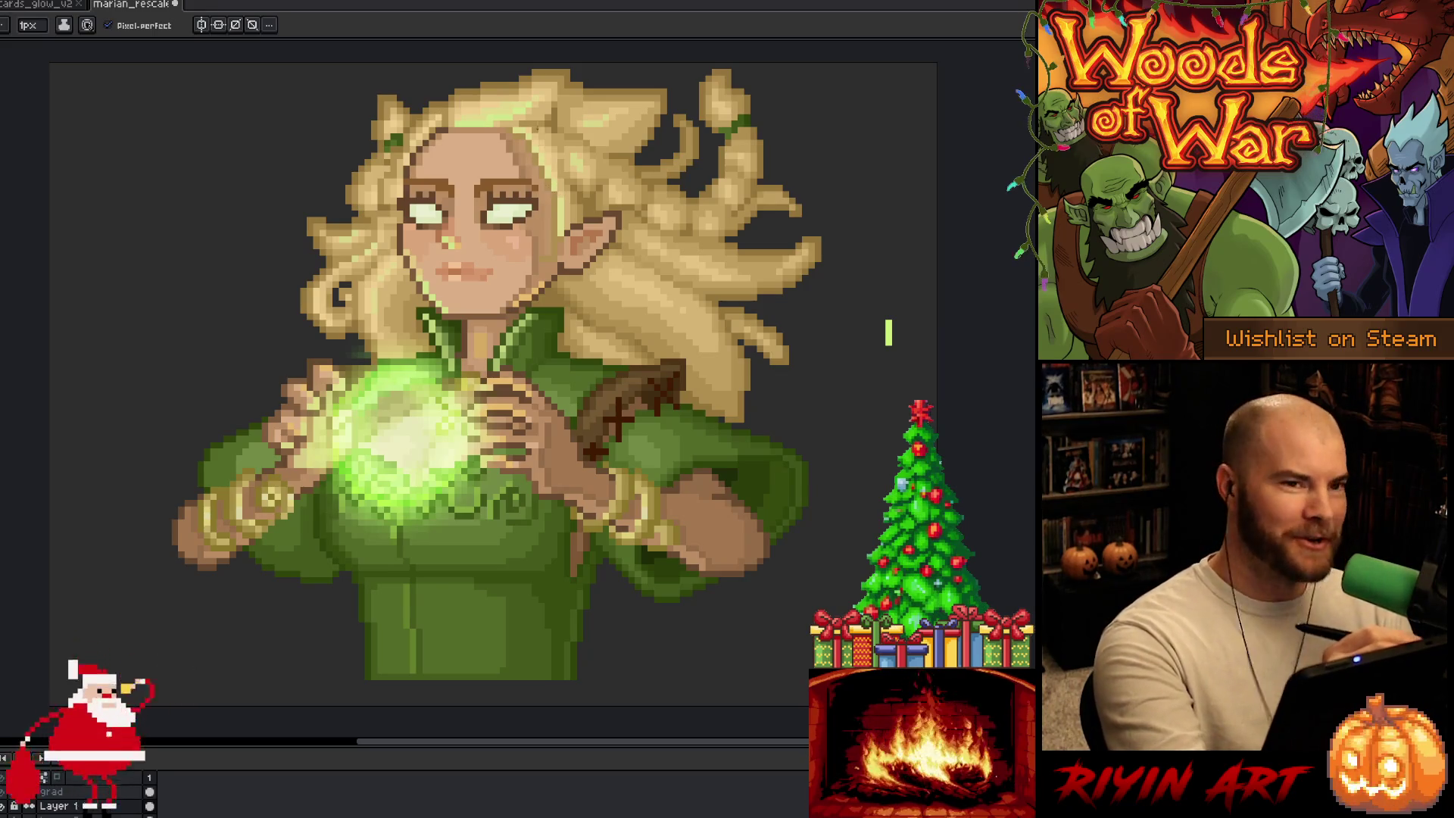
{"action": "left_click", "coordinate": [534, 225], "text": "alt"}
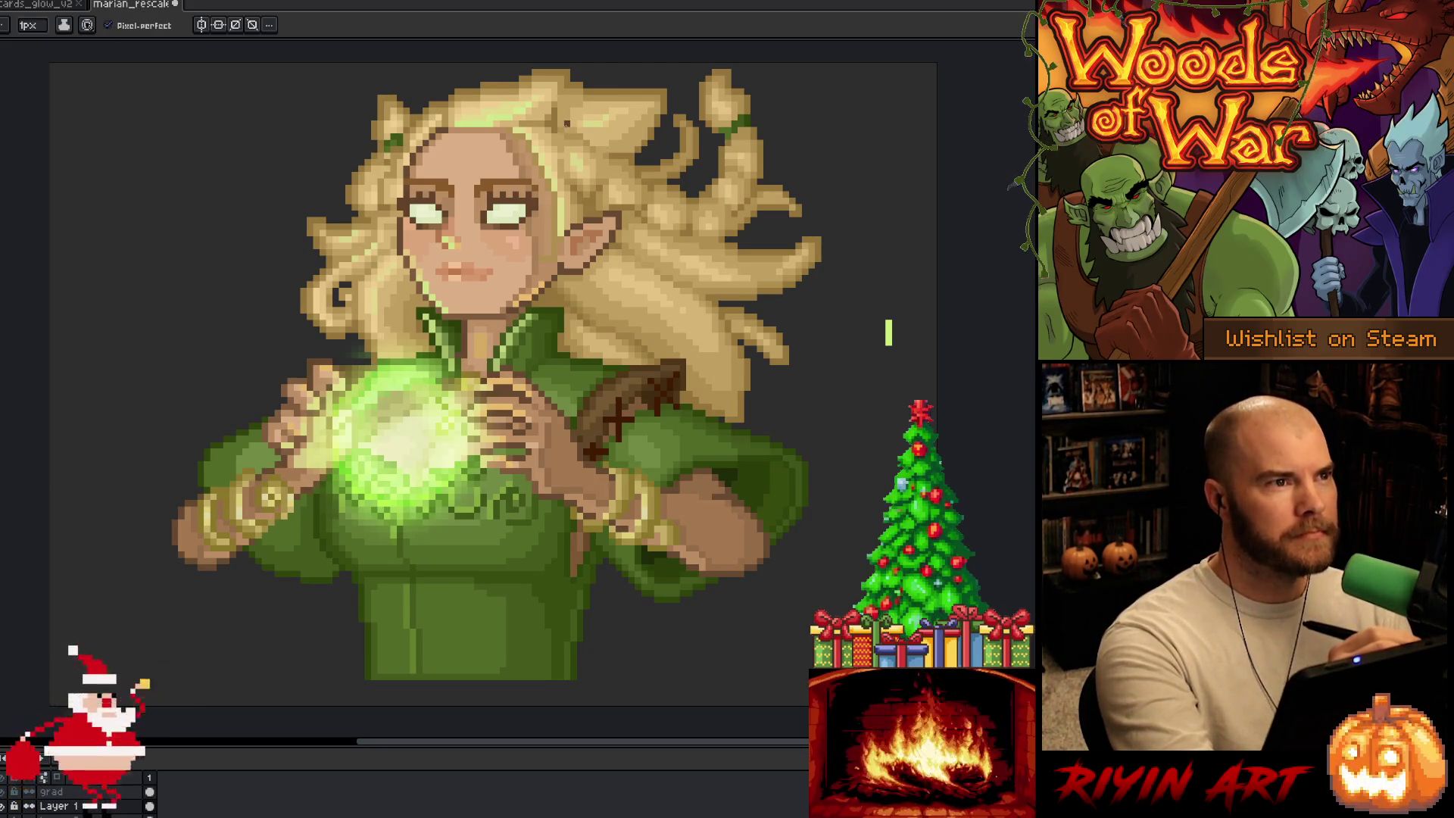
{"action": "key", "text": "ctrl+s"}
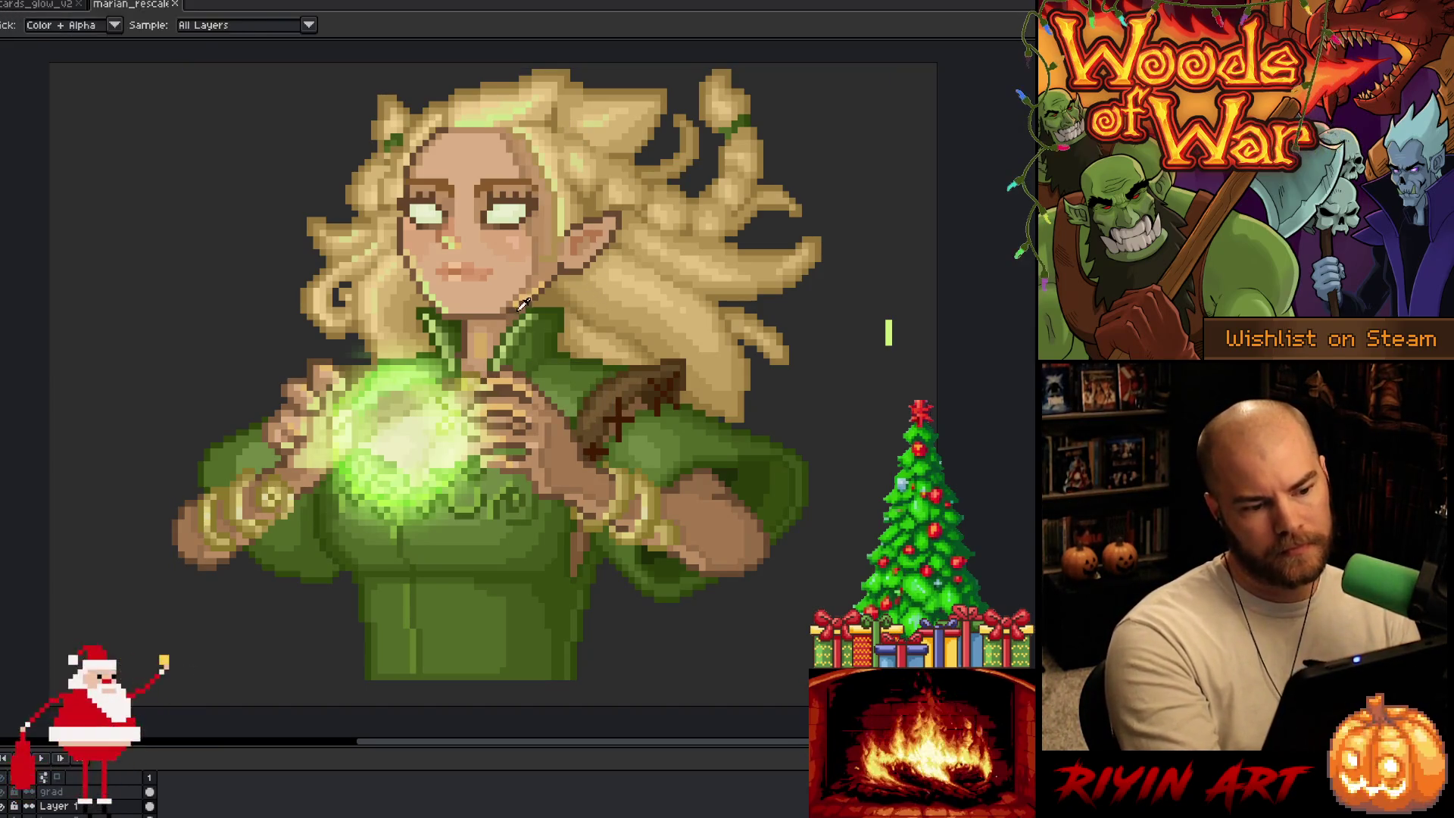
Step: Paint hair pixels beside the face, resampling hair colours as needed
{"action": "left_click", "coordinate": [574, 284]}
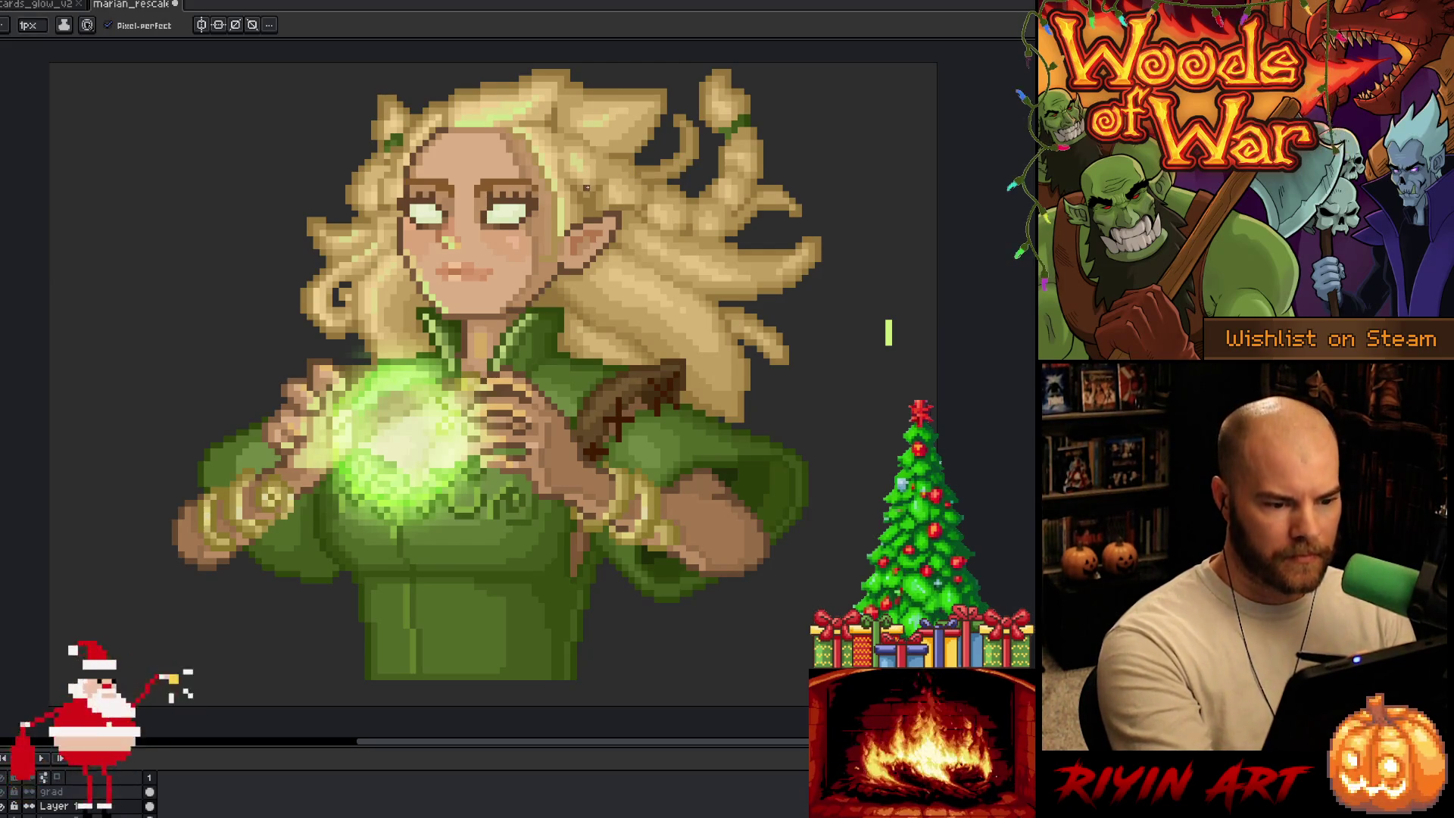
{"action": "key", "text": "i"}
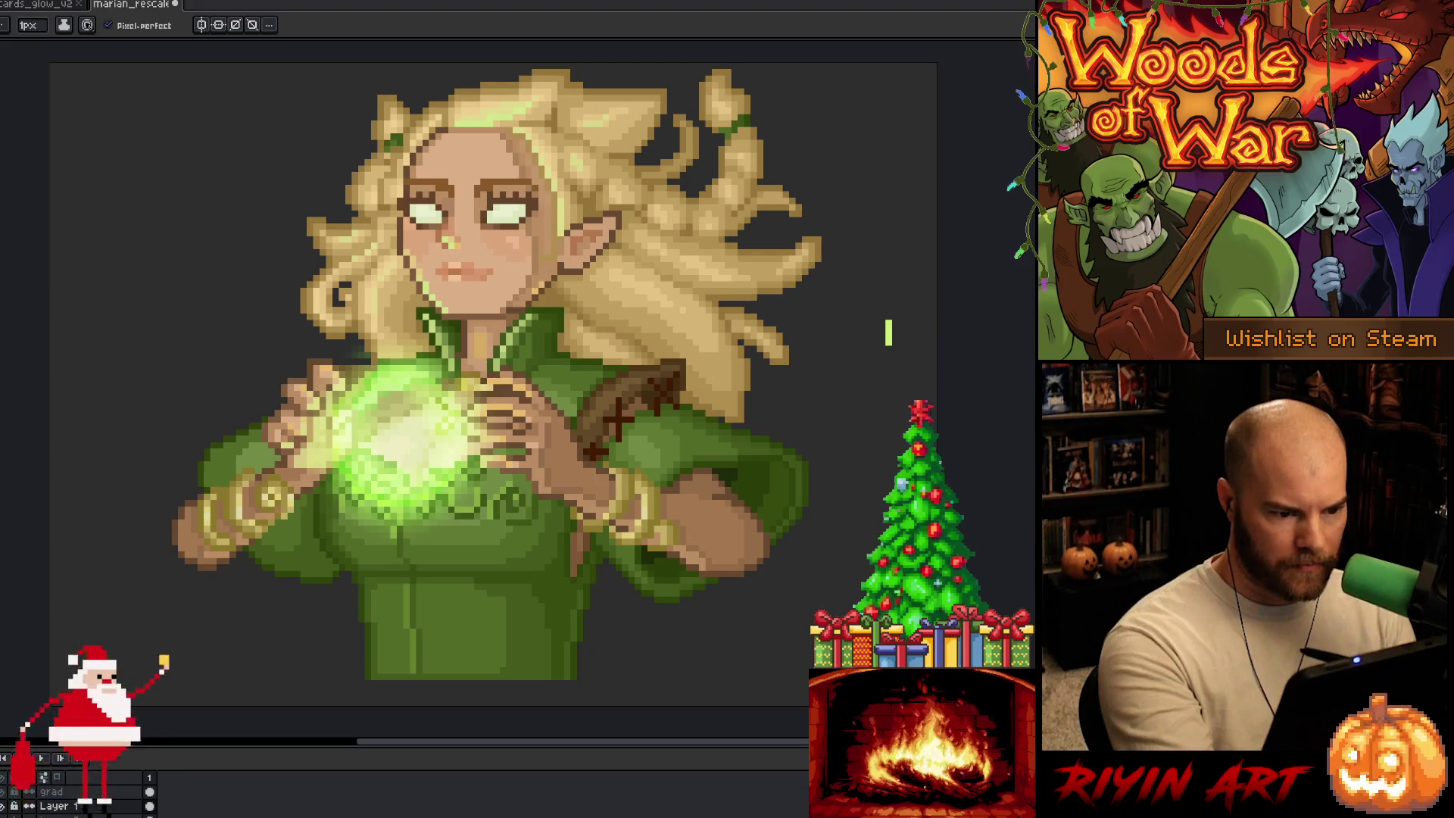
{"action": "key", "text": "b"}
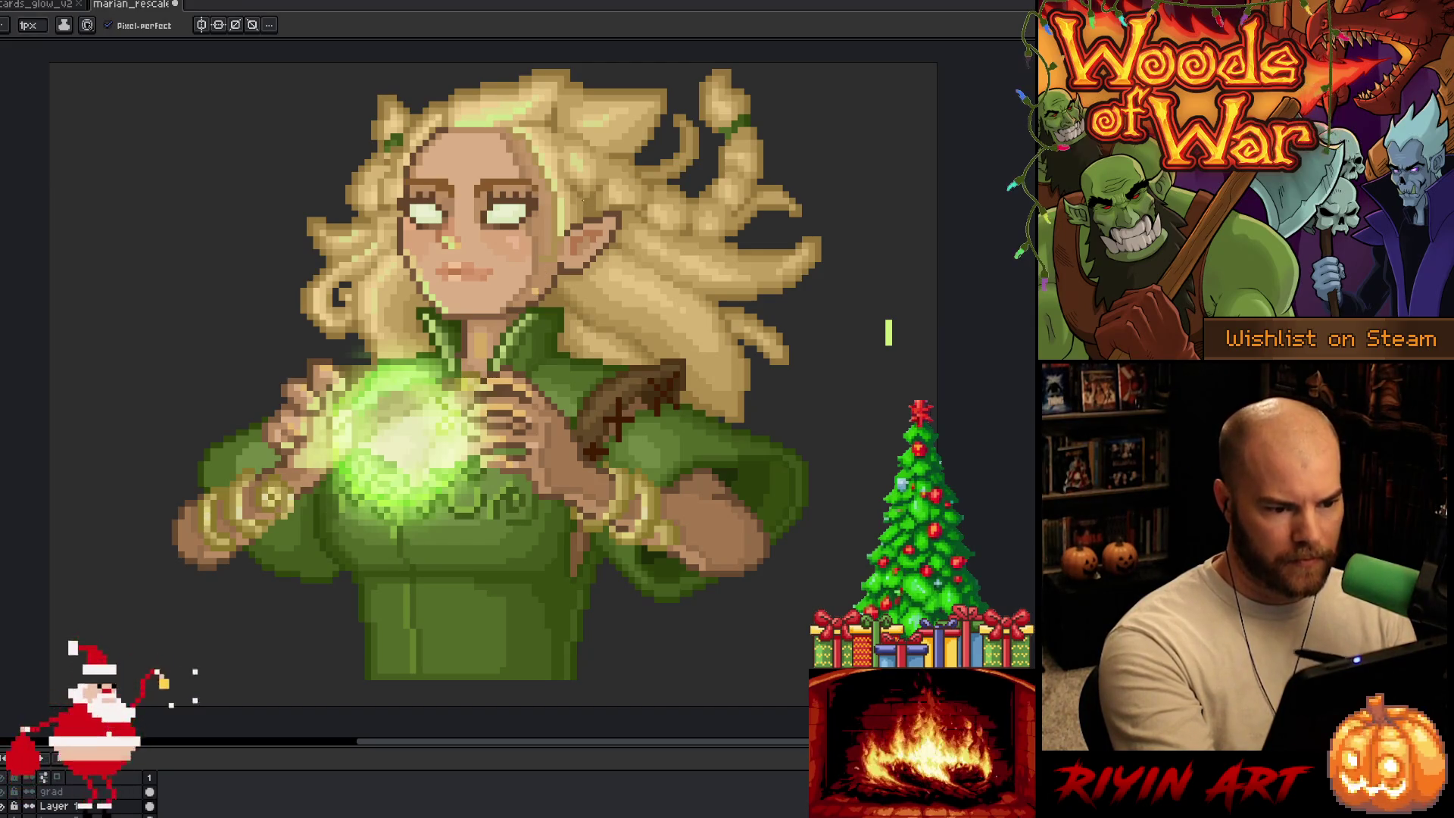
{"action": "key", "text": "i"}
{"action": "key", "text": "b"}
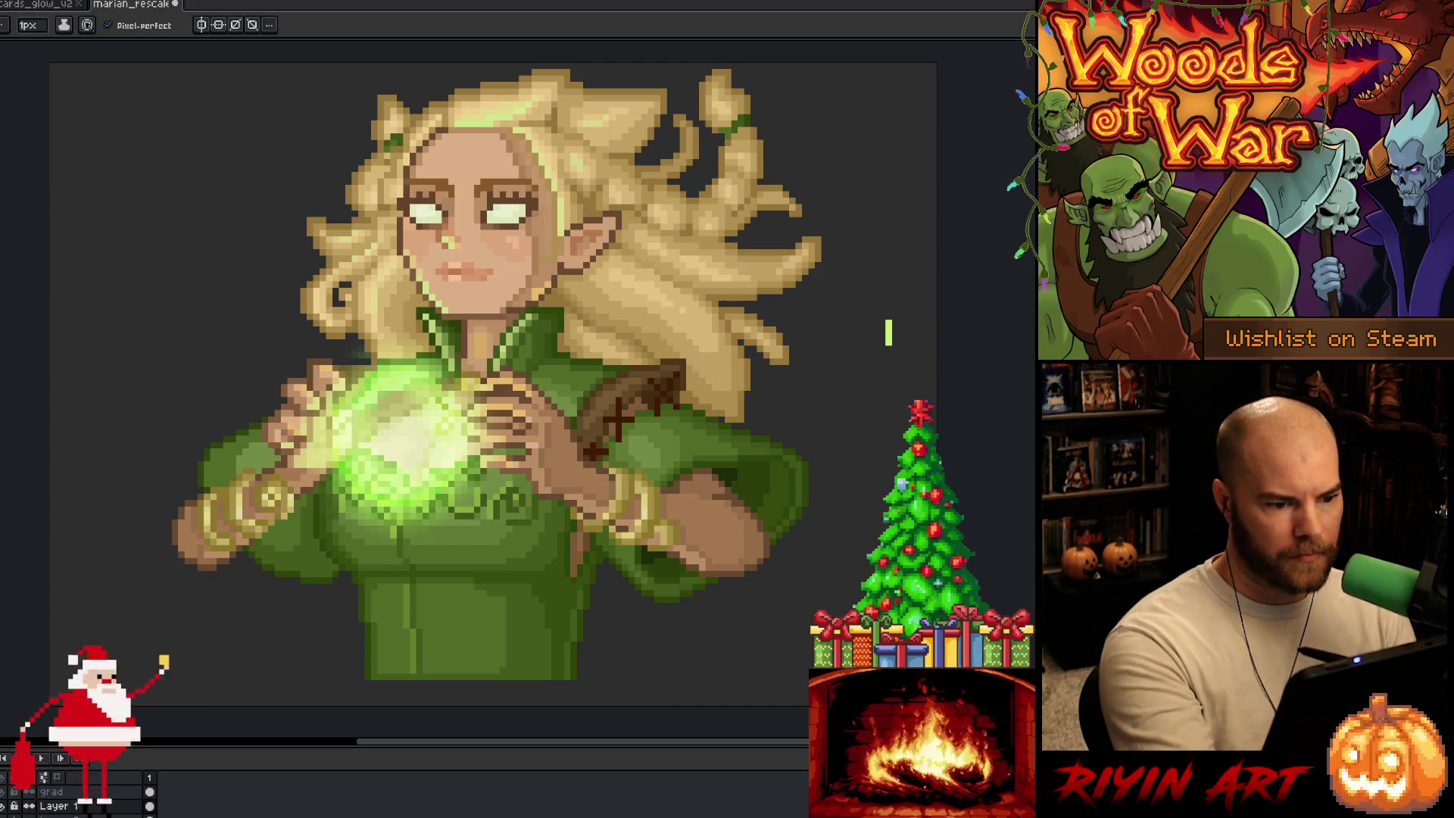
{"action": "key", "text": "i"}
{"action": "key", "text": "b"}
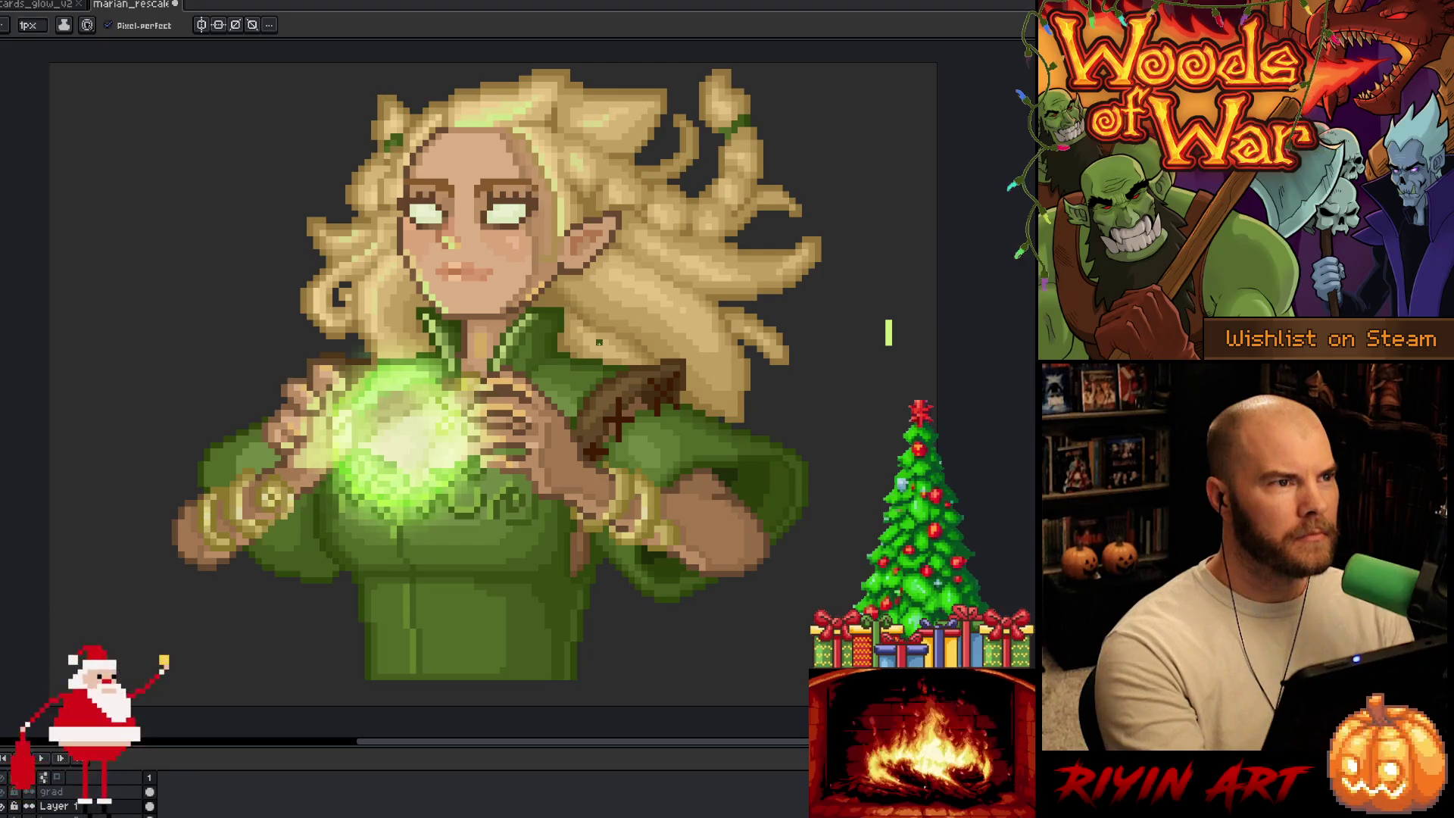
Step: Sample the green robe colour from beside the hands
{"action": "key", "text": "alt"}
{"action": "left_click", "coordinate": [348, 513], "text": "alt"}
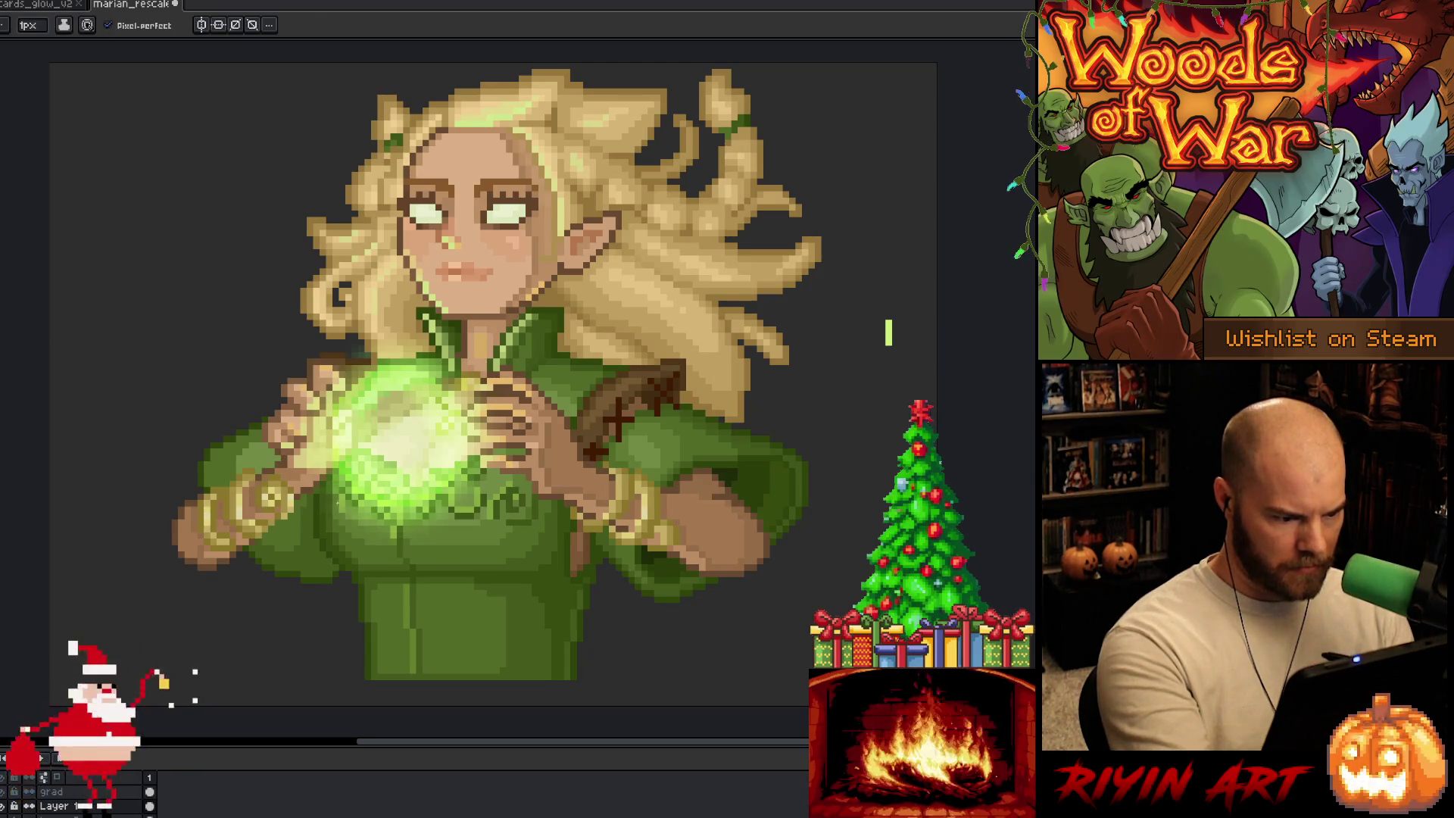
{"action": "left_click", "coordinate": [343, 523], "text": "alt"}
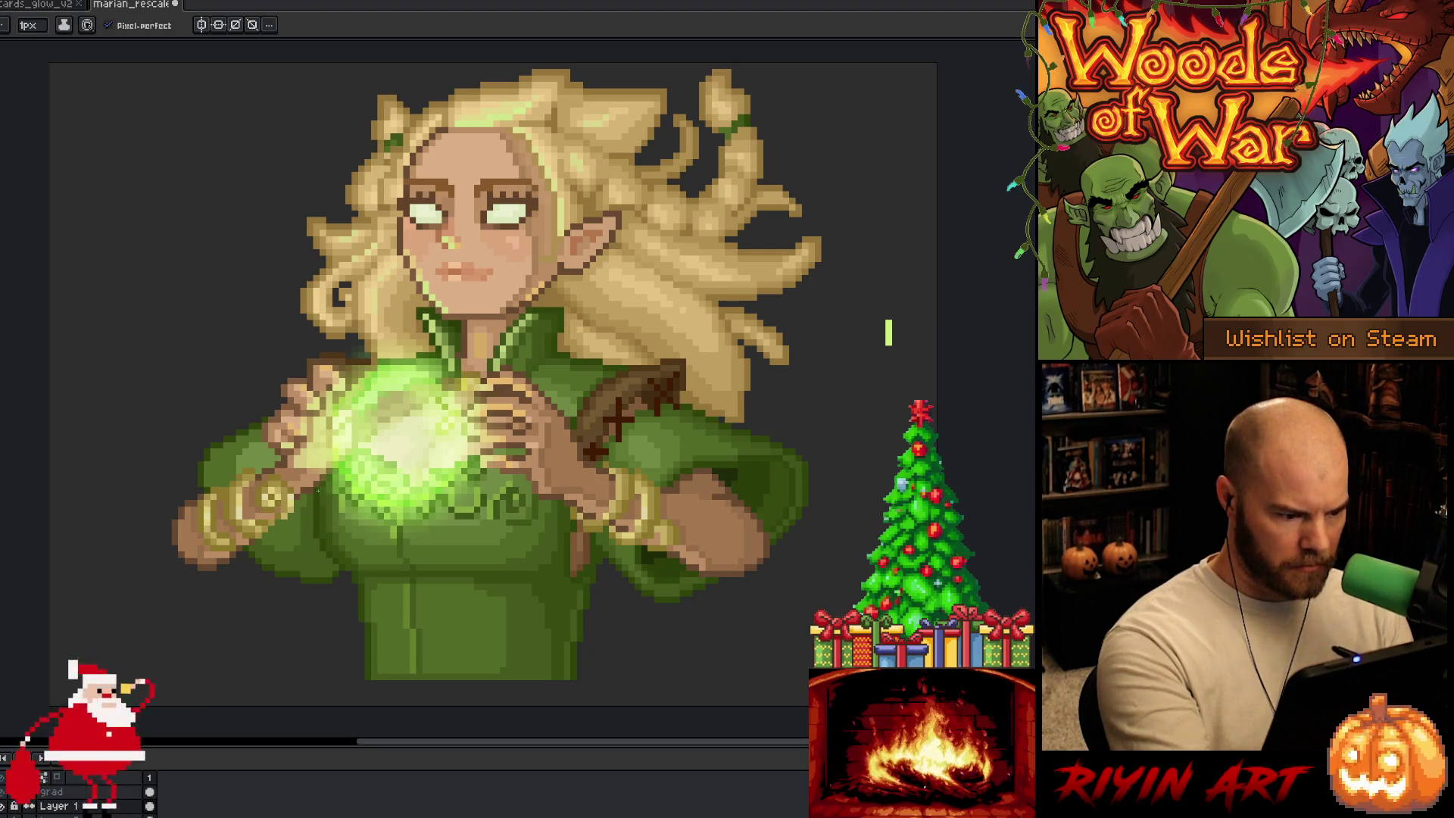
{"action": "key", "text": "v"}
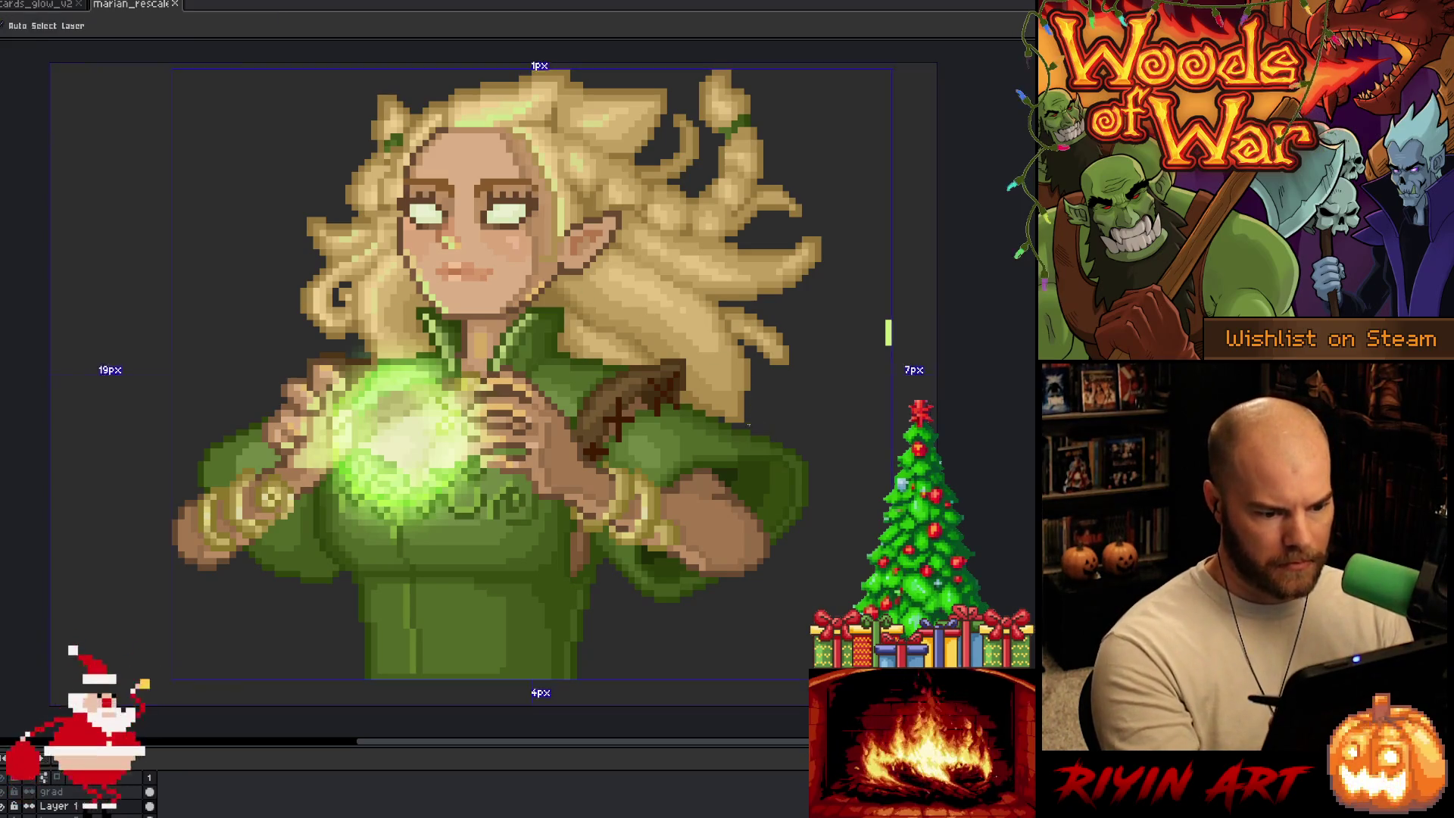
{"action": "key", "text": "b"}
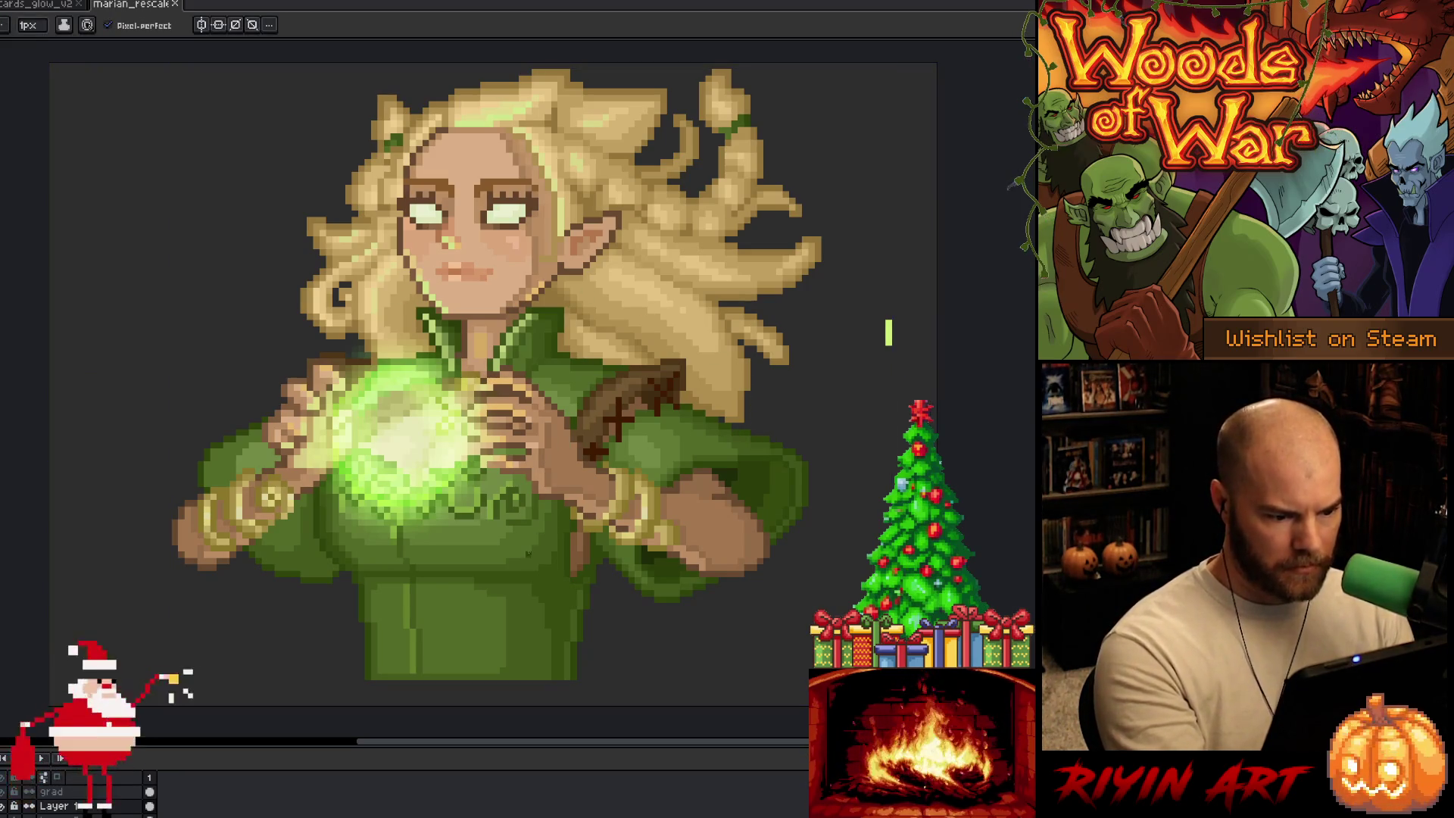
Step: Dab darker robe pixels near the elf's hands and save the portrait
{"action": "left_click", "coordinate": [516, 480]}
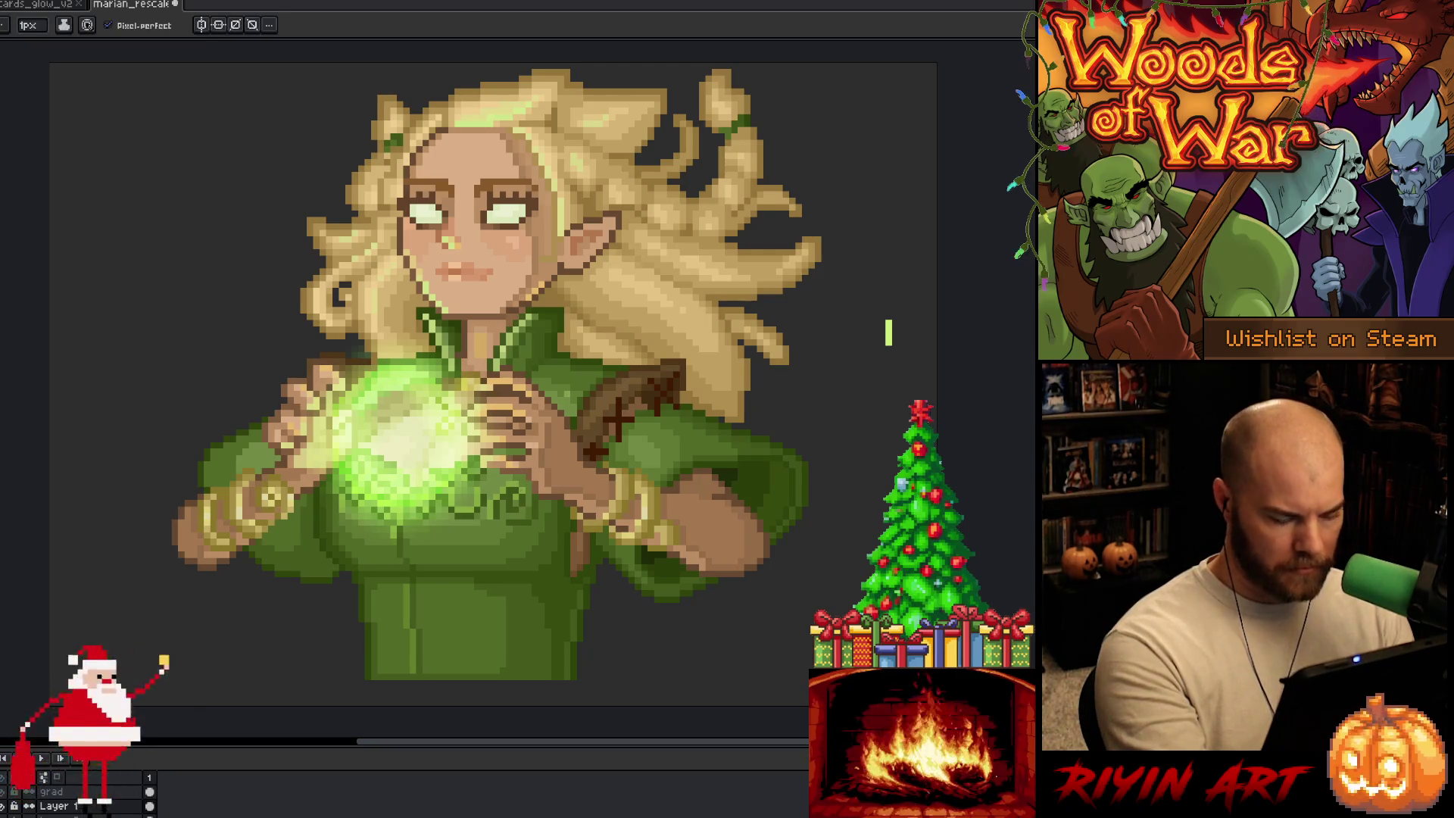
{"action": "left_click", "coordinate": [535, 445]}
{"action": "left_click", "coordinate": [523, 491]}
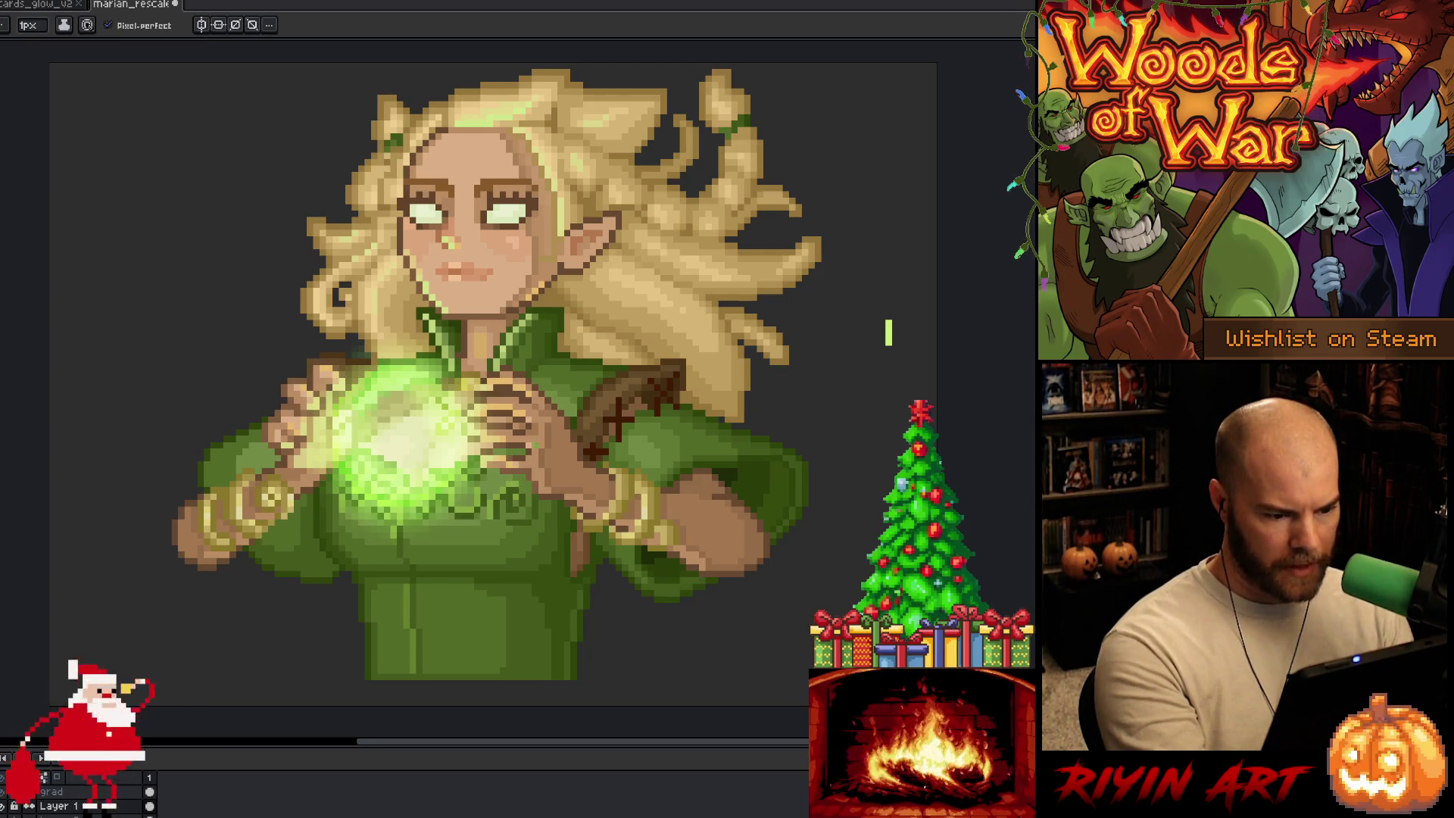
{"action": "left_click", "coordinate": [535, 445]}
{"action": "left_click", "coordinate": [525, 484]}
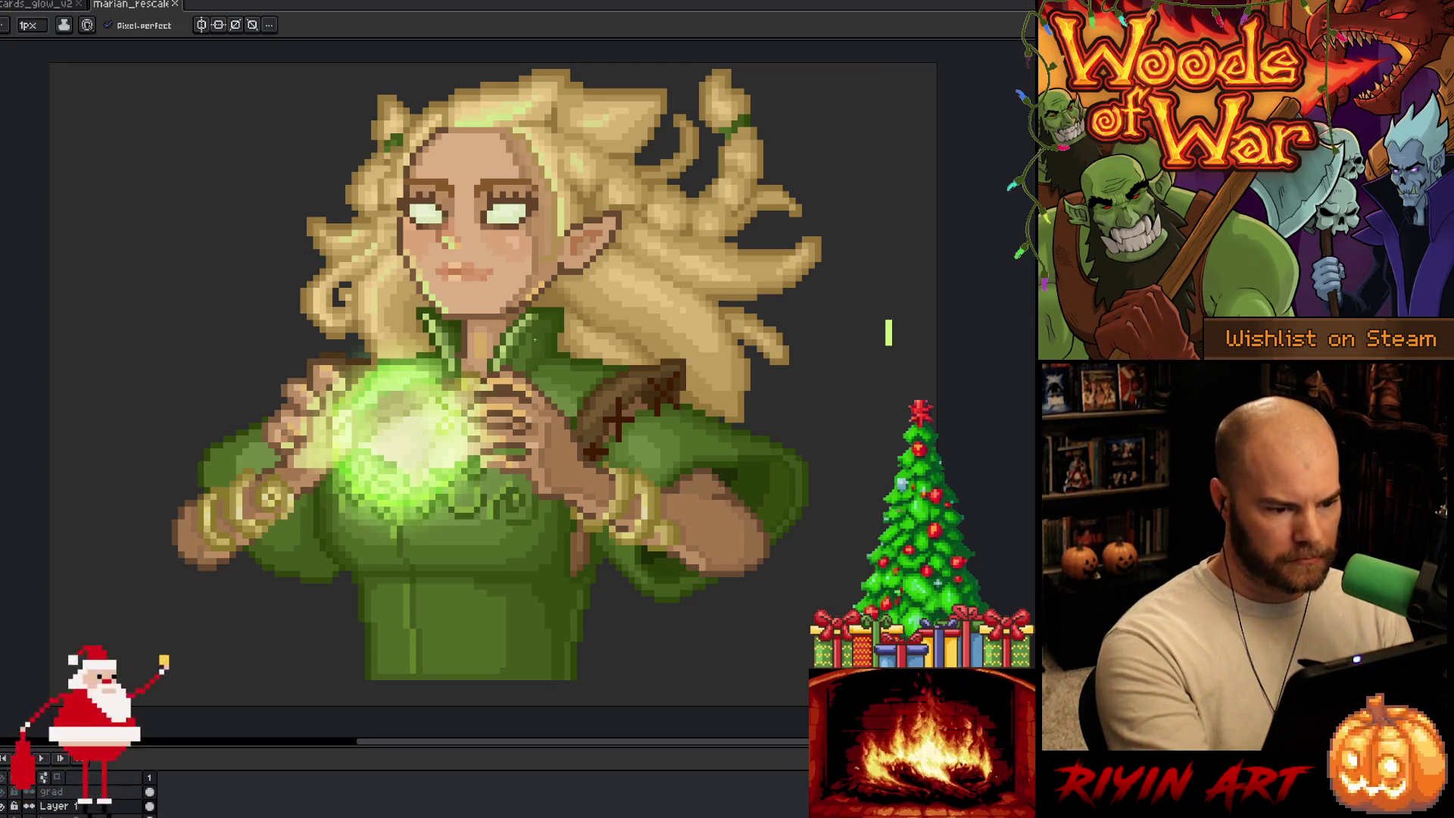
{"action": "key", "text": "ctrl+s"}
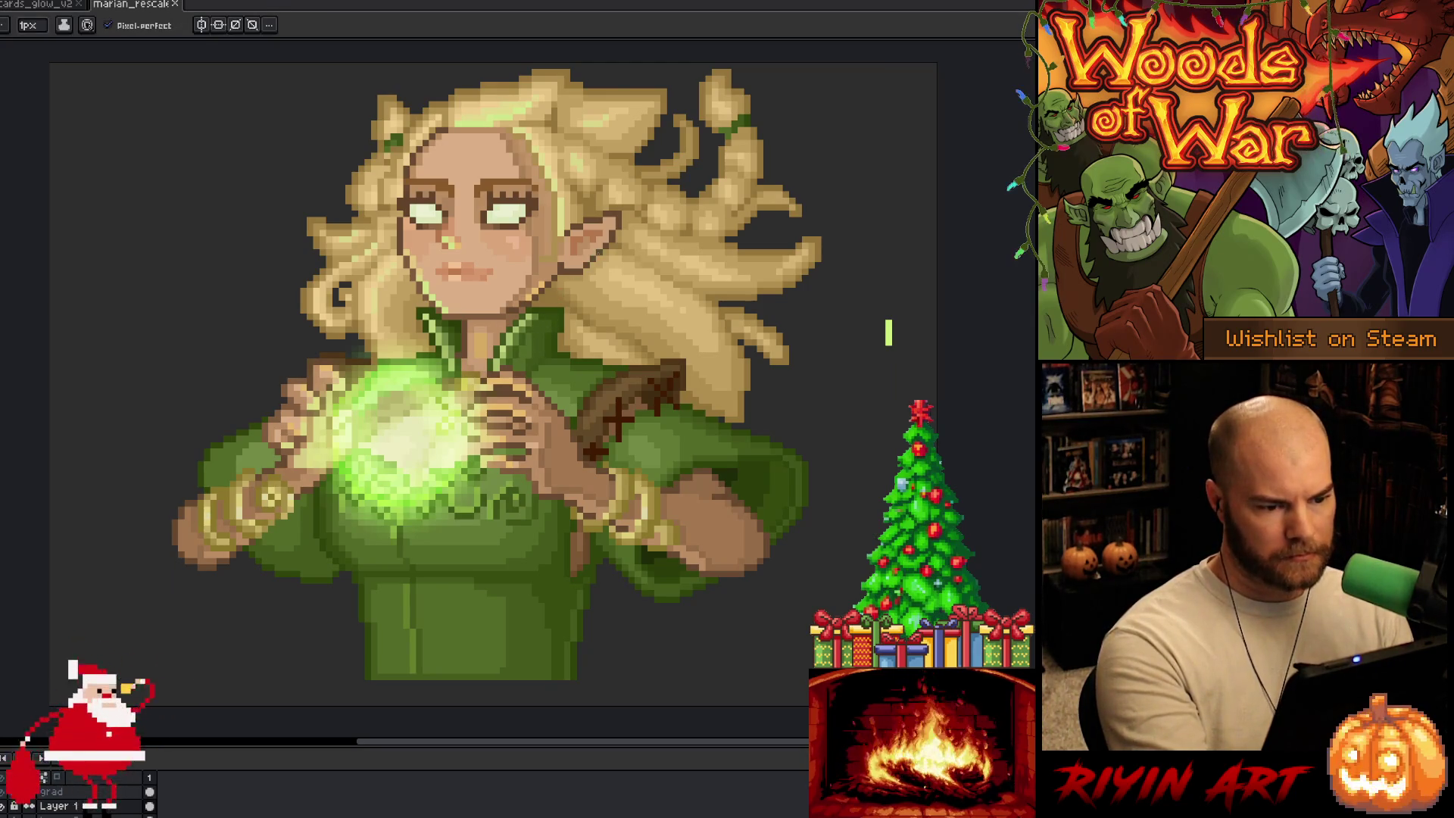
{"action": "key", "text": "ctrl+s"}
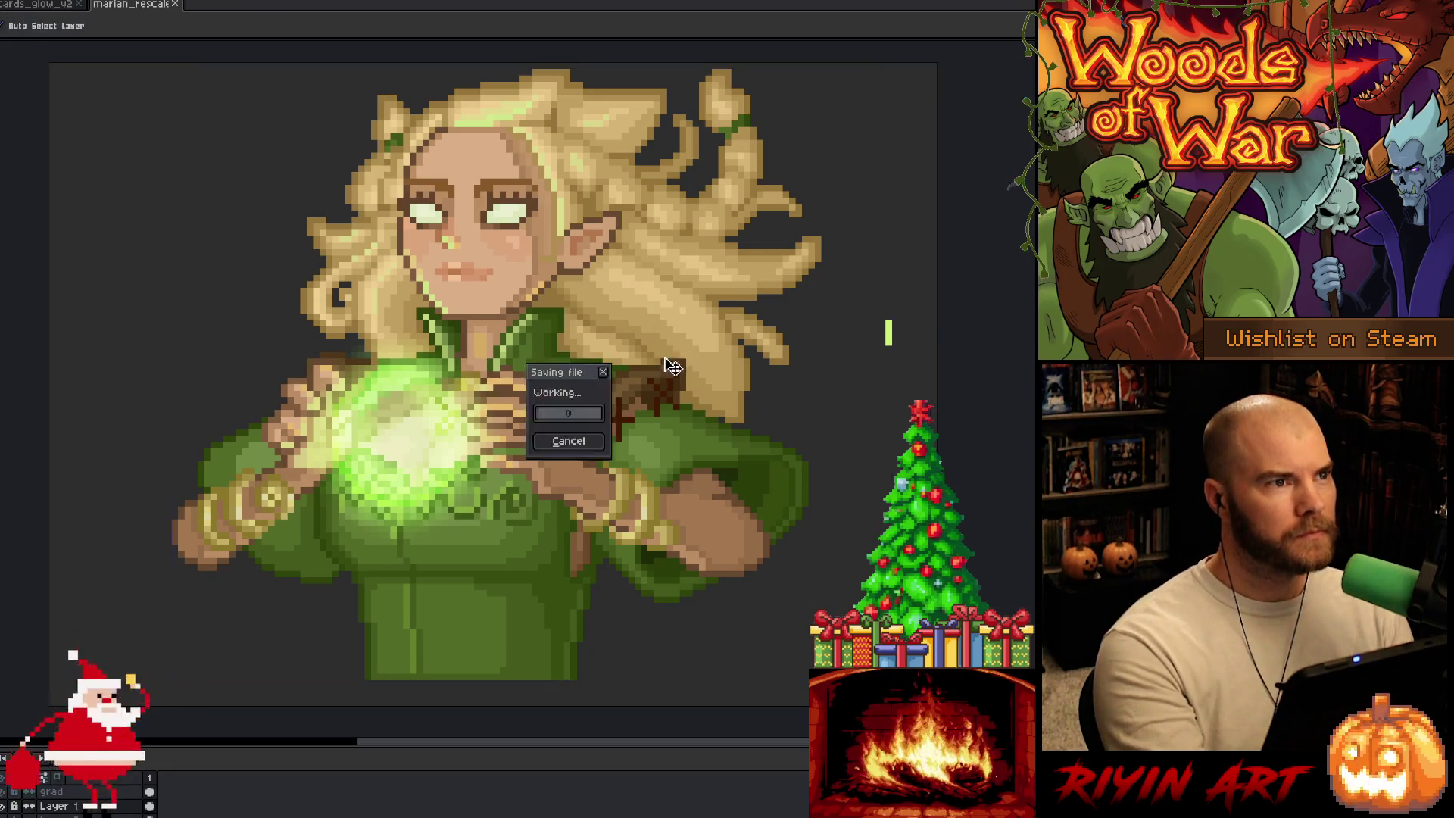
Step: Dab two pixels on the green collar, sample a collar colour, and save
{"action": "key", "text": "w"}
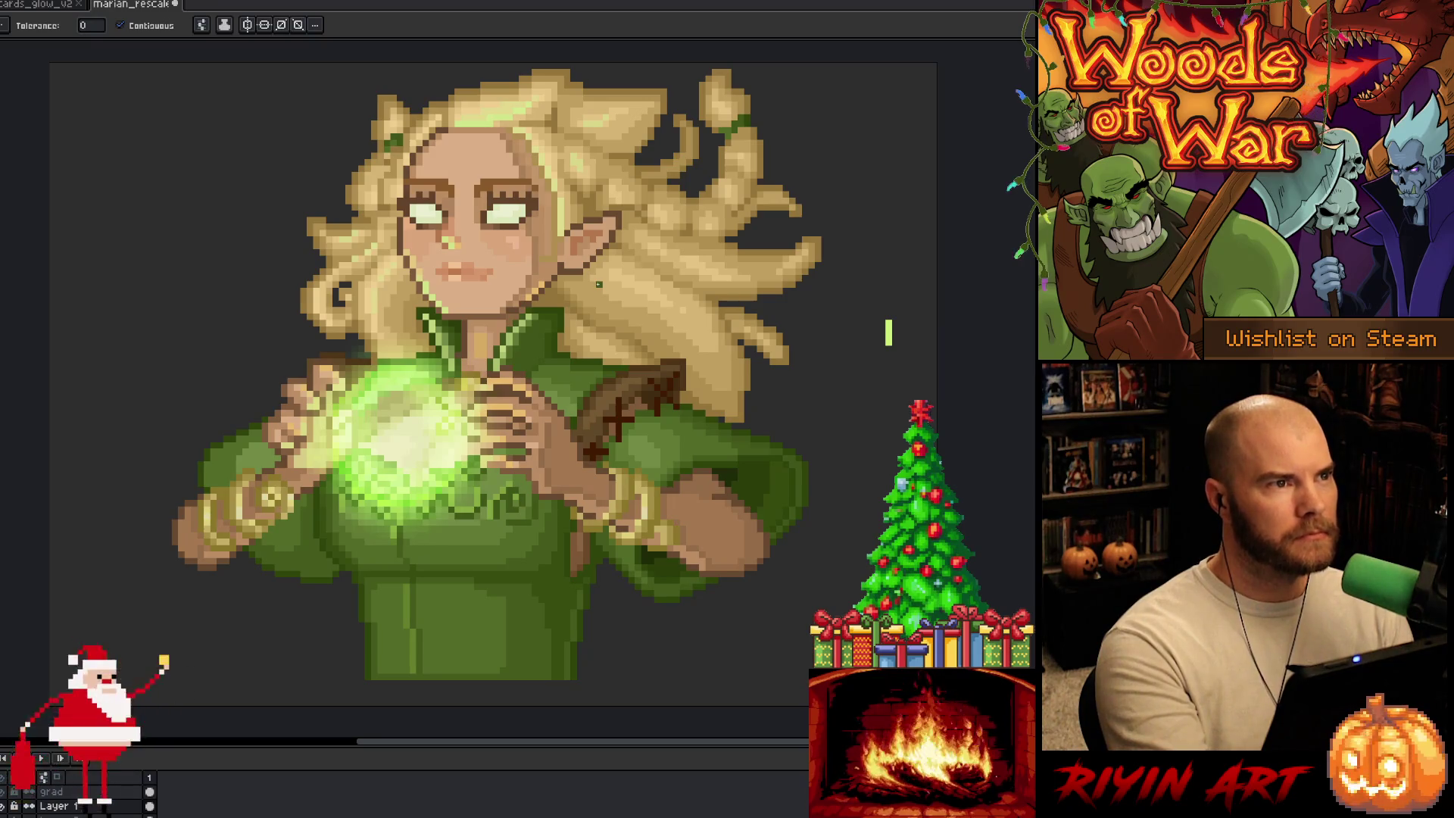
{"action": "key", "text": "i"}
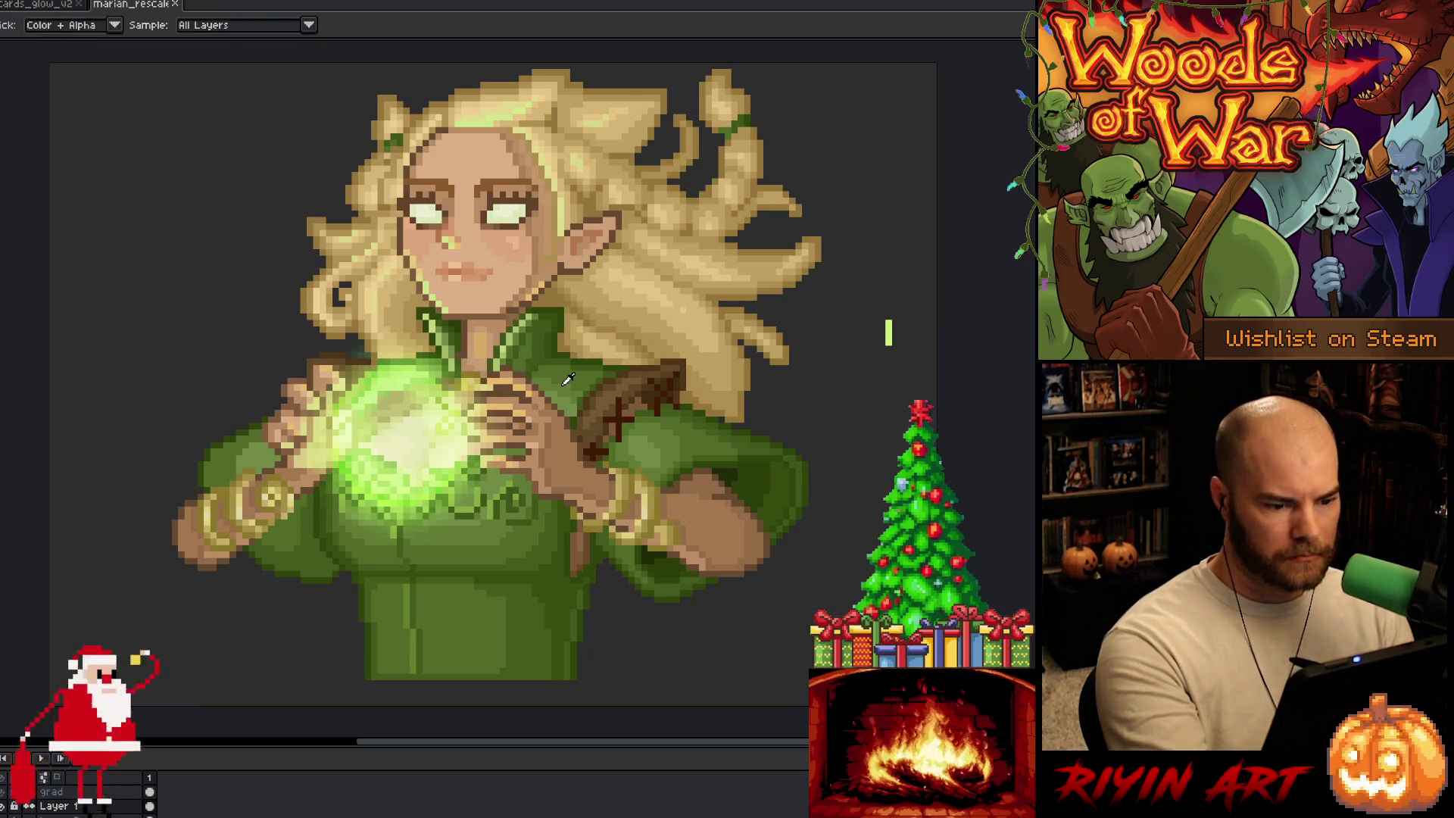
{"action": "key", "text": "b"}
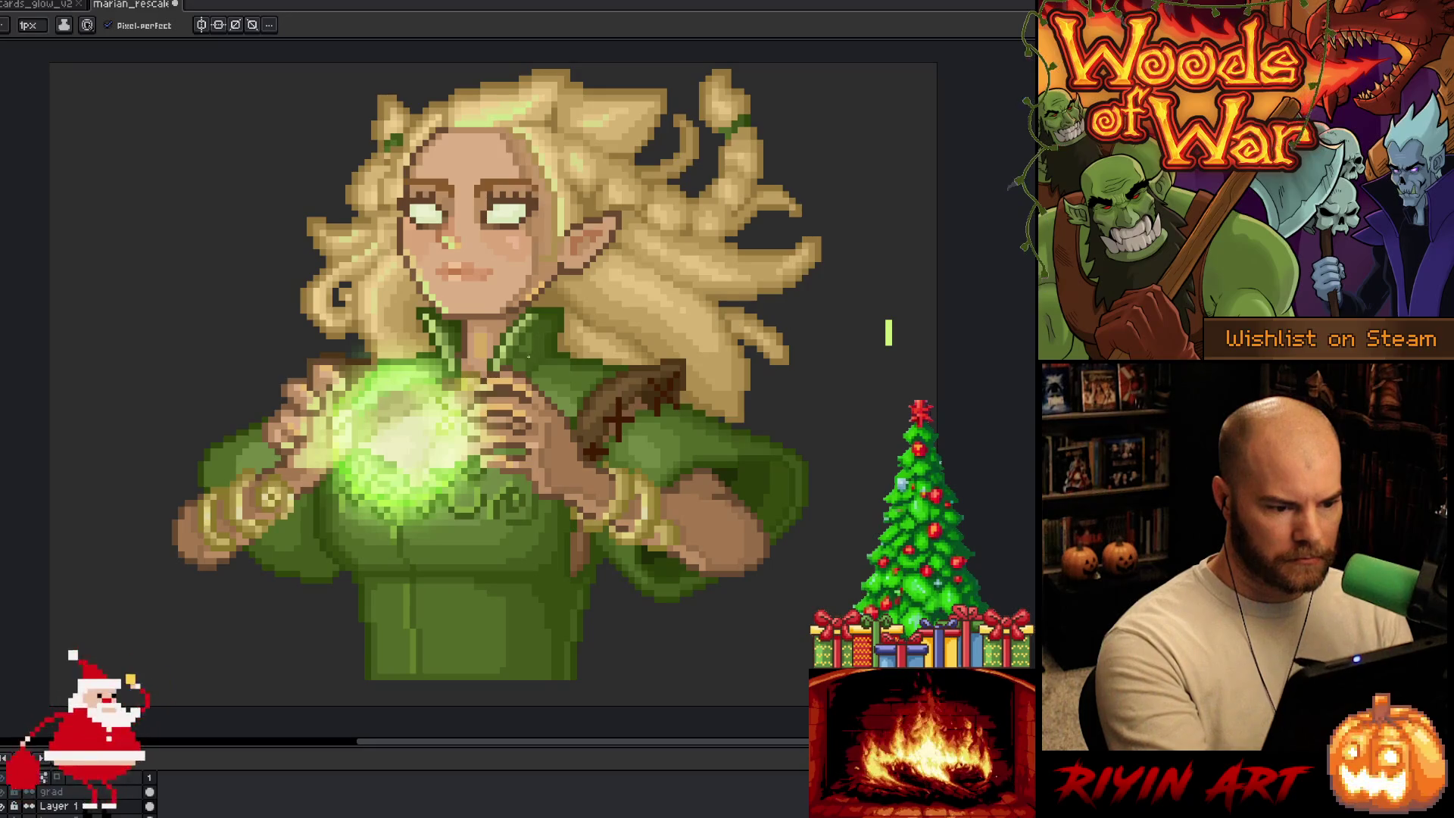
{"action": "left_click", "coordinate": [716, 437], "text": "alt"}
{"action": "left_click", "coordinate": [688, 420]}
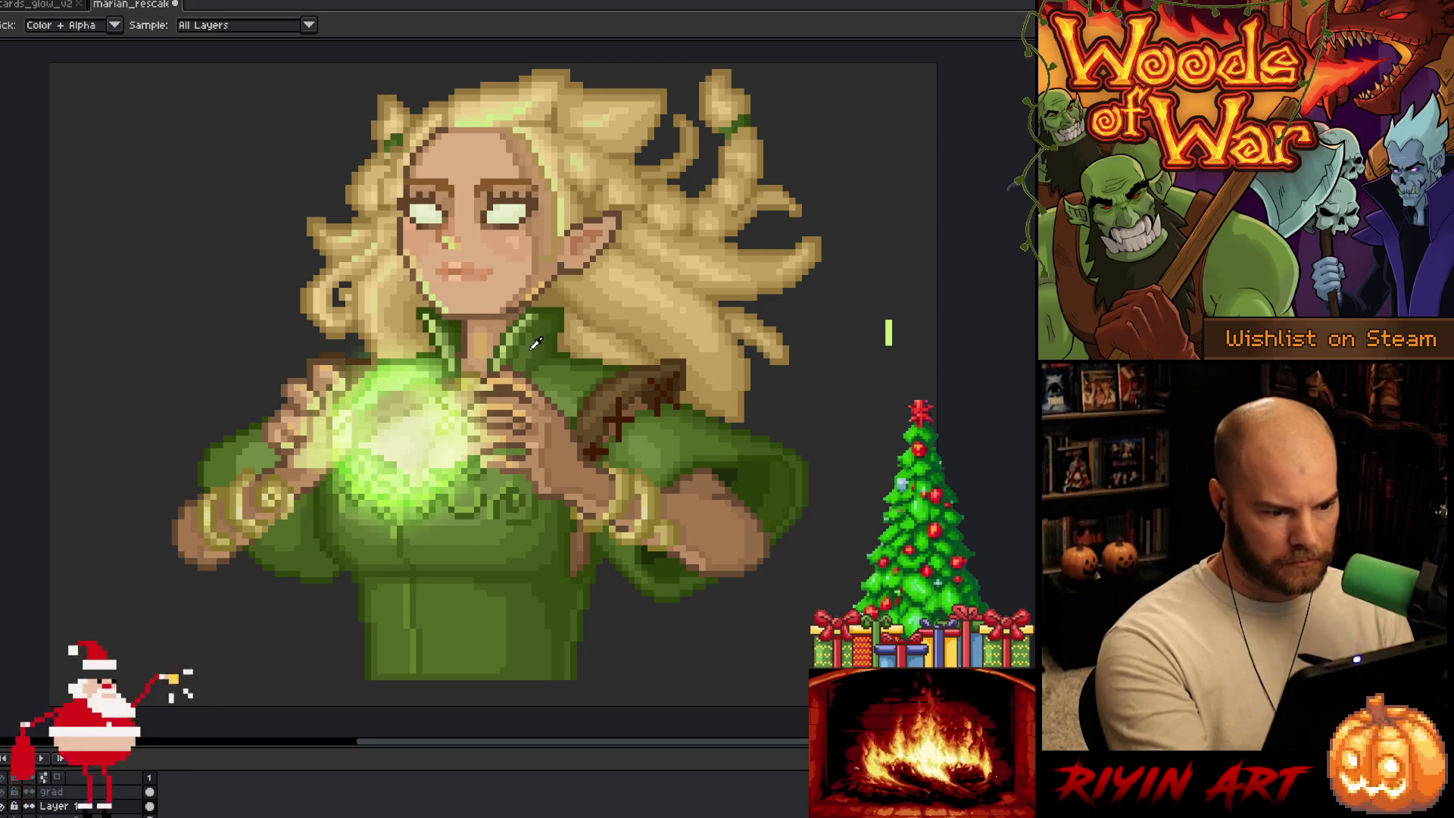
{"action": "left_click", "coordinate": [535, 344], "text": "alt"}
{"action": "key", "text": "g"}
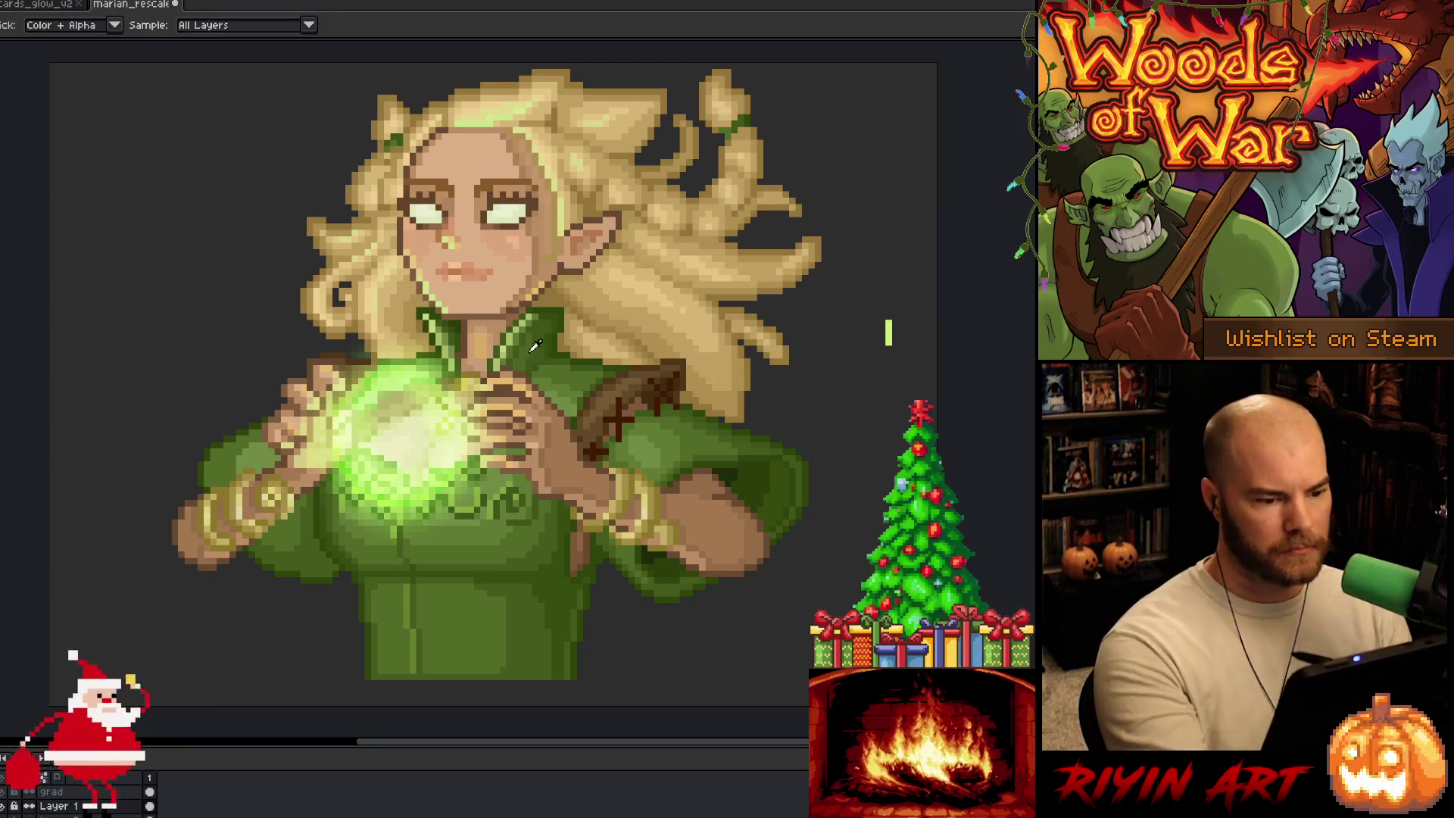
{"action": "key", "text": "b"}
{"action": "key", "text": "ctrl+s"}
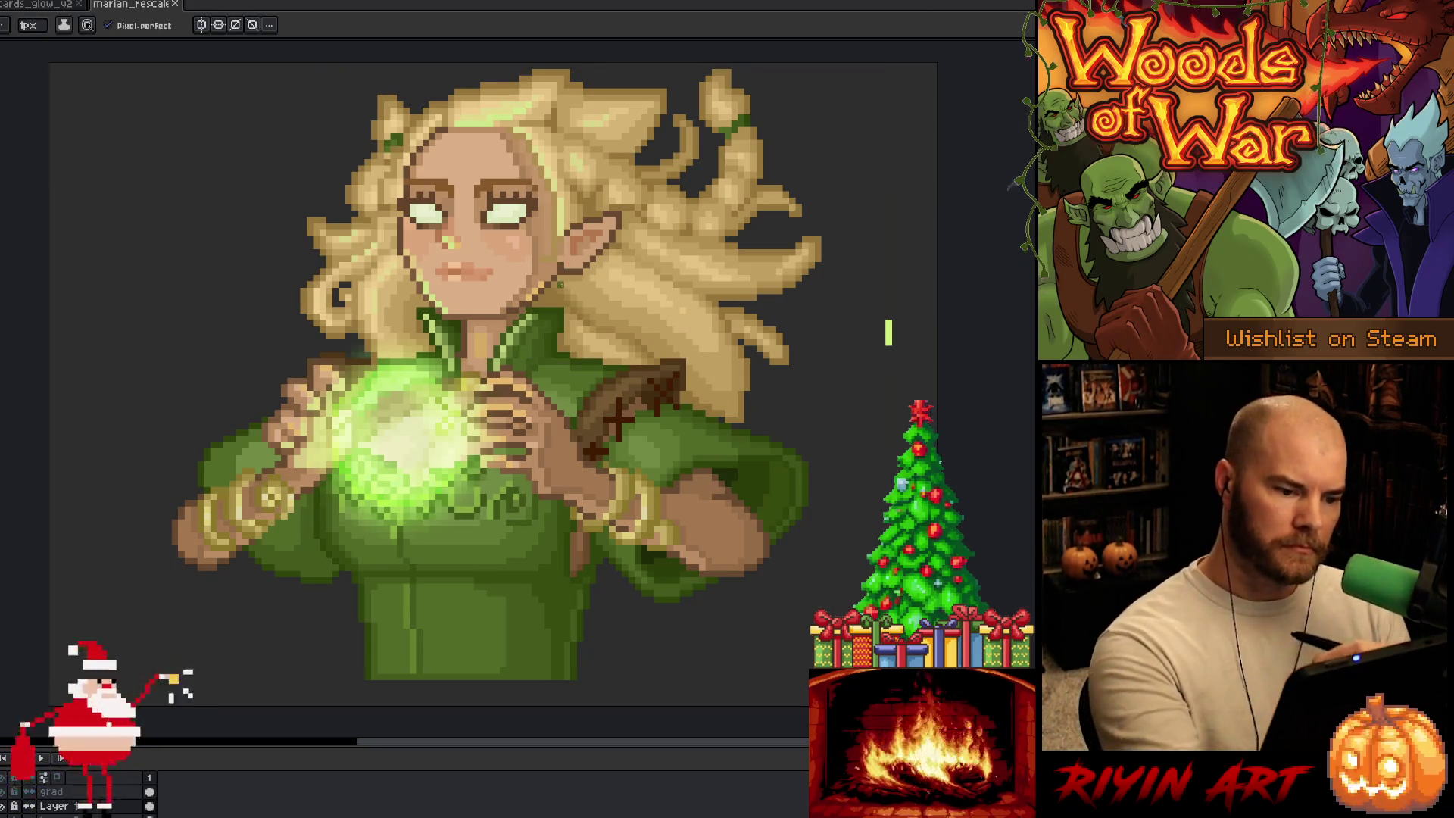
Step: Paint more collar pixels using the sampled collar colour, saving after each
{"action": "key", "text": "g"}
{"action": "left_click", "coordinate": [561, 296]}
{"action": "key", "text": "b"}
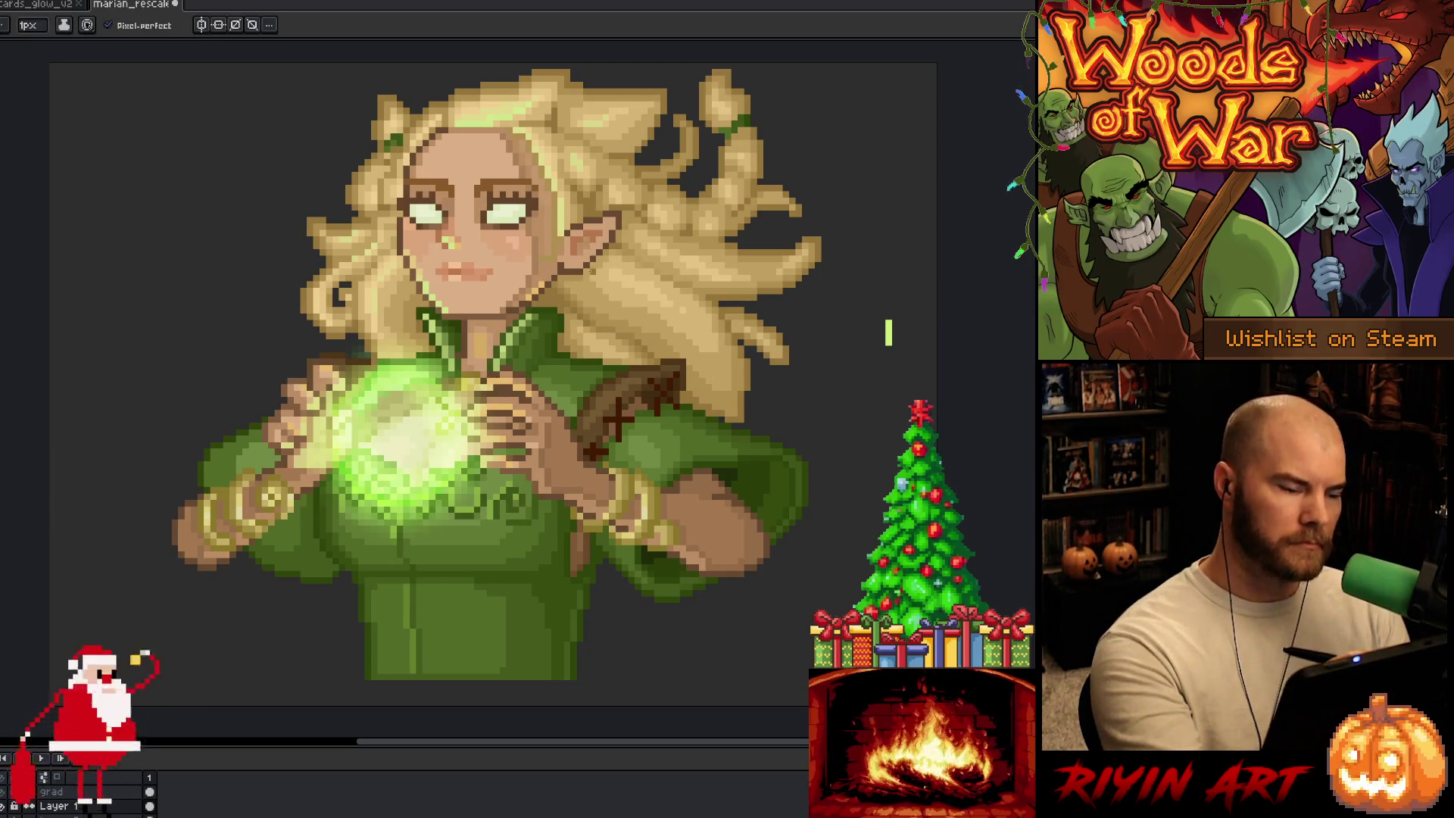
{"action": "key", "text": "ctrl+s"}
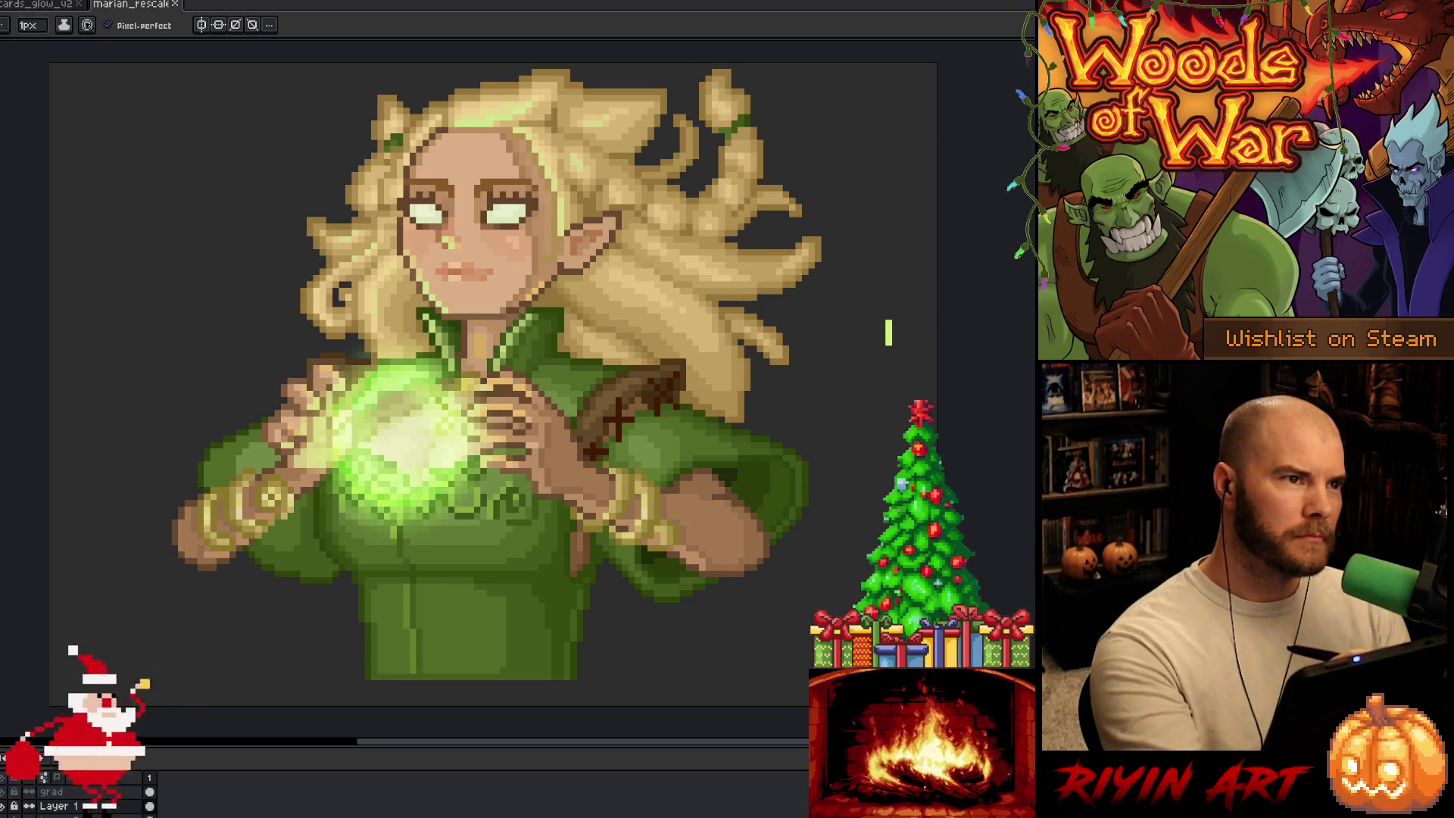
{"action": "left_click", "coordinate": [566, 309], "text": "alt"}
{"action": "left_click", "coordinate": [566, 309]}
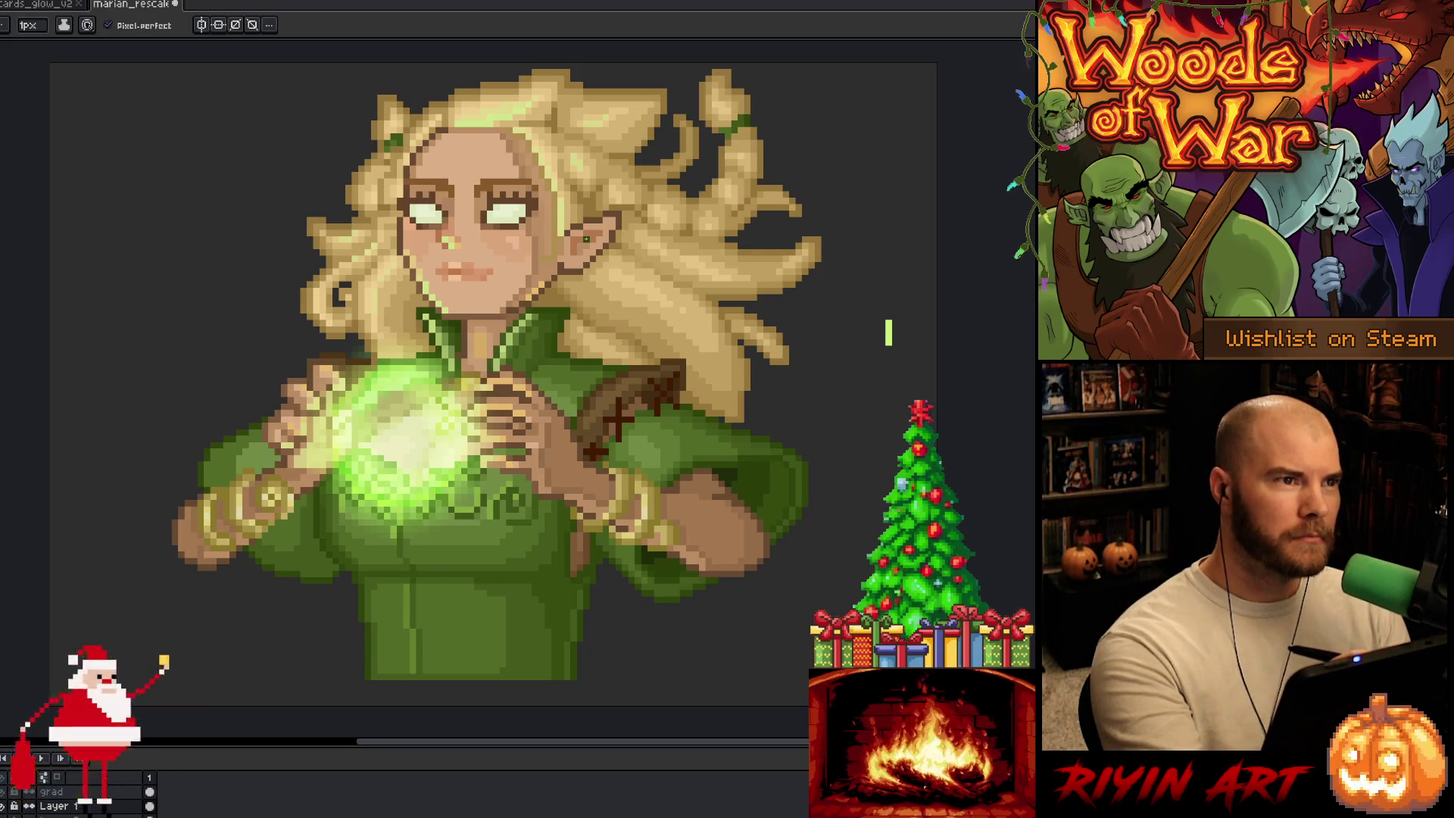
{"action": "key", "text": "ctrl+s"}
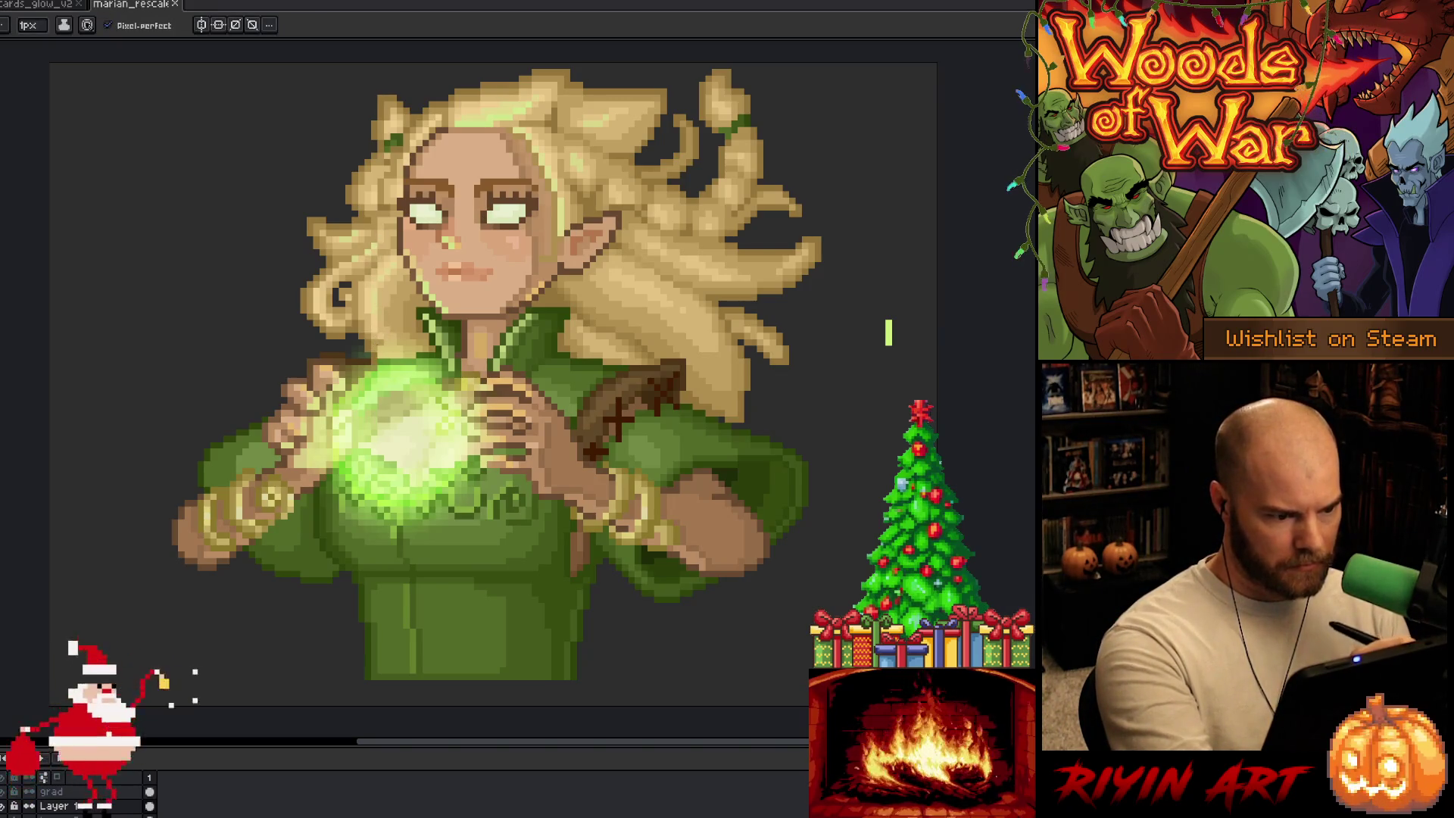
Step: Sample a colour beside the left collar and paint a pixel near the right hand
{"action": "key", "text": "alt"}
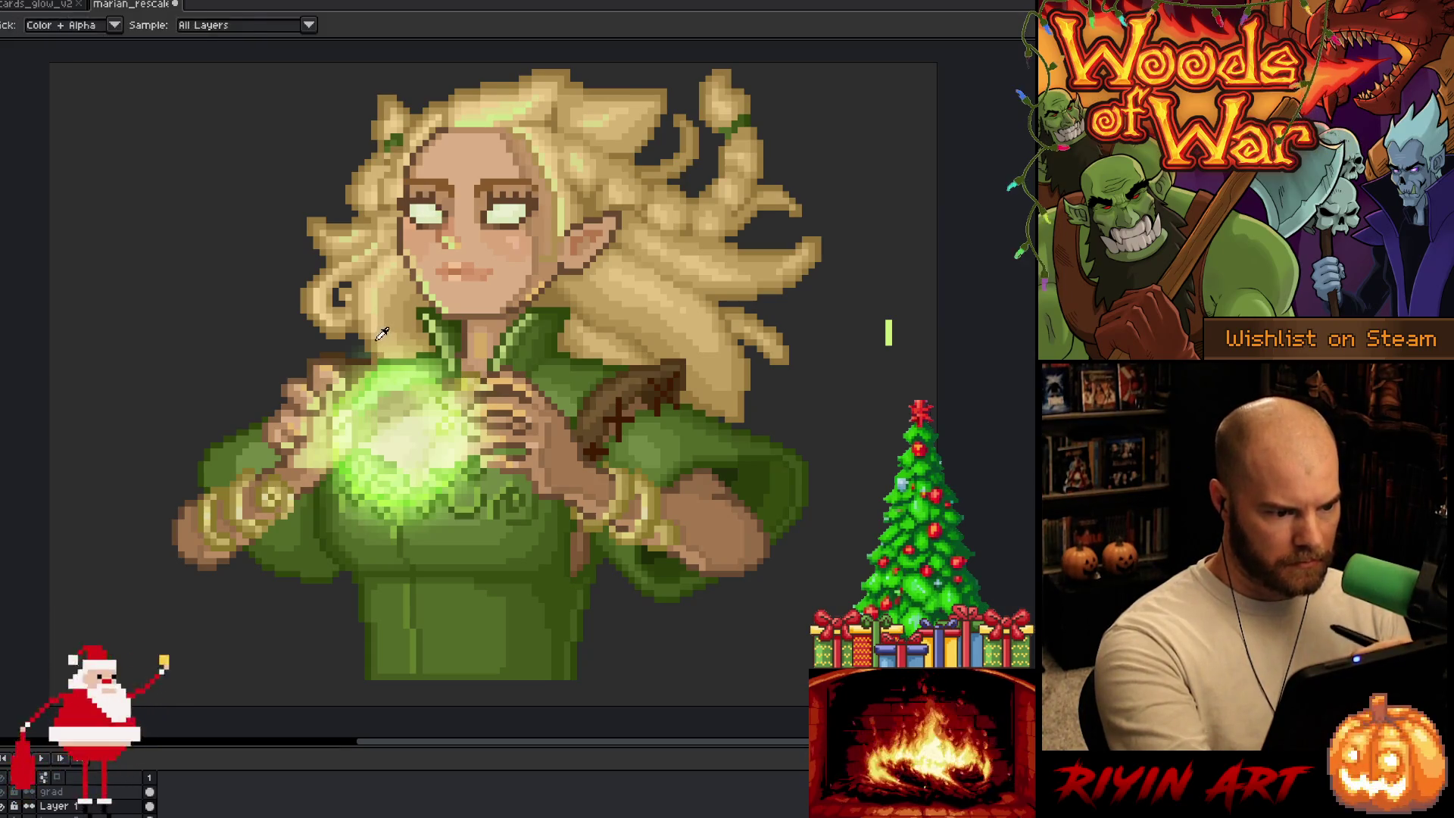
{"action": "left_click", "coordinate": [383, 334], "text": "alt"}
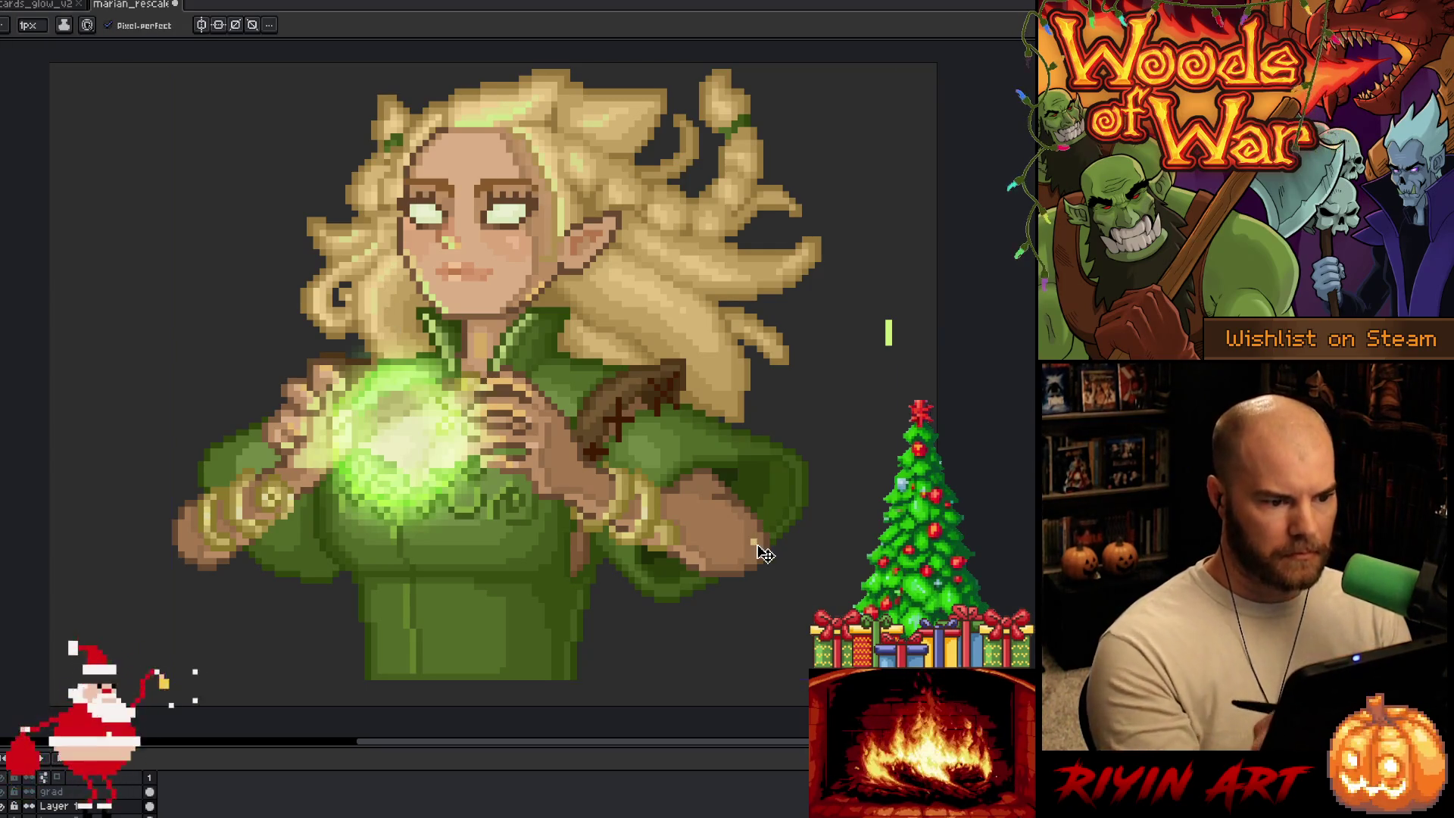
{"action": "key", "text": "ctrl+s"}
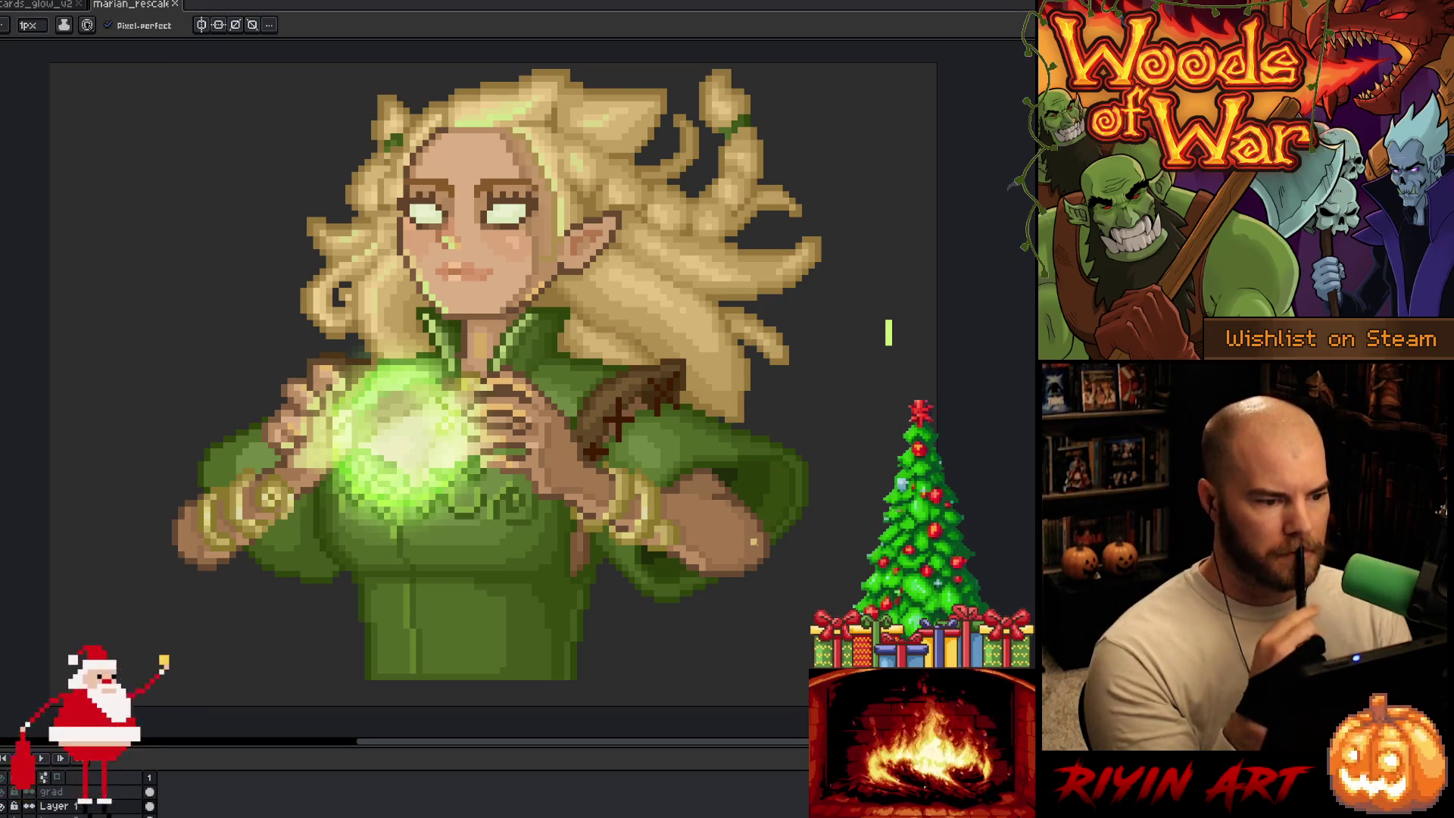
{"action": "left_click", "coordinate": [373, 262]}
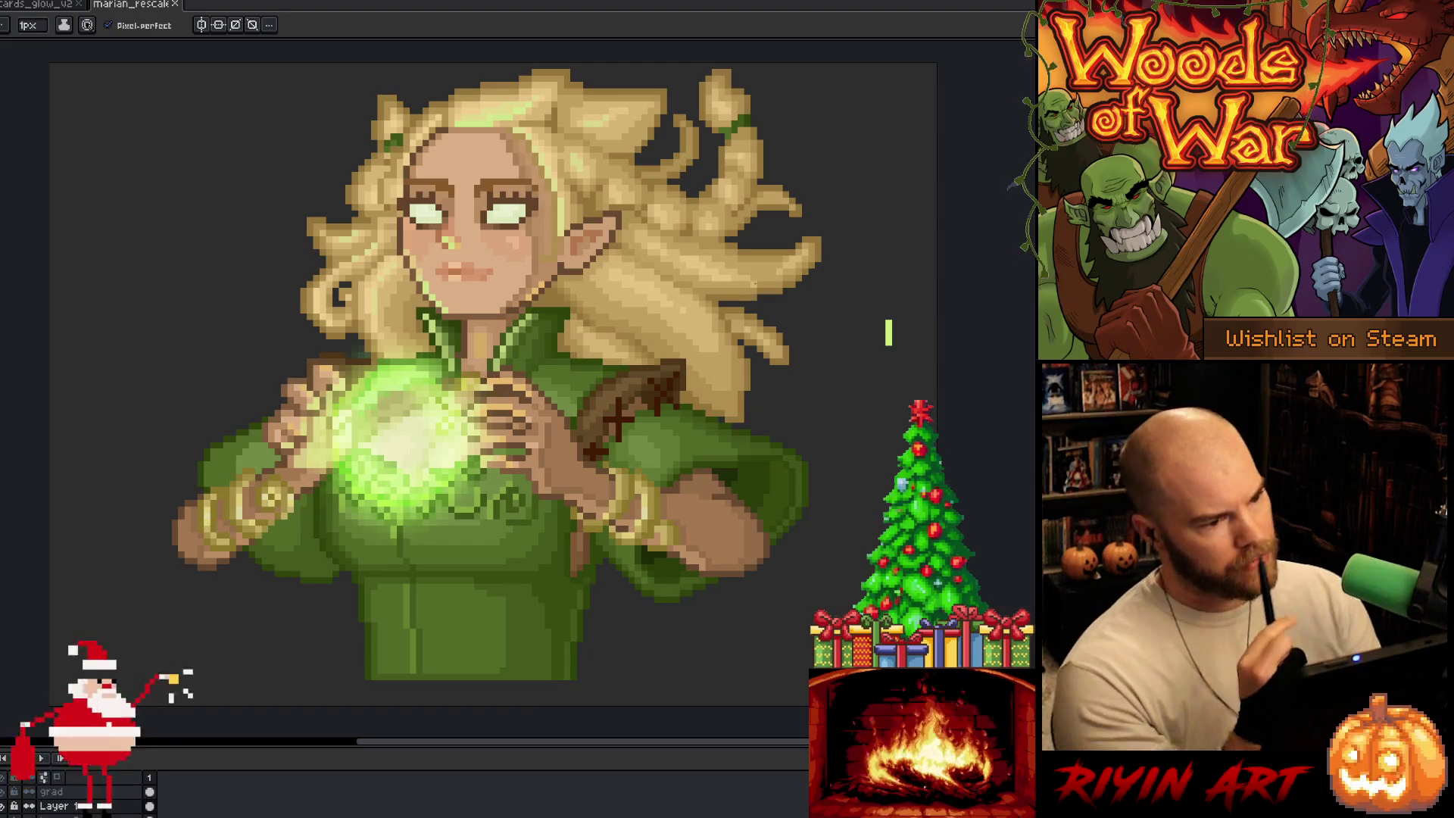
Step: Sample colours near the top of the artwork, paint a pixel with them, and save
{"action": "key", "text": "i"}
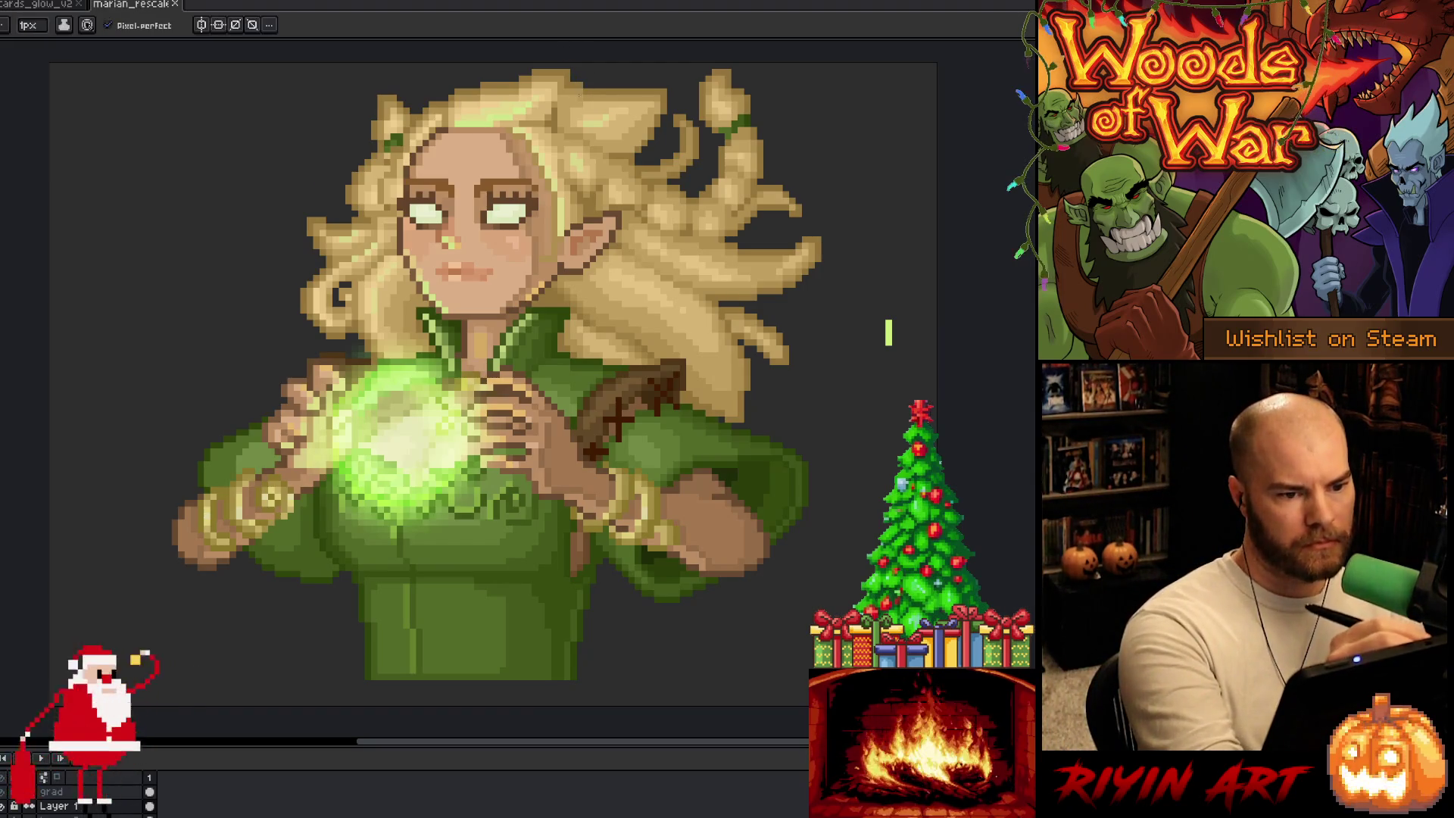
{"action": "left_click", "coordinate": [579, 81], "text": "alt"}
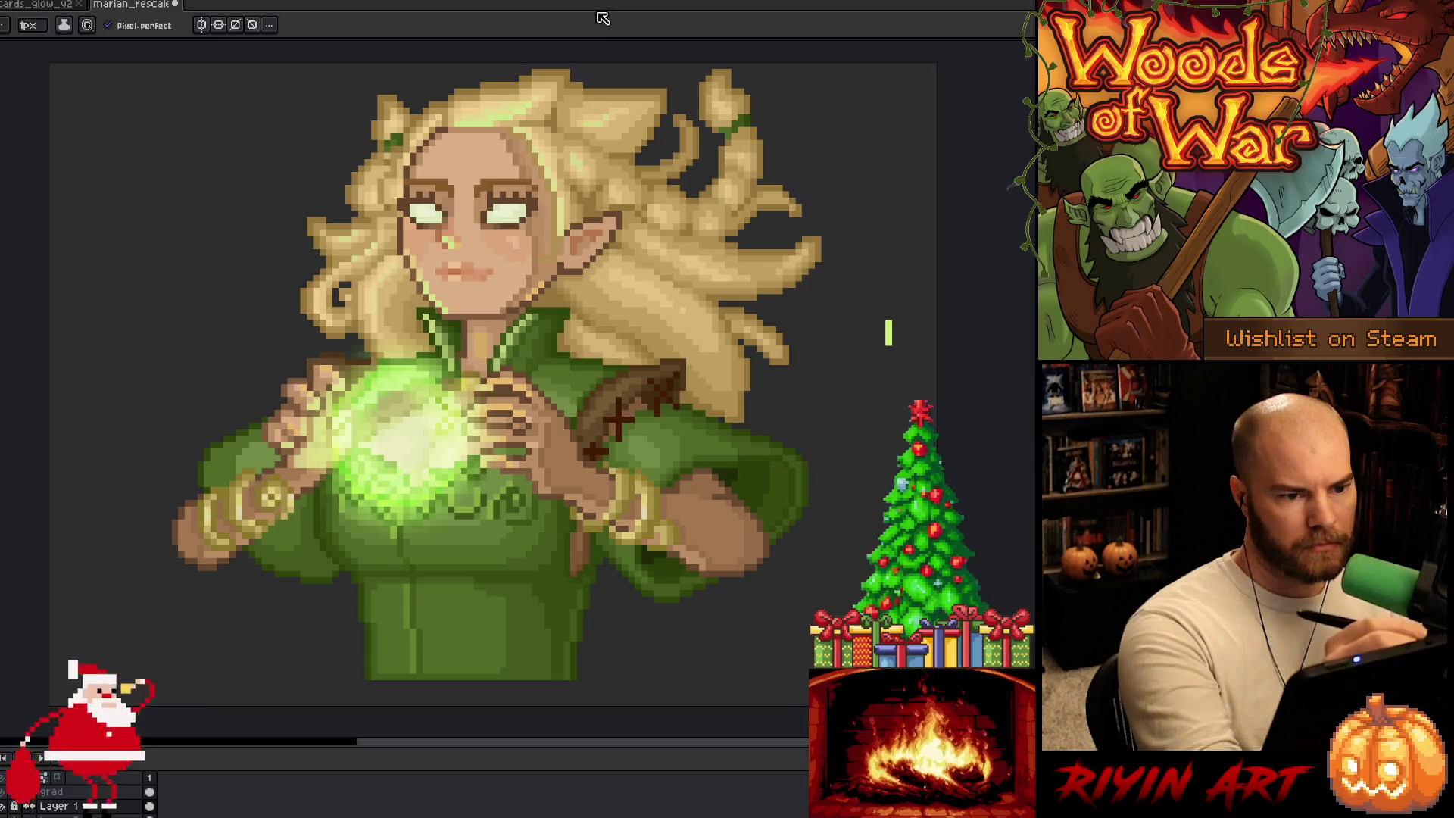
{"action": "left_click", "coordinate": [580, 76]}
{"action": "key", "text": "alt"}
{"action": "left_click", "coordinate": [581, 72], "text": "alt"}
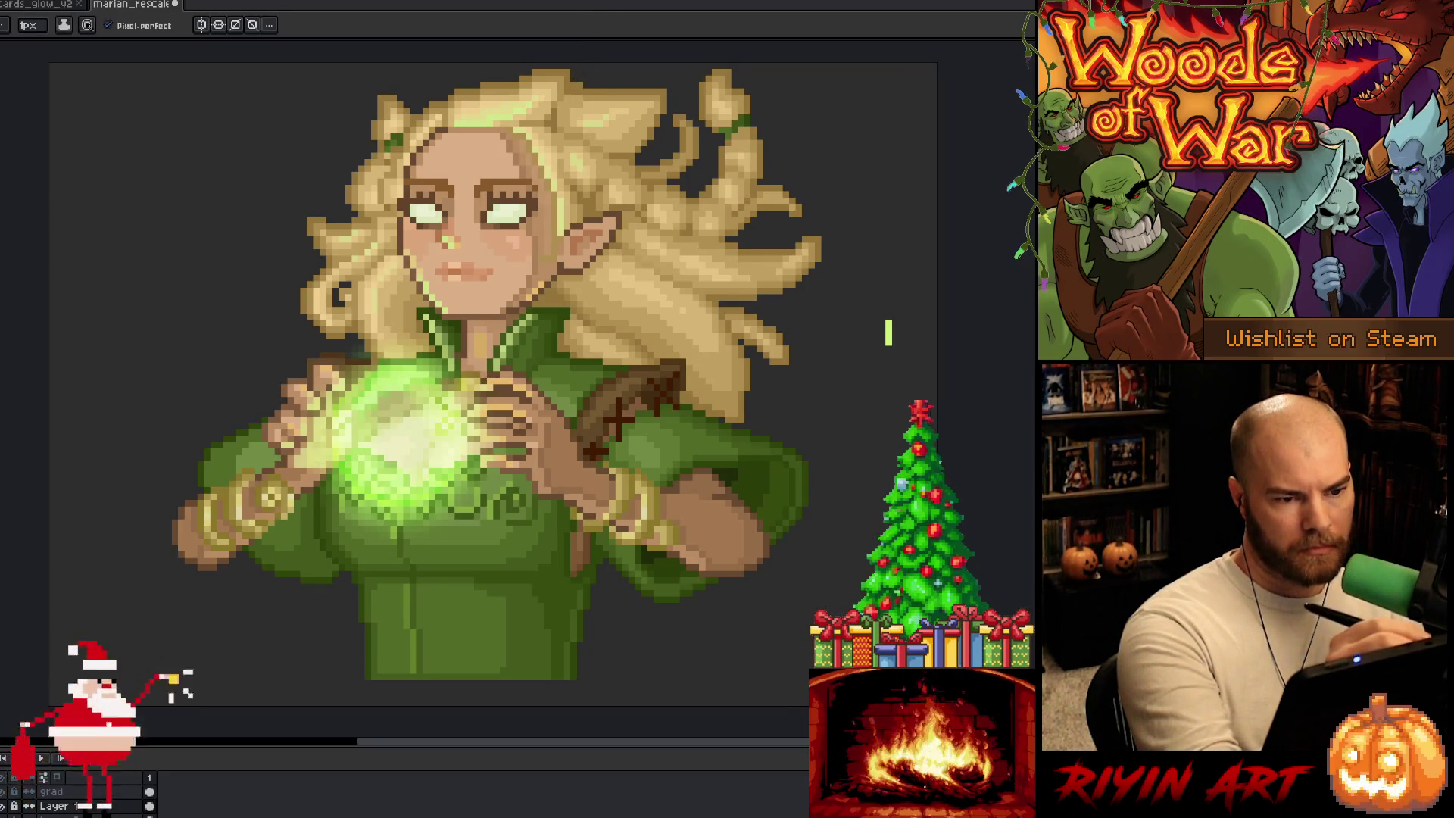
{"action": "key", "text": "e"}
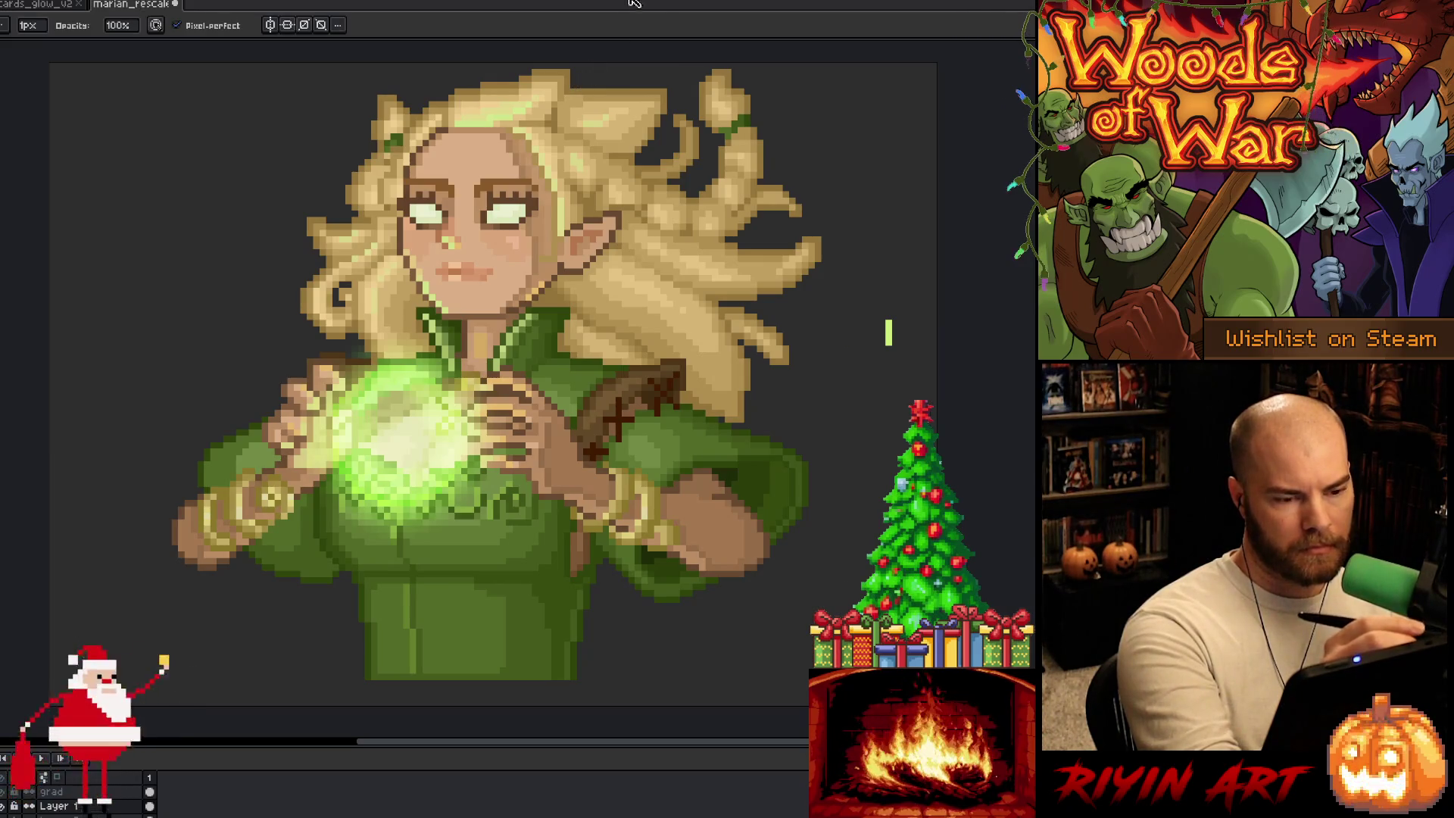
{"action": "key", "text": "b"}
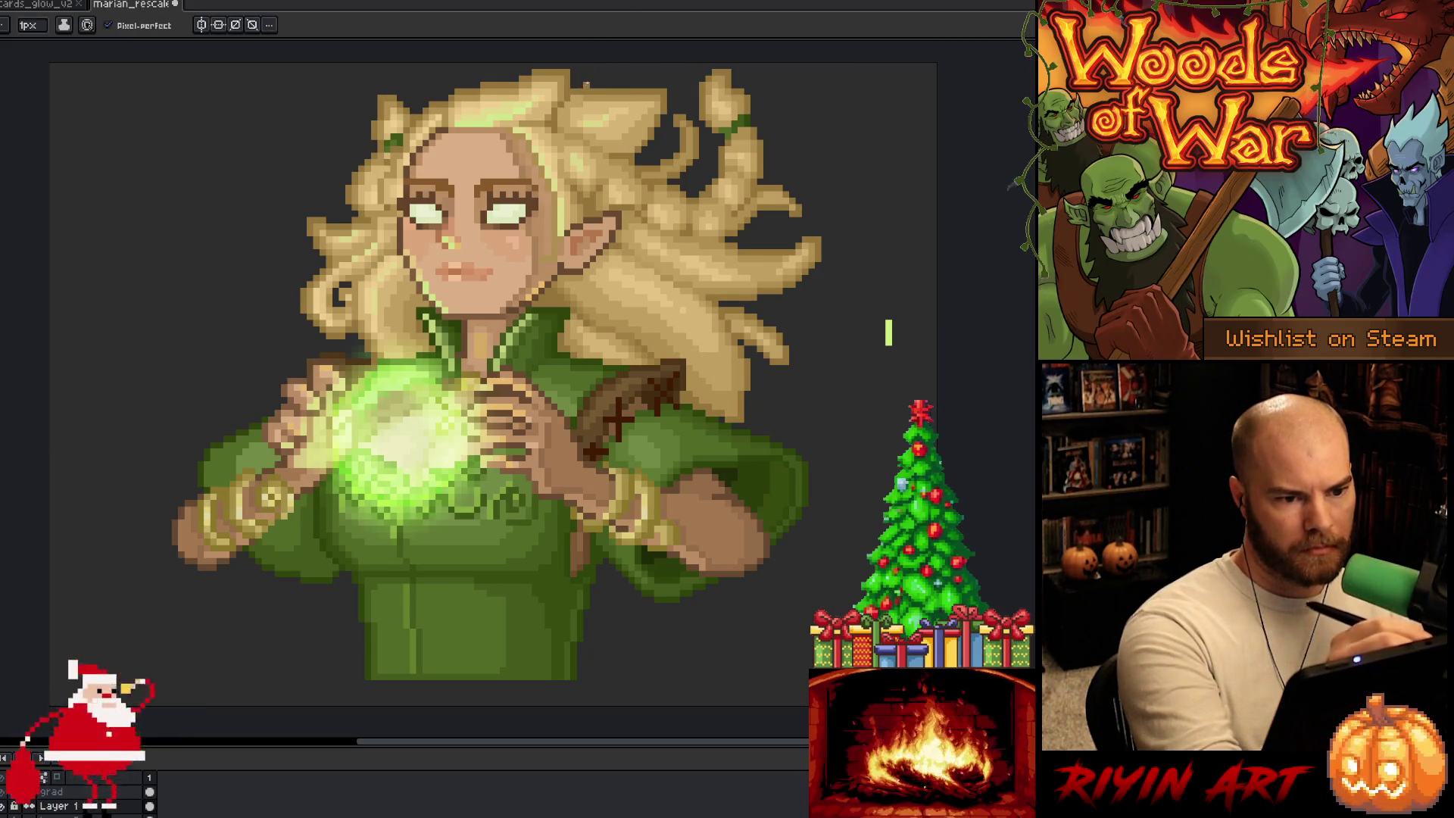
{"action": "key", "text": "e"}
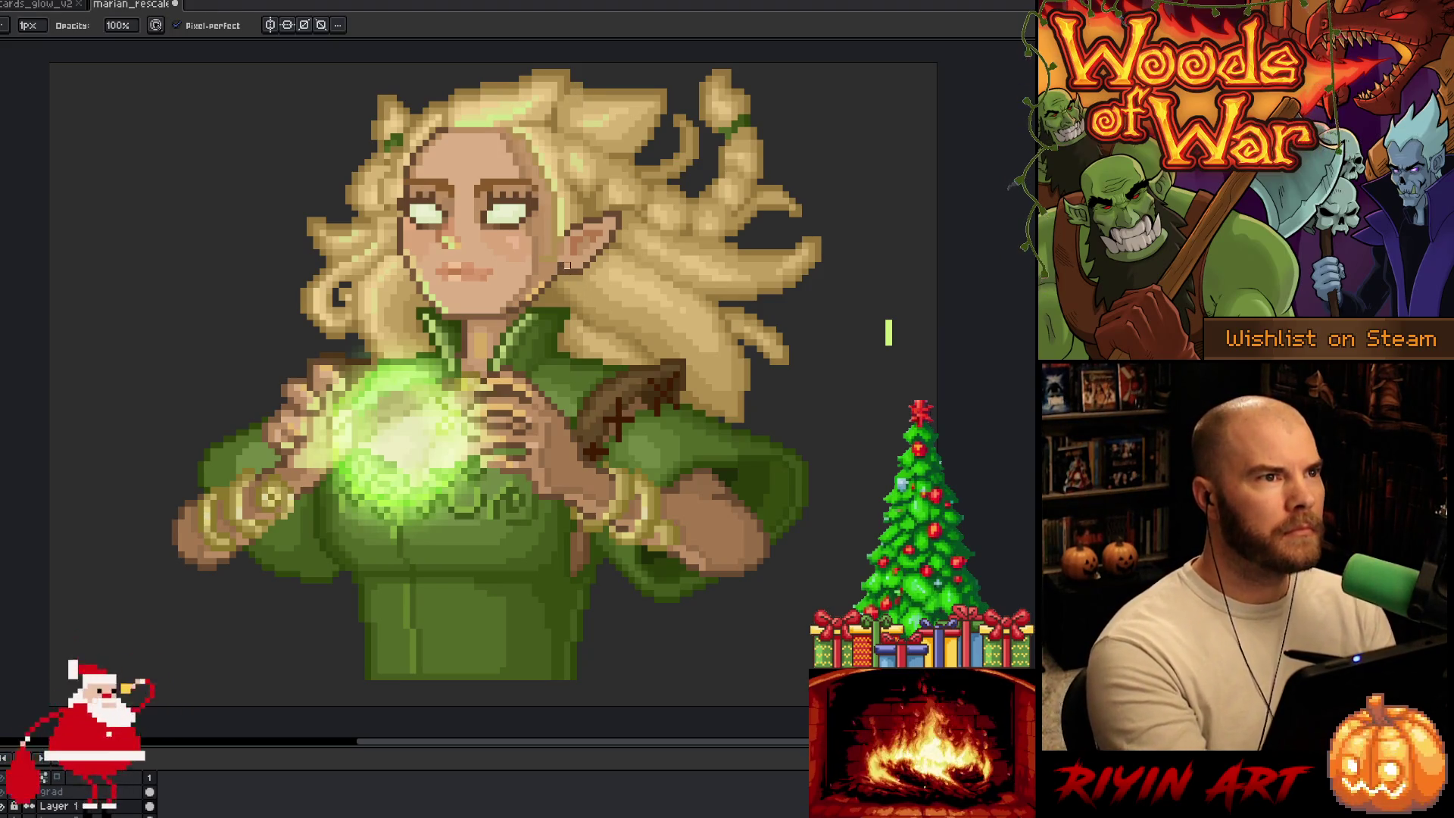
{"action": "key", "text": "ctrl+s"}
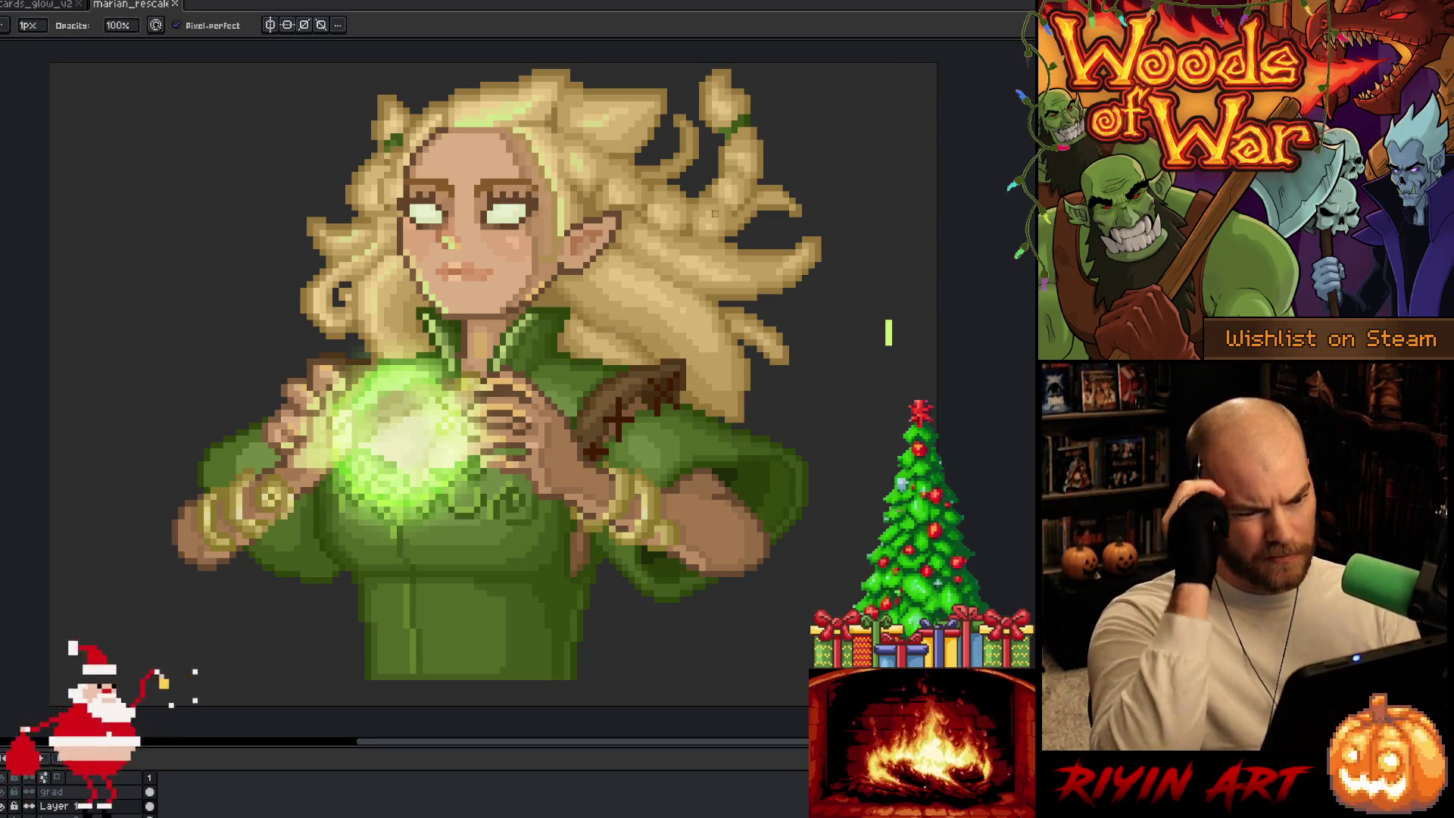
{"action": "key", "text": "i"}
{"action": "key", "text": "b"}
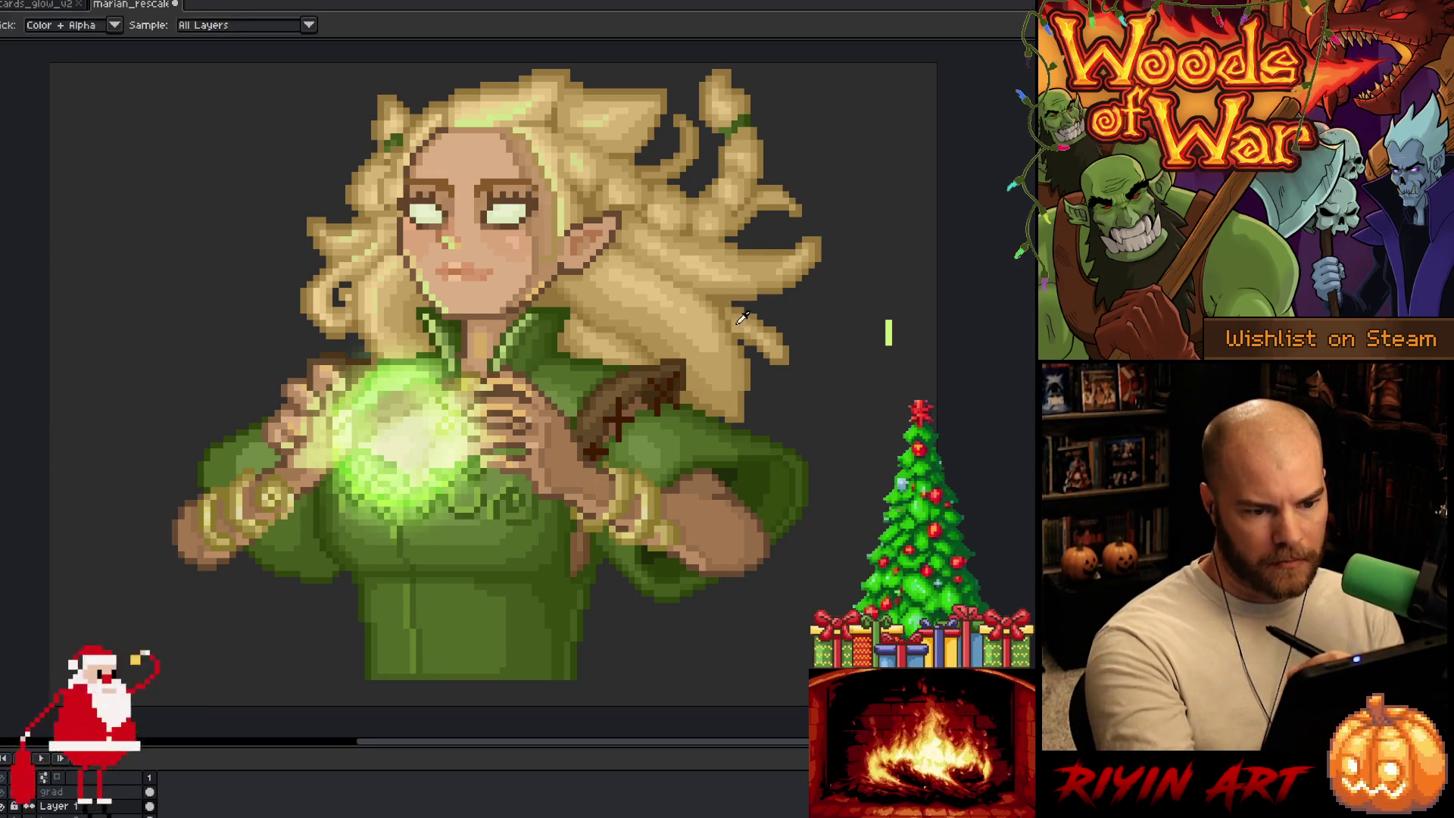
Step: Add small pixel touch-ups, including one near the right hand, saving repeatedly
{"action": "key", "text": "ctrl+s"}
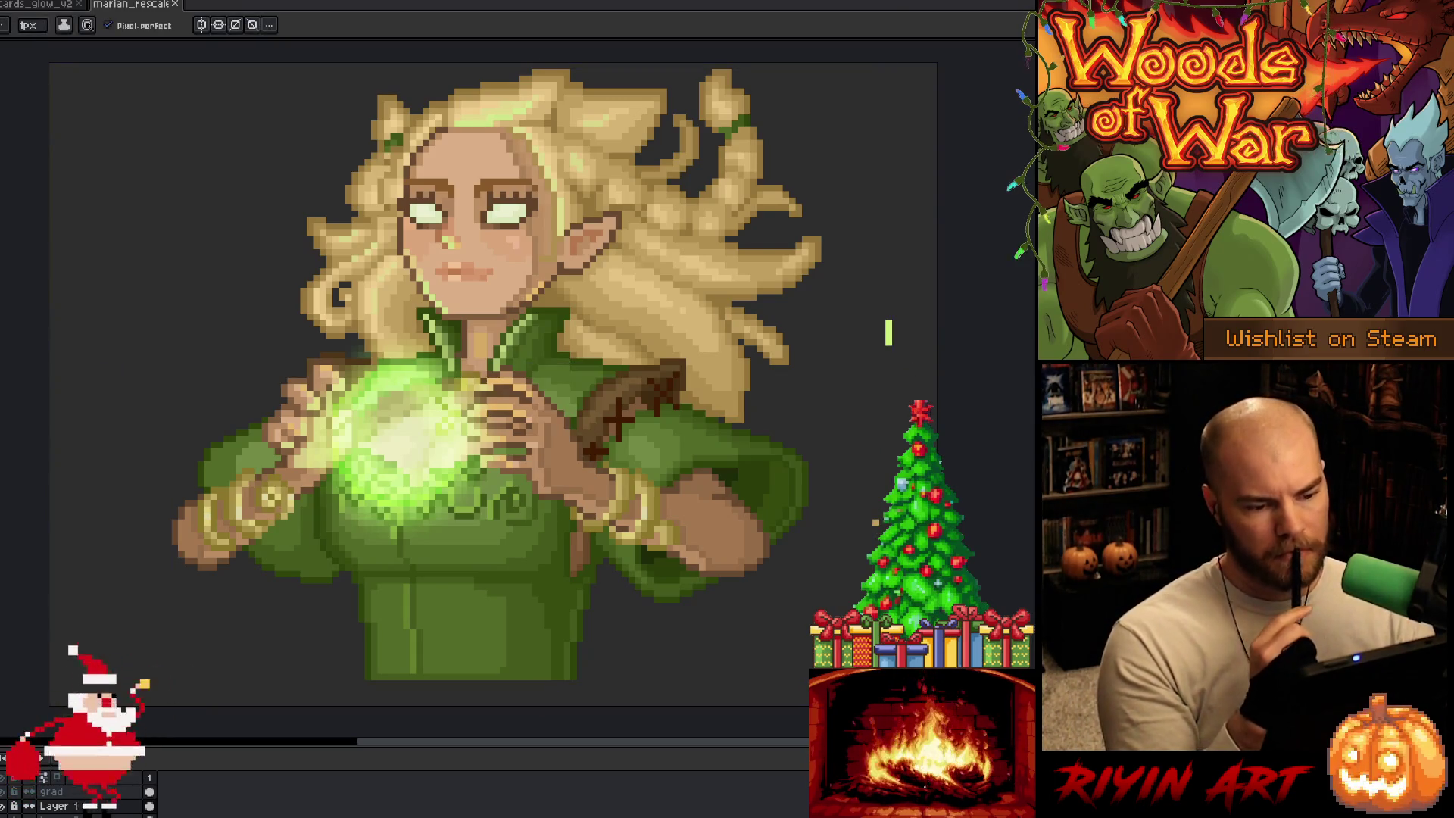
{"action": "left_click", "coordinate": [890, 332]}
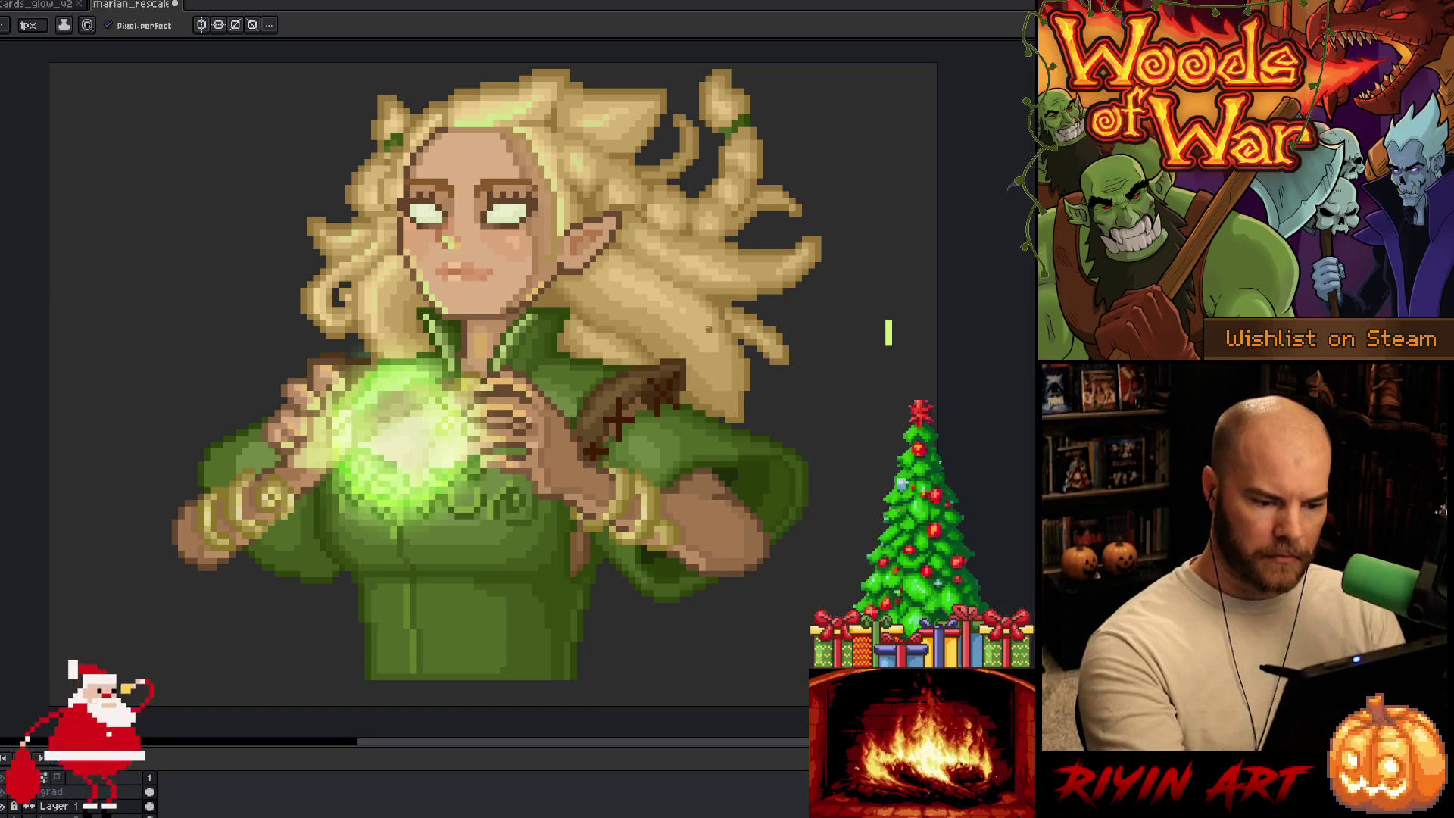
{"action": "key", "text": "ctrl+s"}
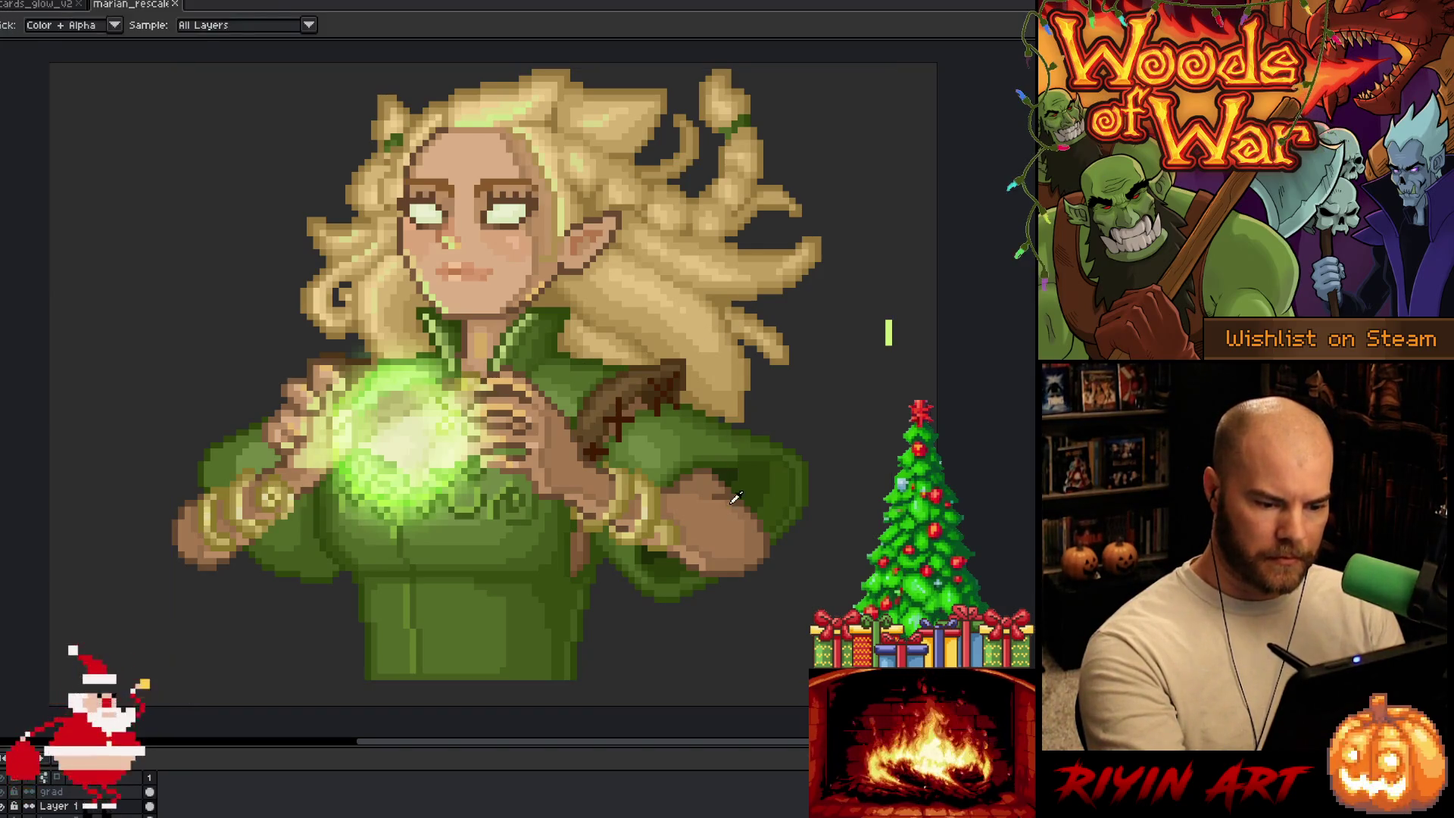
{"action": "left_click", "coordinate": [723, 500]}
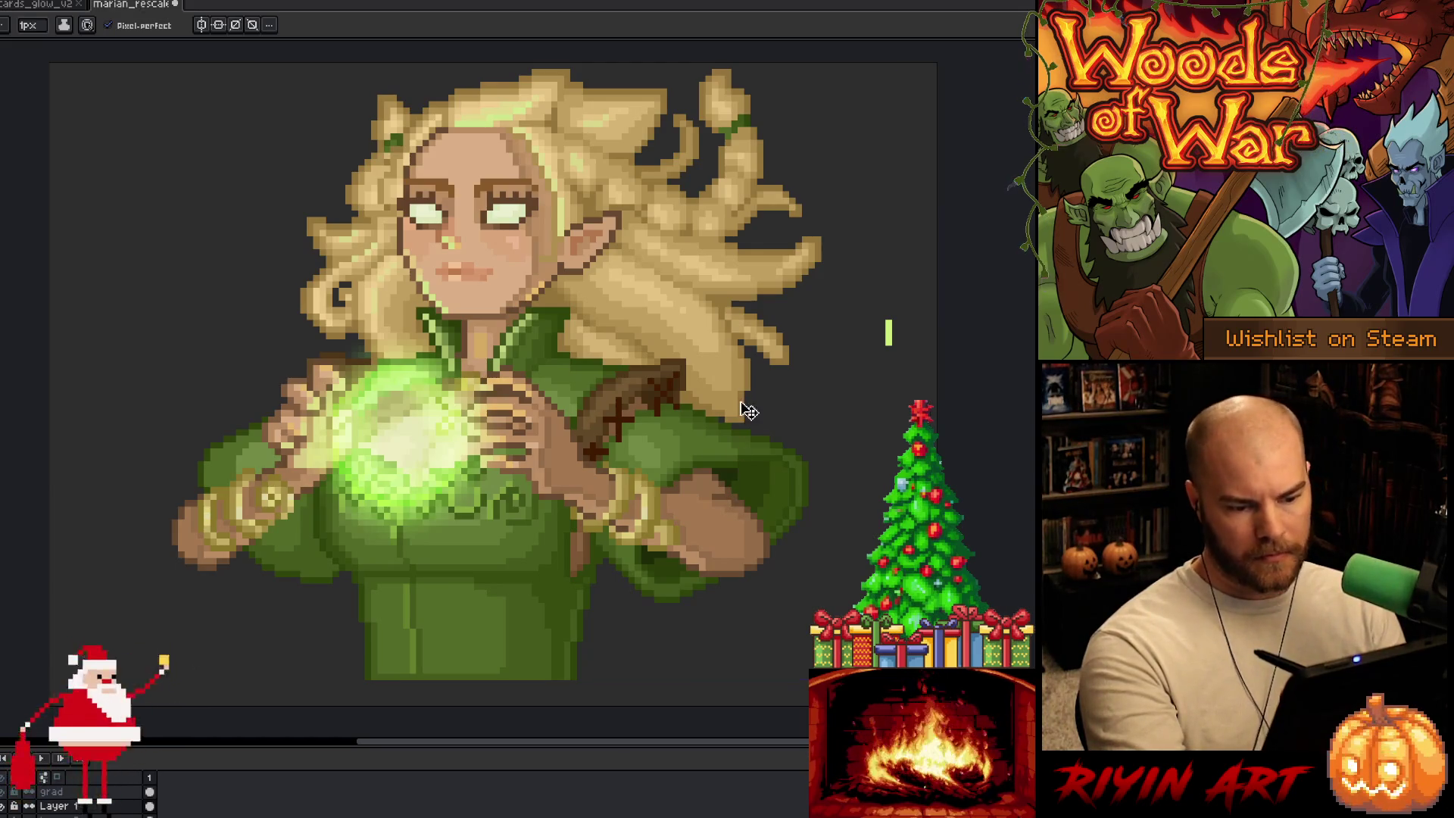
{"action": "key", "text": "ctrl+s"}
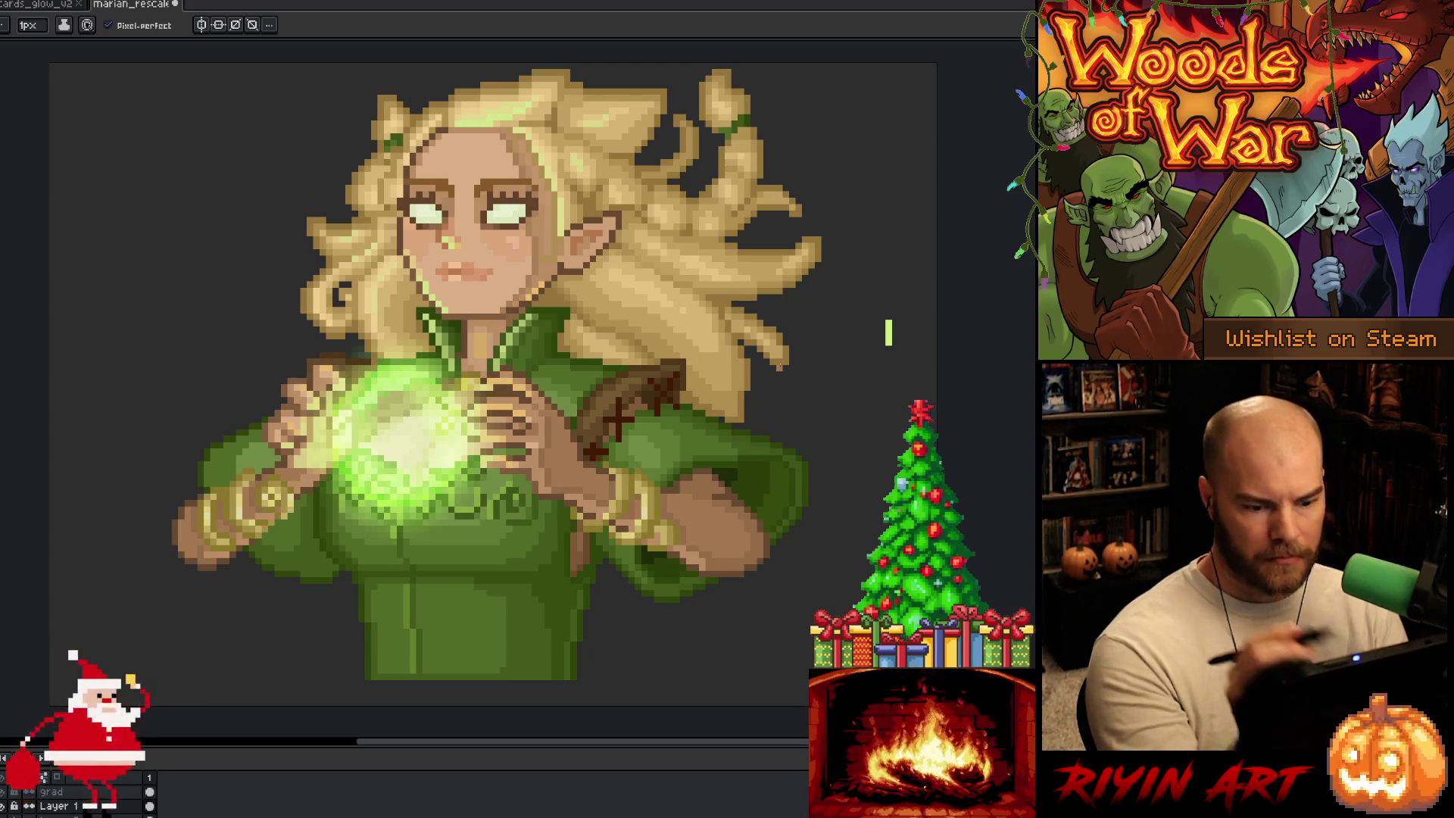
{"action": "key", "text": "ctrl+s"}
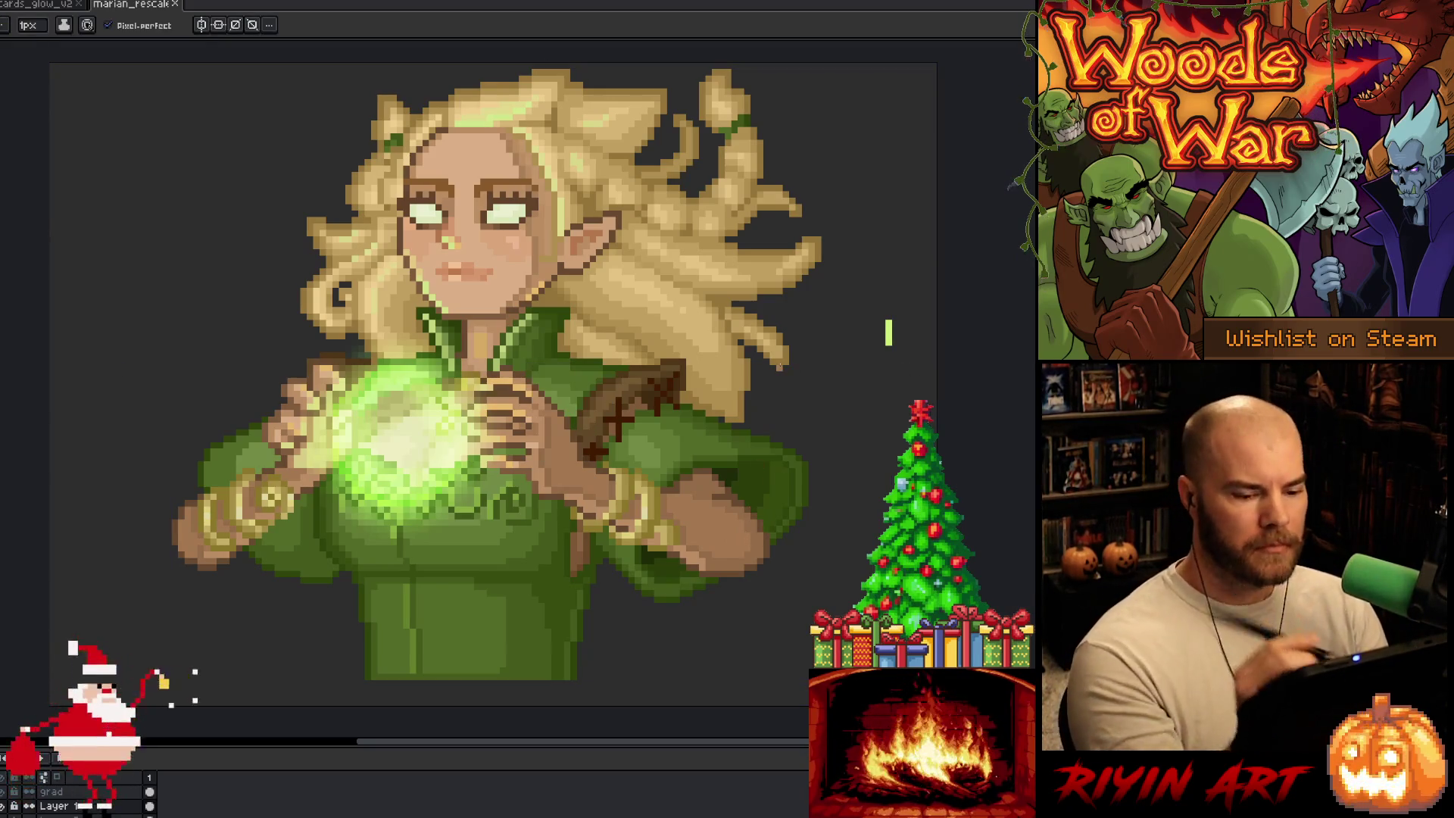
{"action": "key", "text": "ctrl+s"}
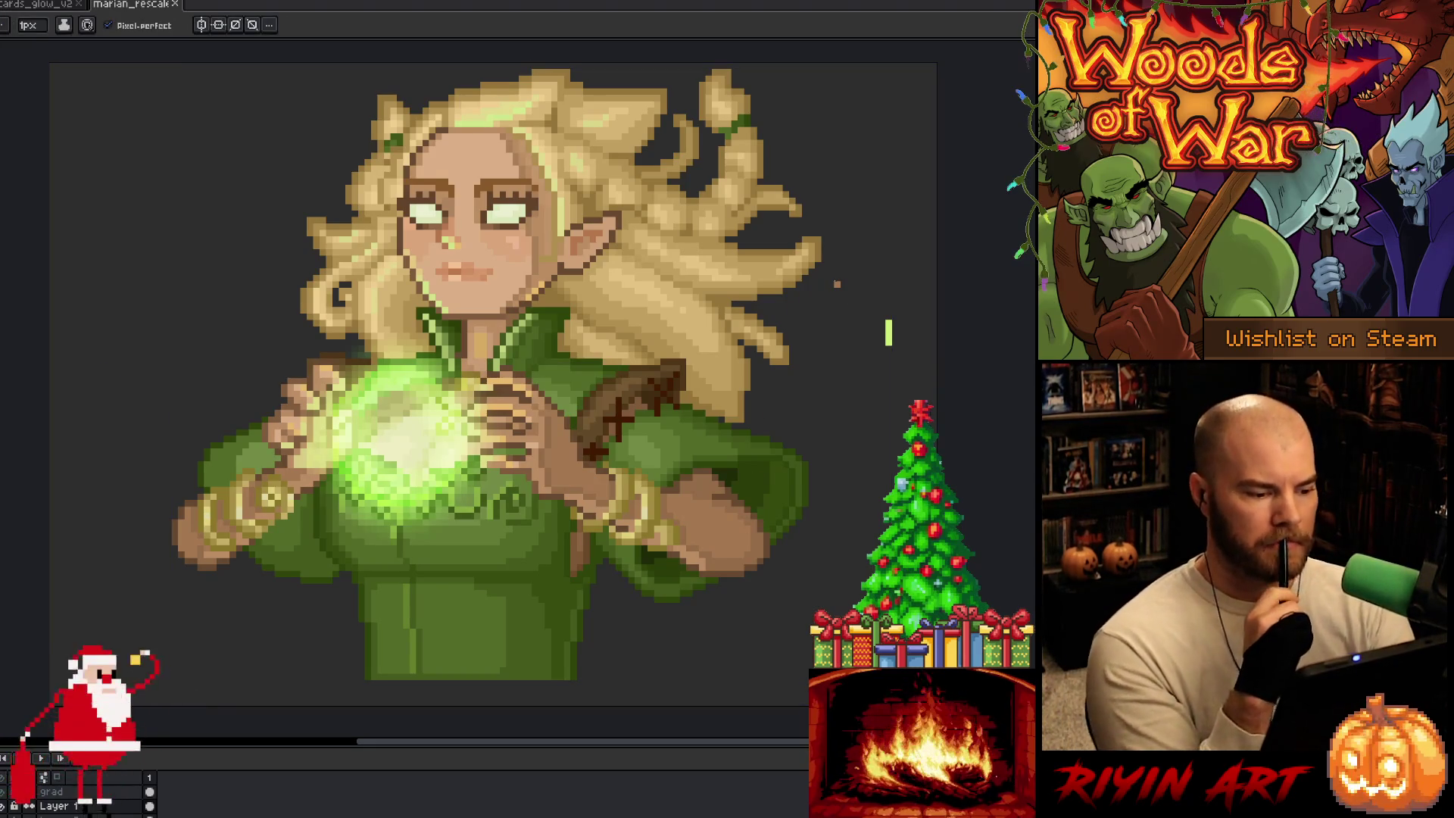
Step: Undo three recent edits near the left bracelet, then start touching up the neck
{"action": "key", "text": "ctrl+z"}
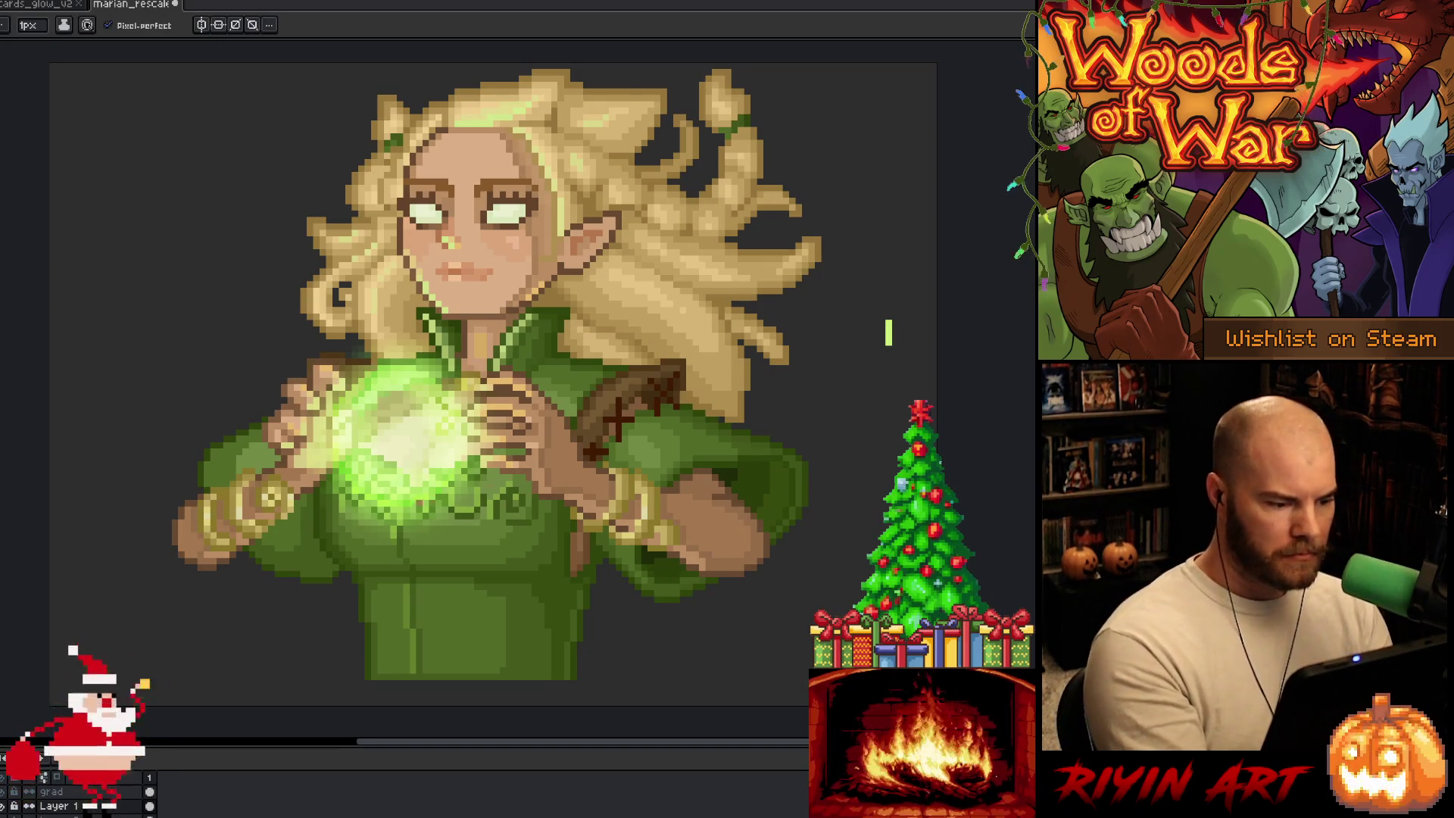
{"action": "key", "text": "ctrl+z"}
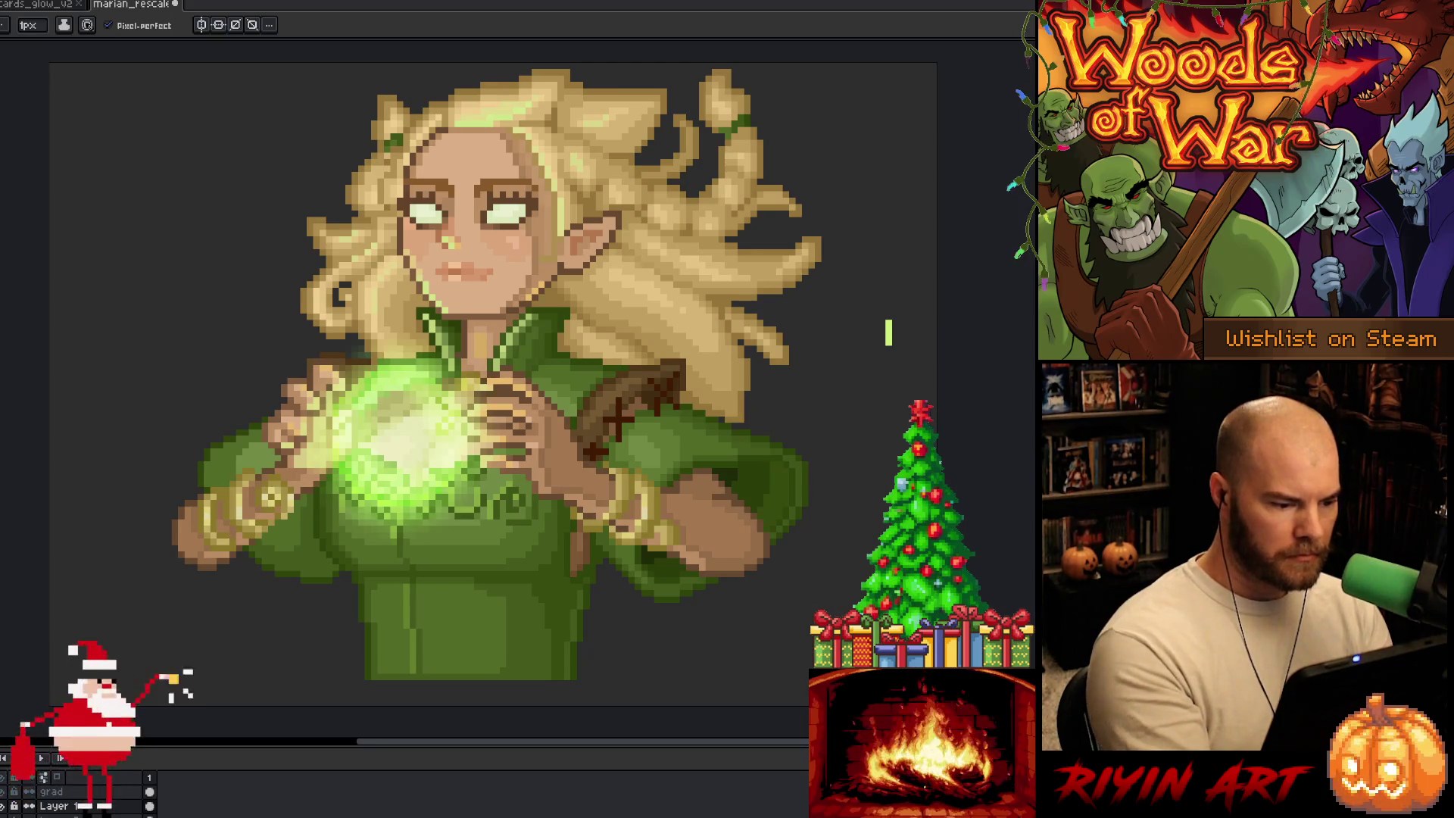
{"action": "key", "text": "ctrl+z"}
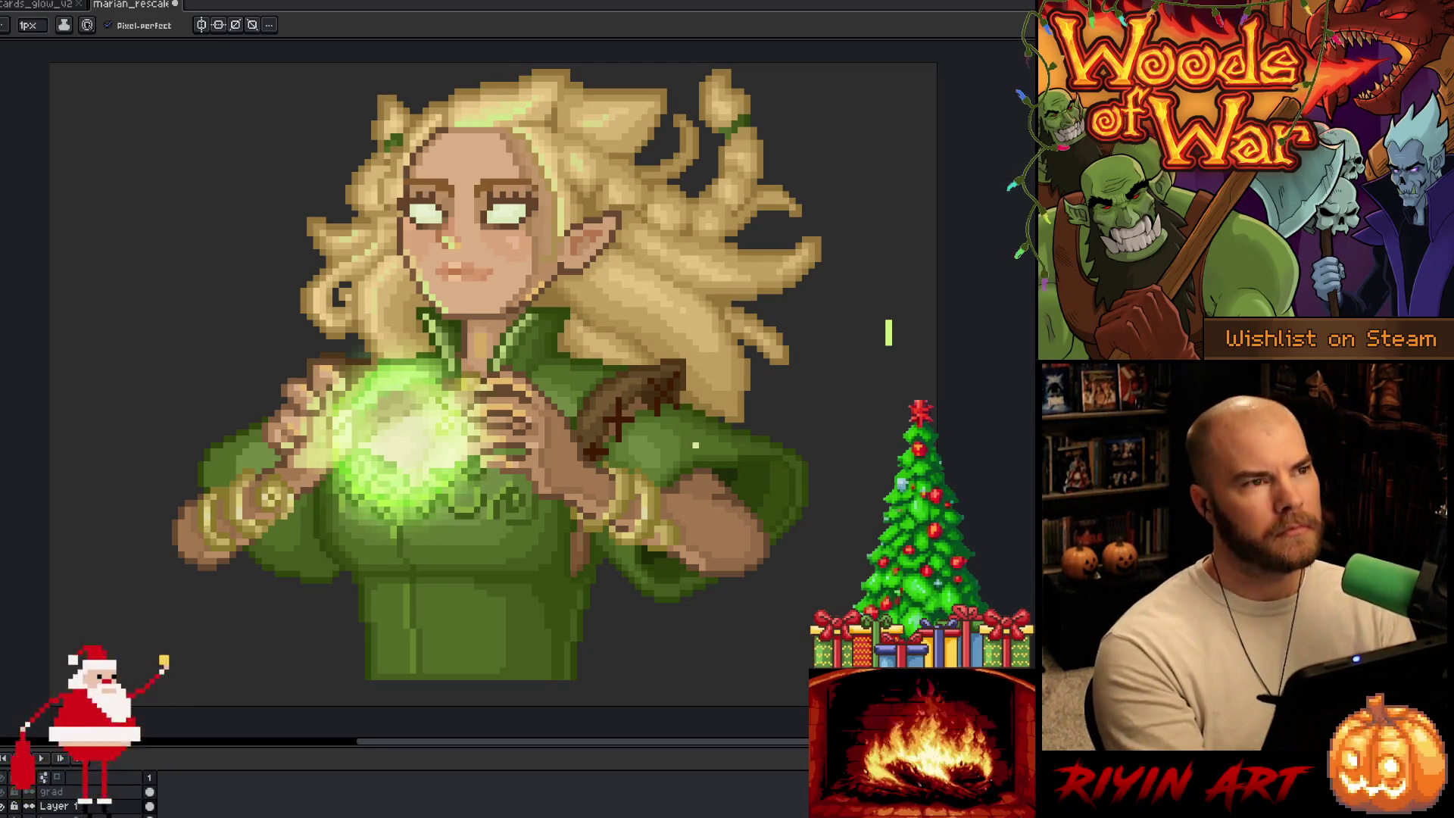
{"action": "key", "text": "v"}
{"action": "key", "text": "b"}
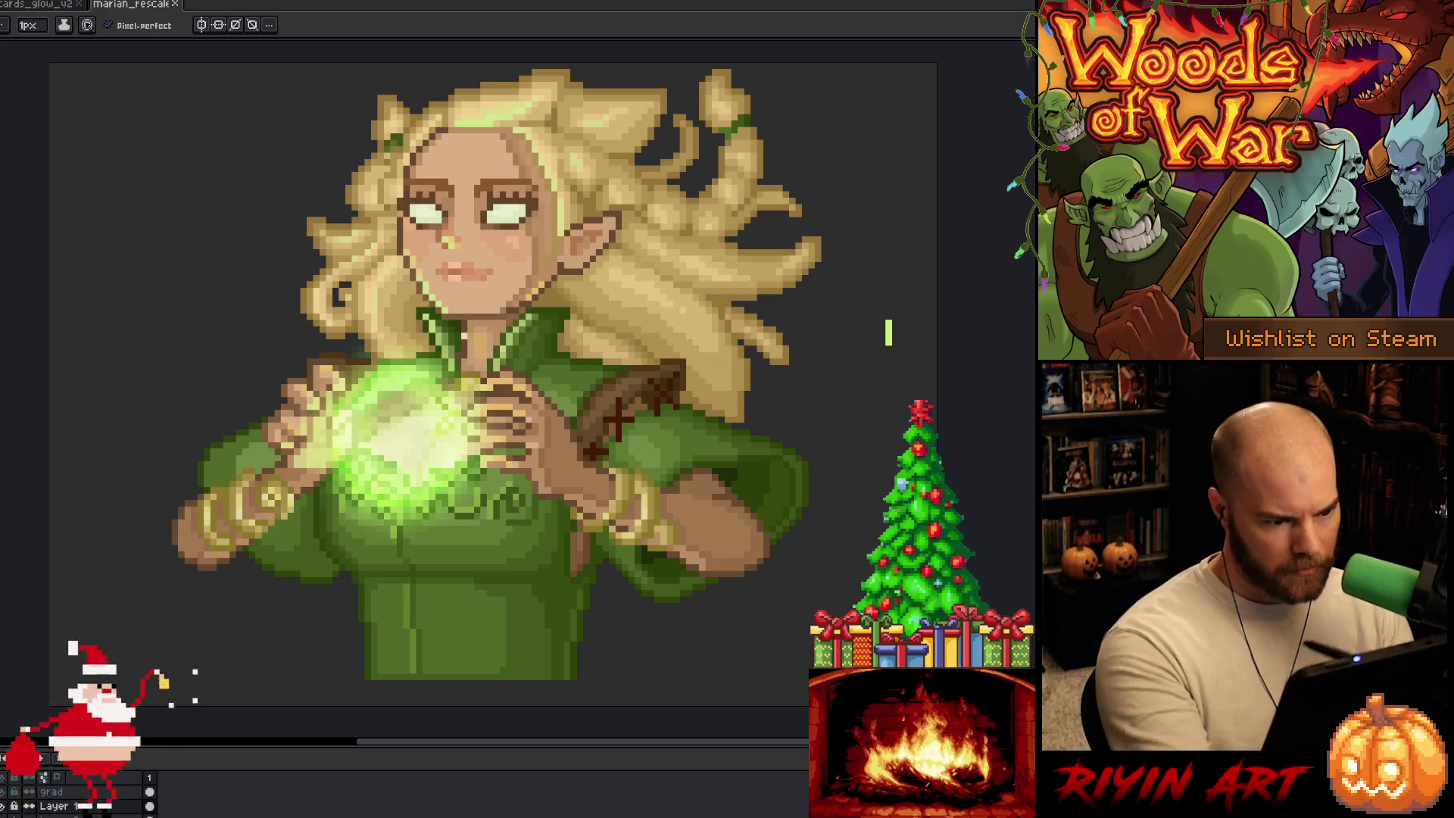
{"action": "left_click", "coordinate": [466, 339]}
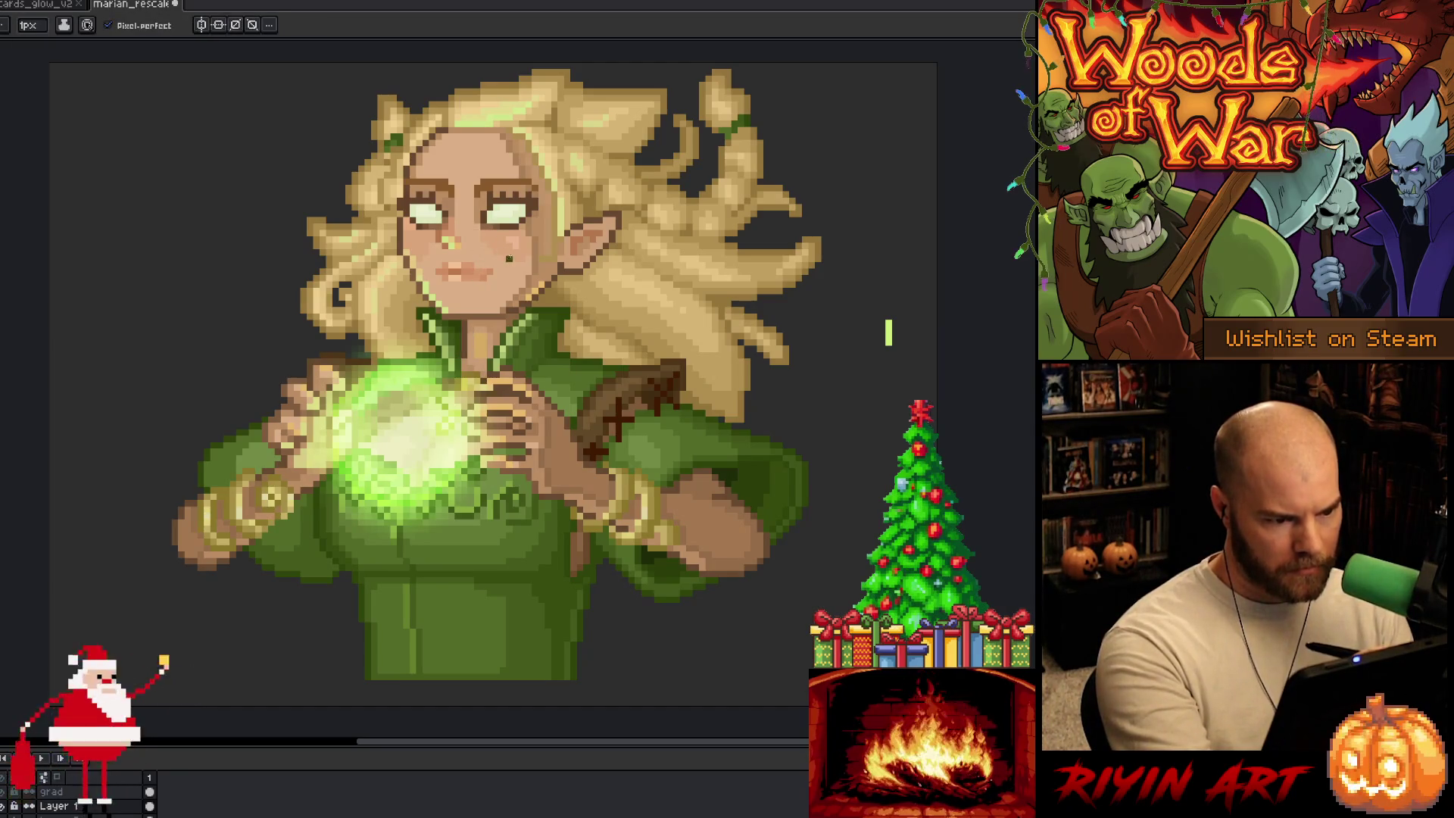
Step: Tweak a pixel on the portrait, save marian_rescale, then adjust a pixel near the hair
{"action": "key", "text": "ctrl+s"}
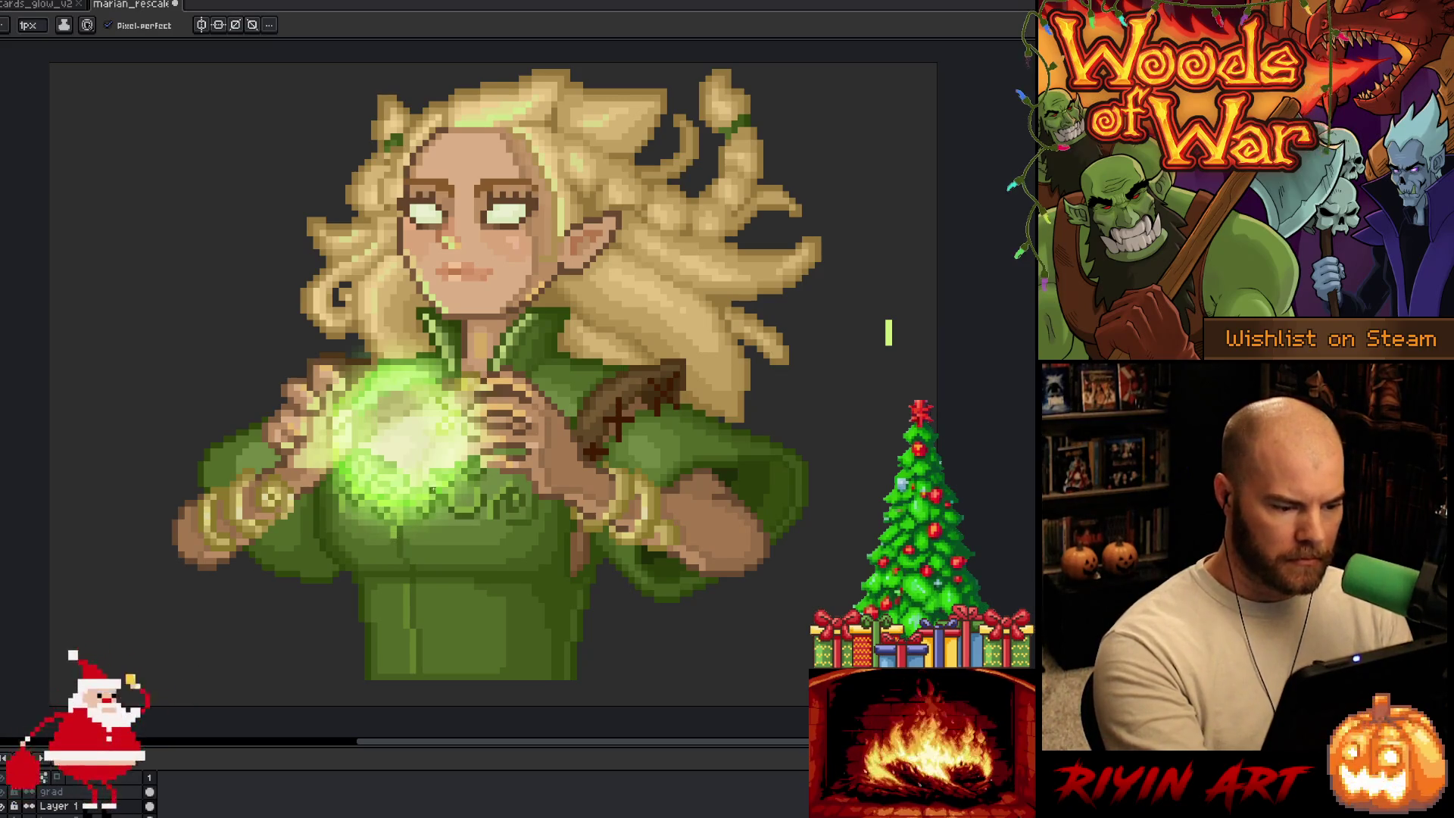
{"action": "left_click", "coordinate": [649, 443]}
{"action": "key", "text": "ctrl+s"}
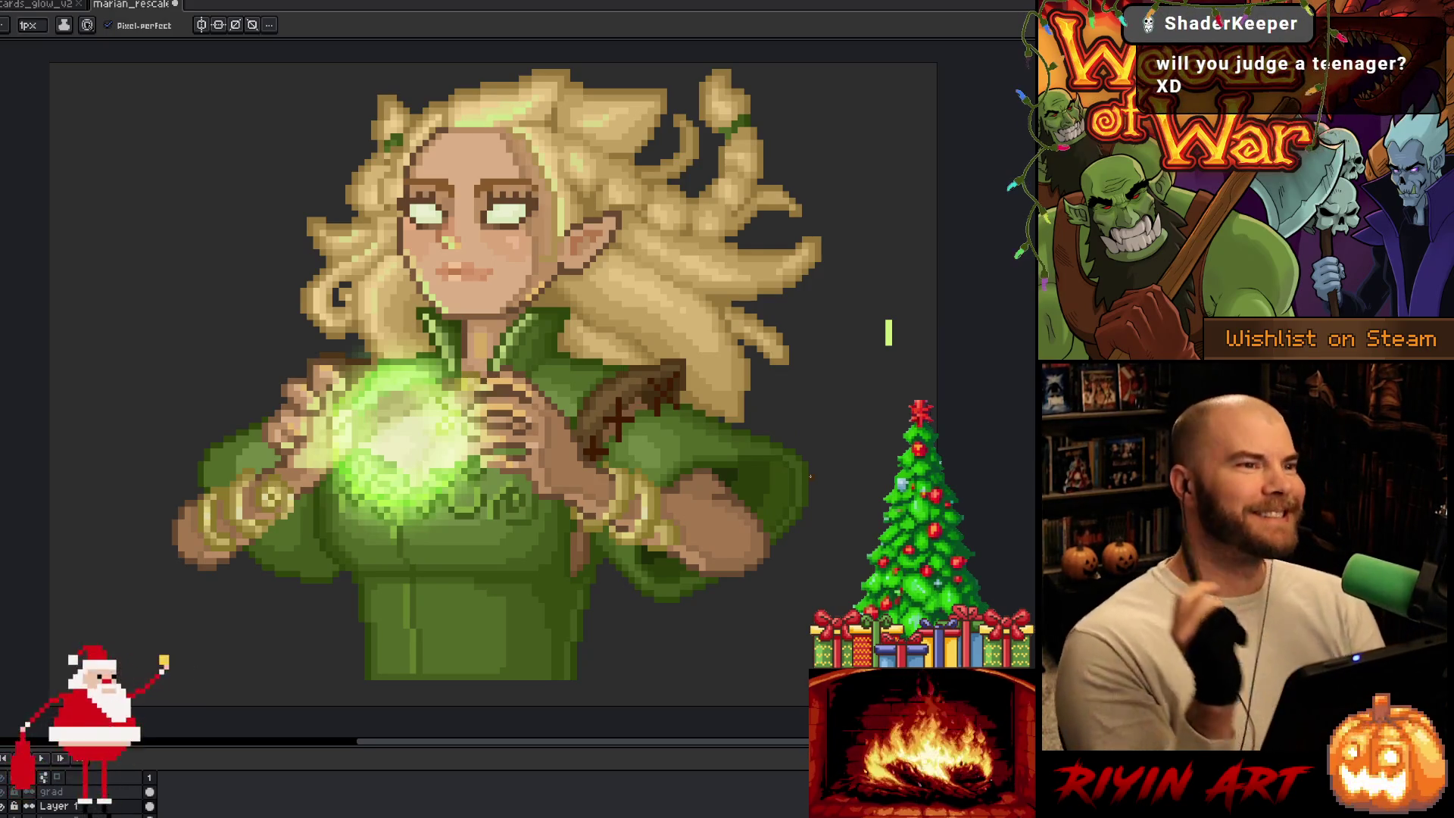
{"action": "key", "text": "ctrl+s"}
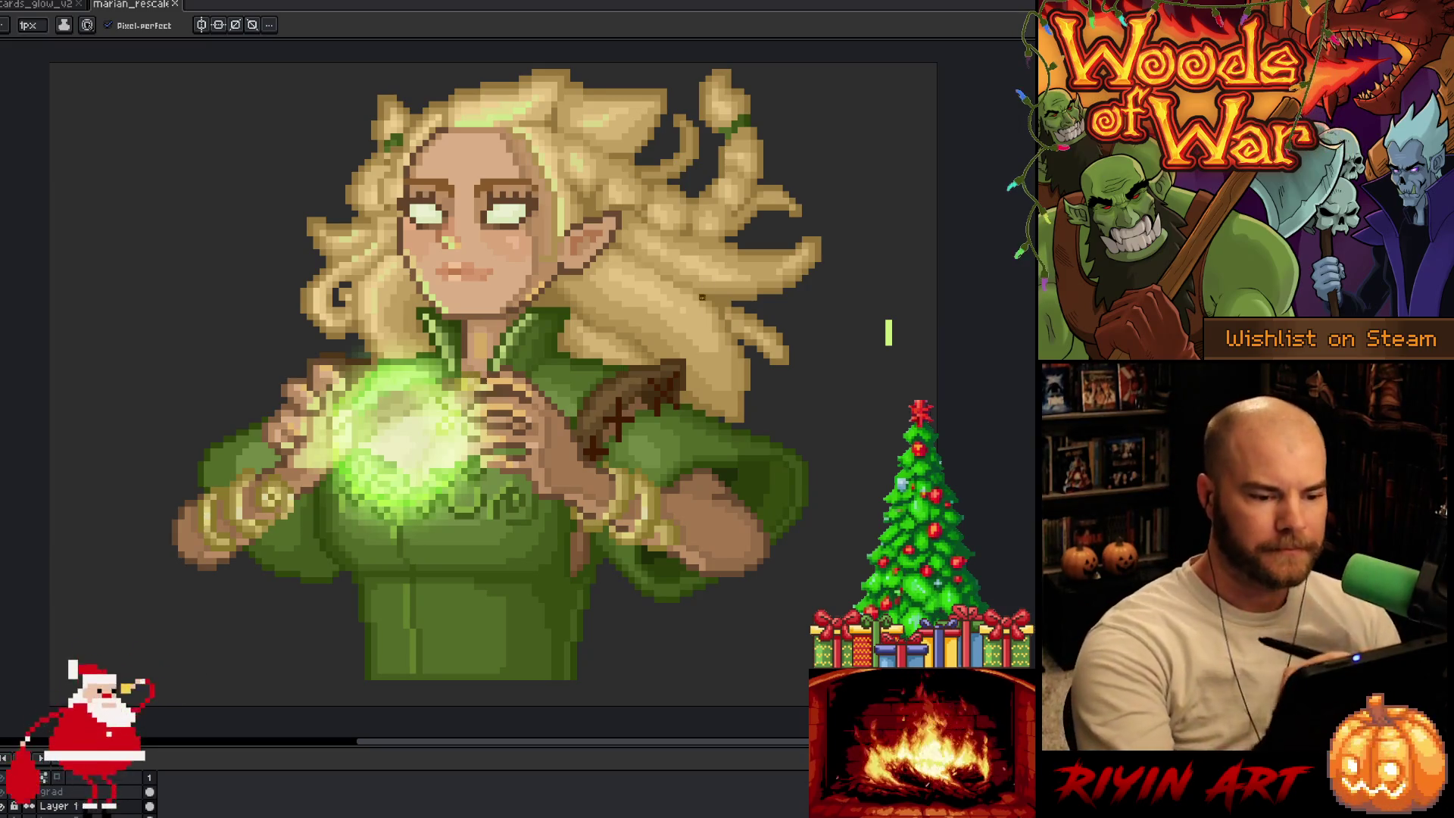
{"action": "left_click", "coordinate": [685, 308], "text": "alt"}
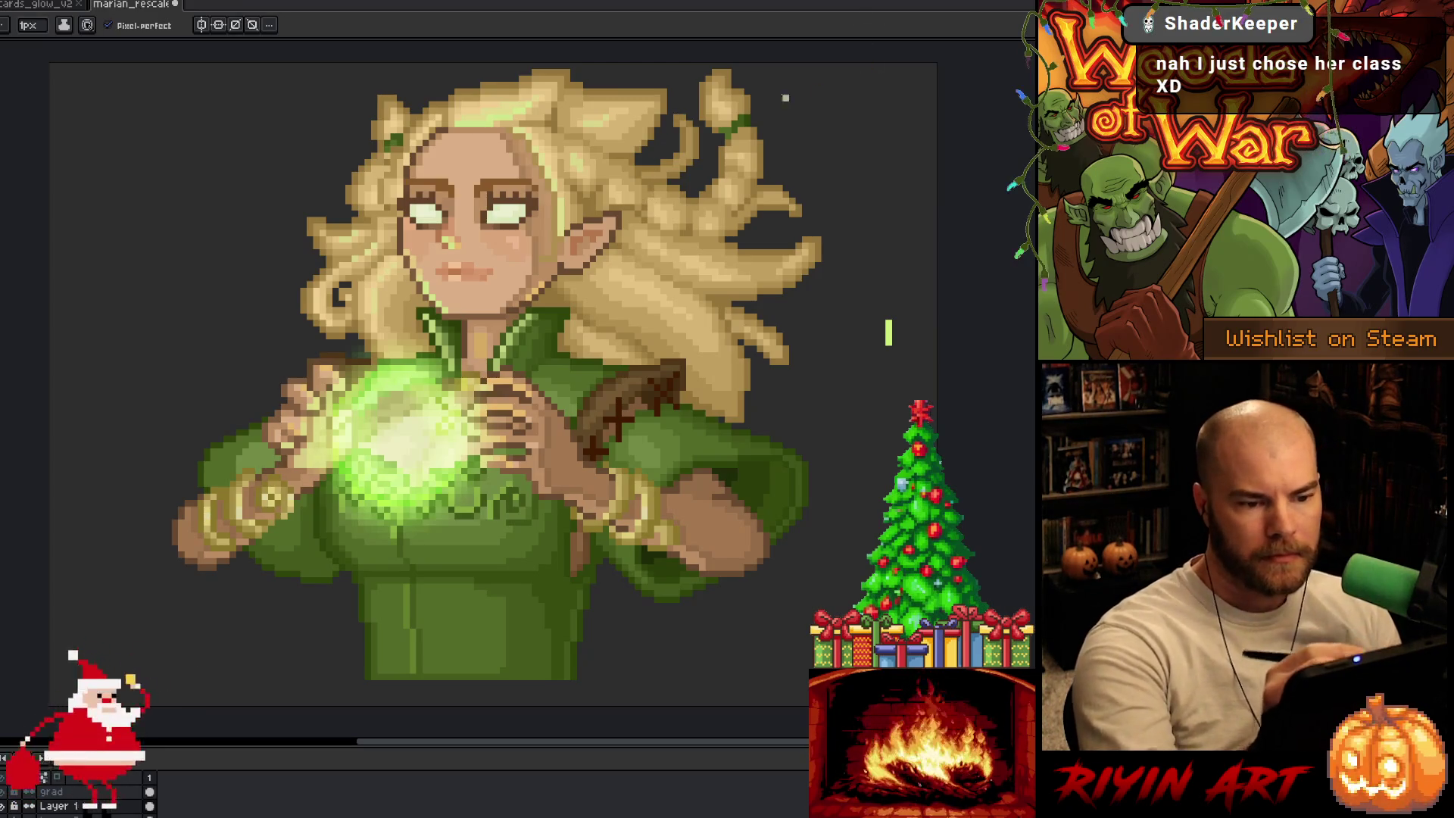
Step: Eyedrop a colour from the artwork and place a pixel correction on the green dress
{"action": "key", "text": "i"}
{"action": "left_click", "coordinate": [751, 153]}
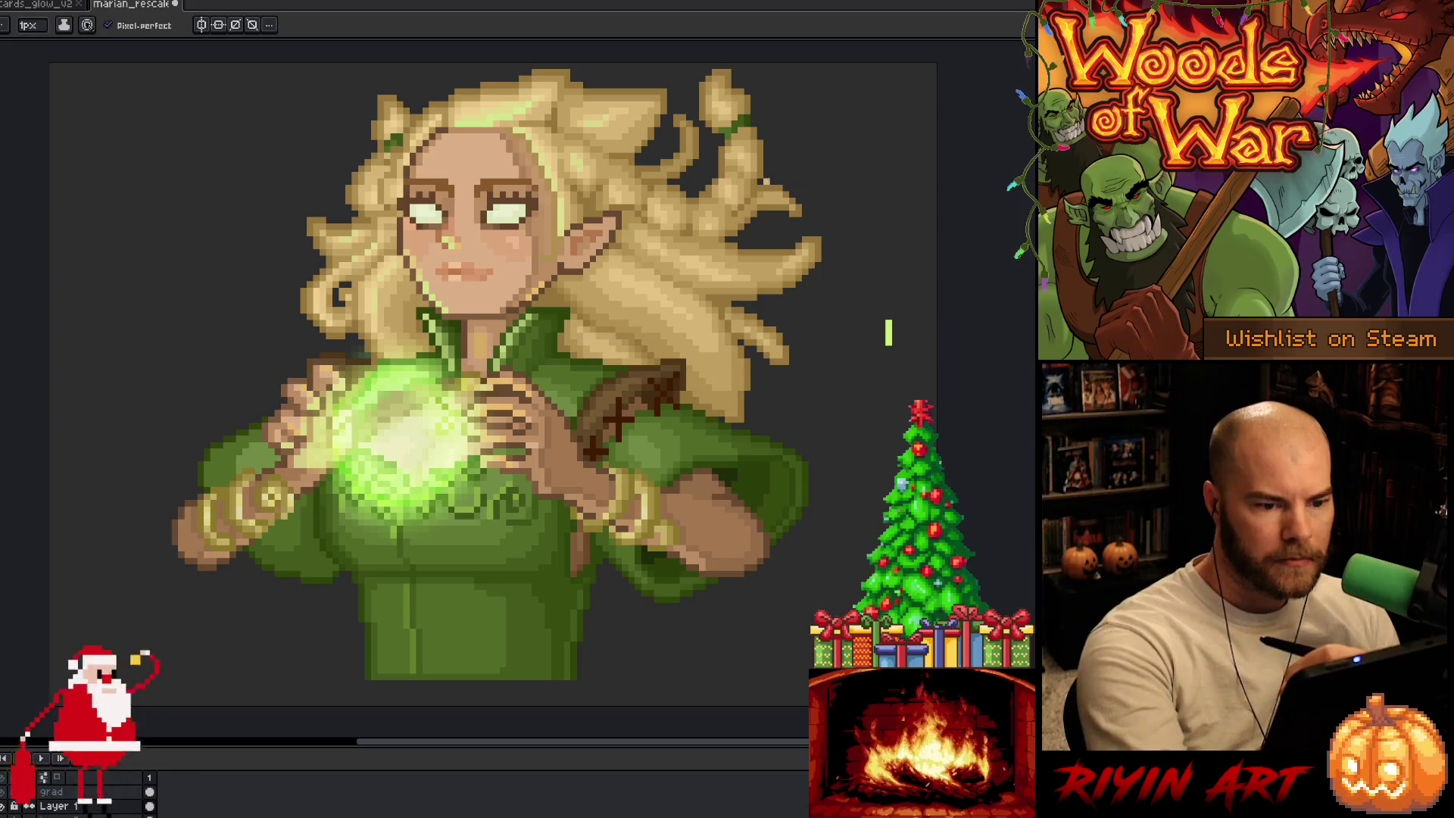
{"action": "key", "text": "ctrl+s"}
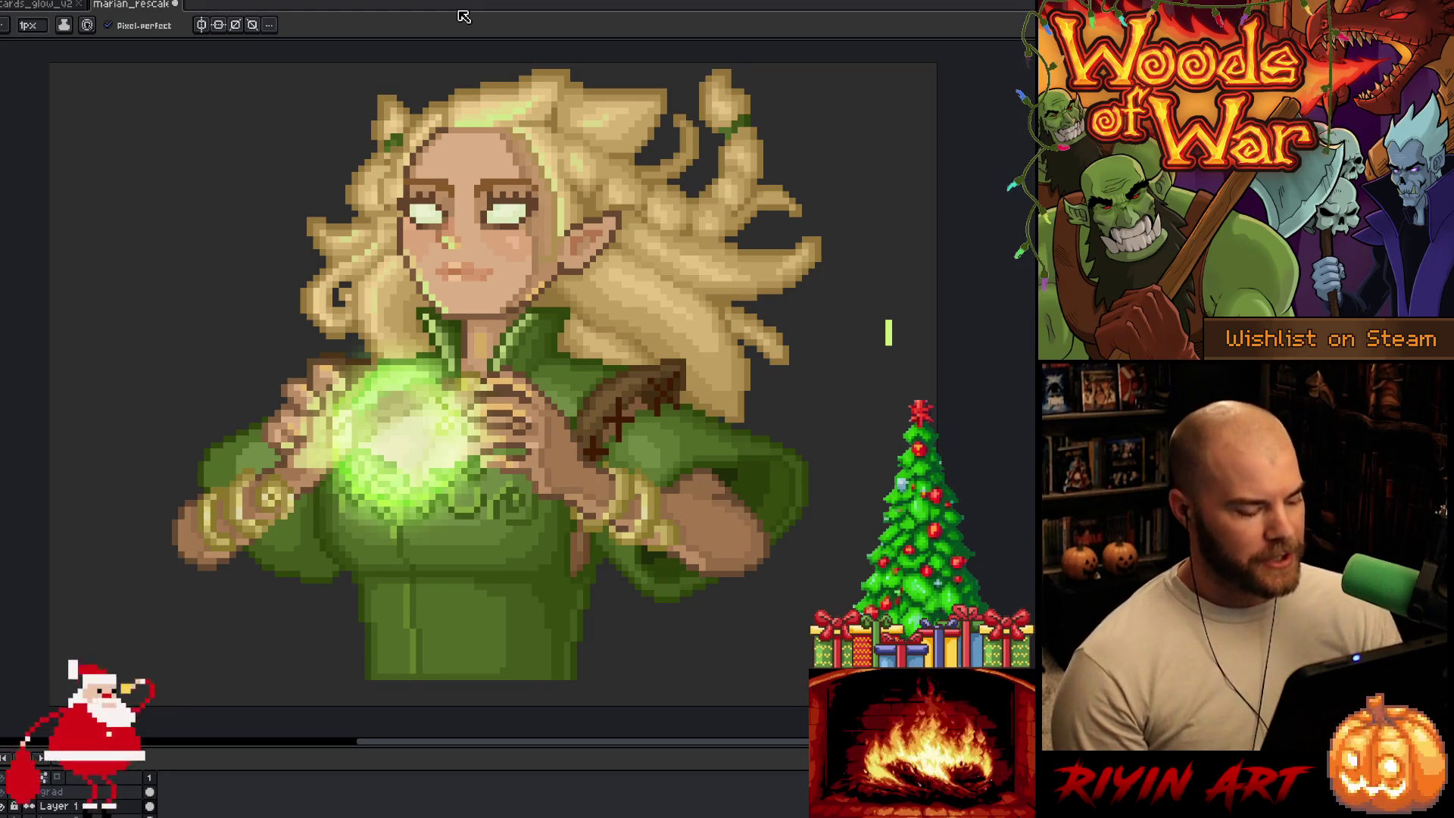
{"action": "key", "text": "ctrl+s"}
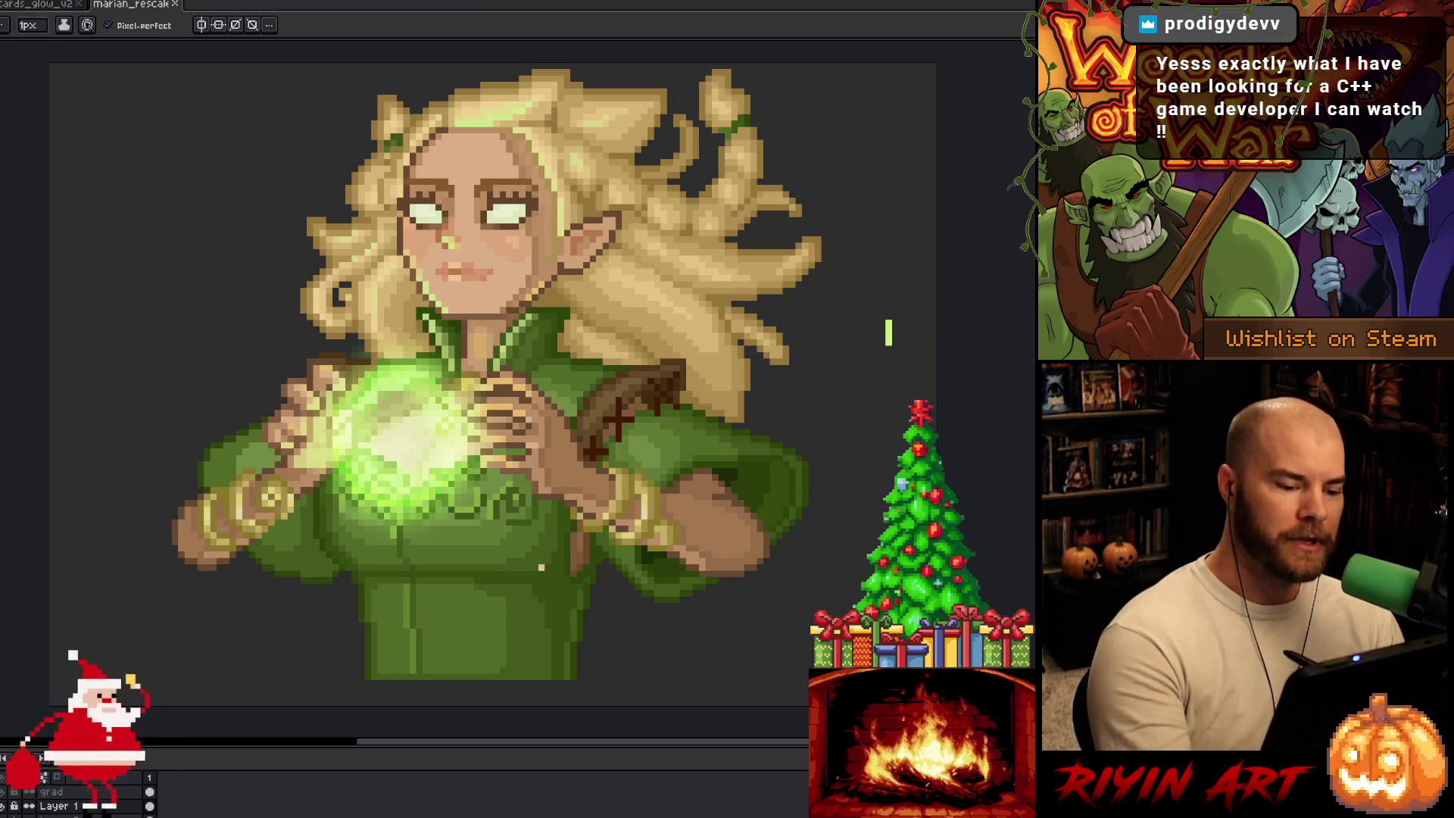
{"action": "left_click", "coordinate": [542, 572]}
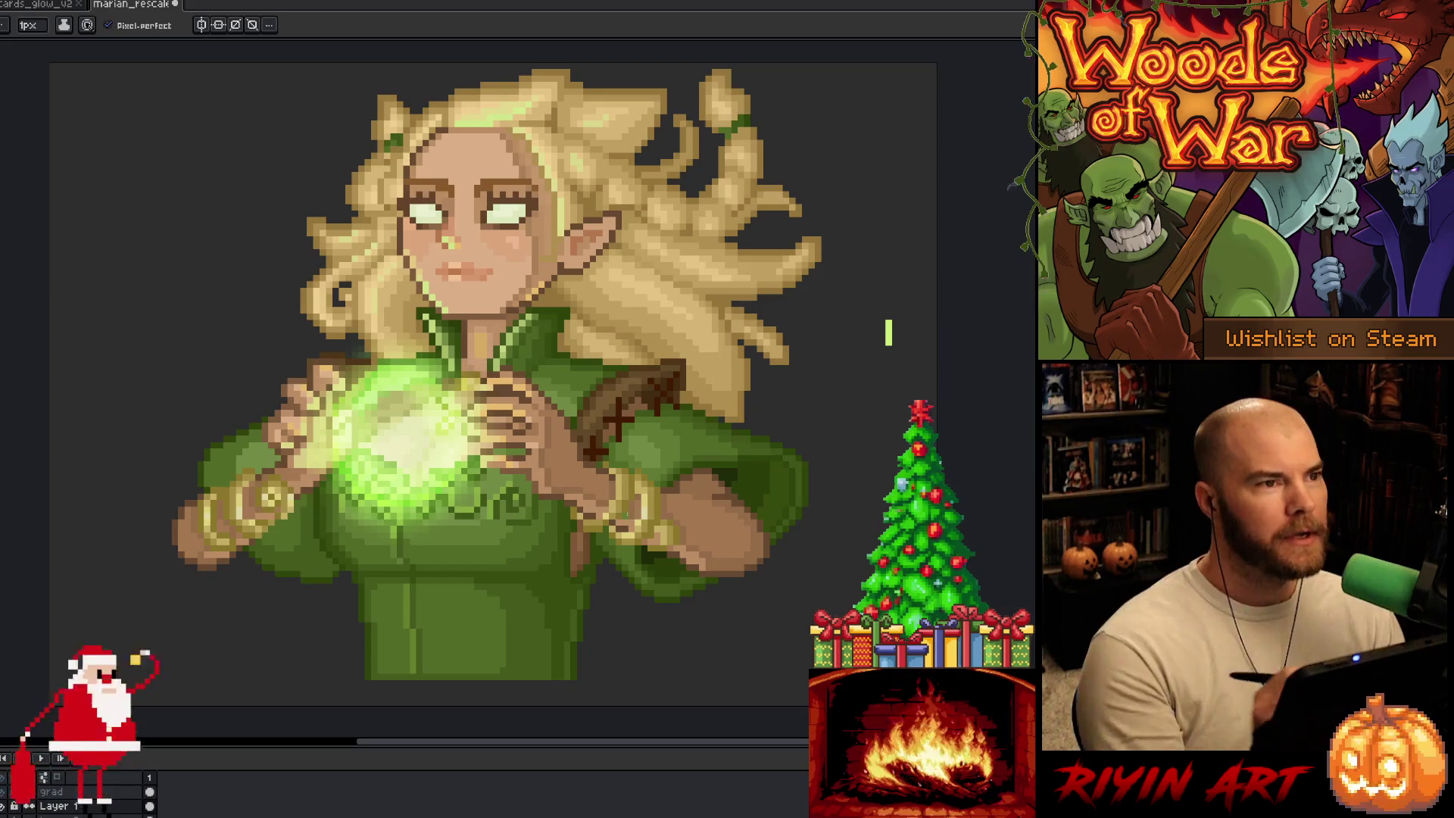
{"action": "key", "text": "ctrl+s"}
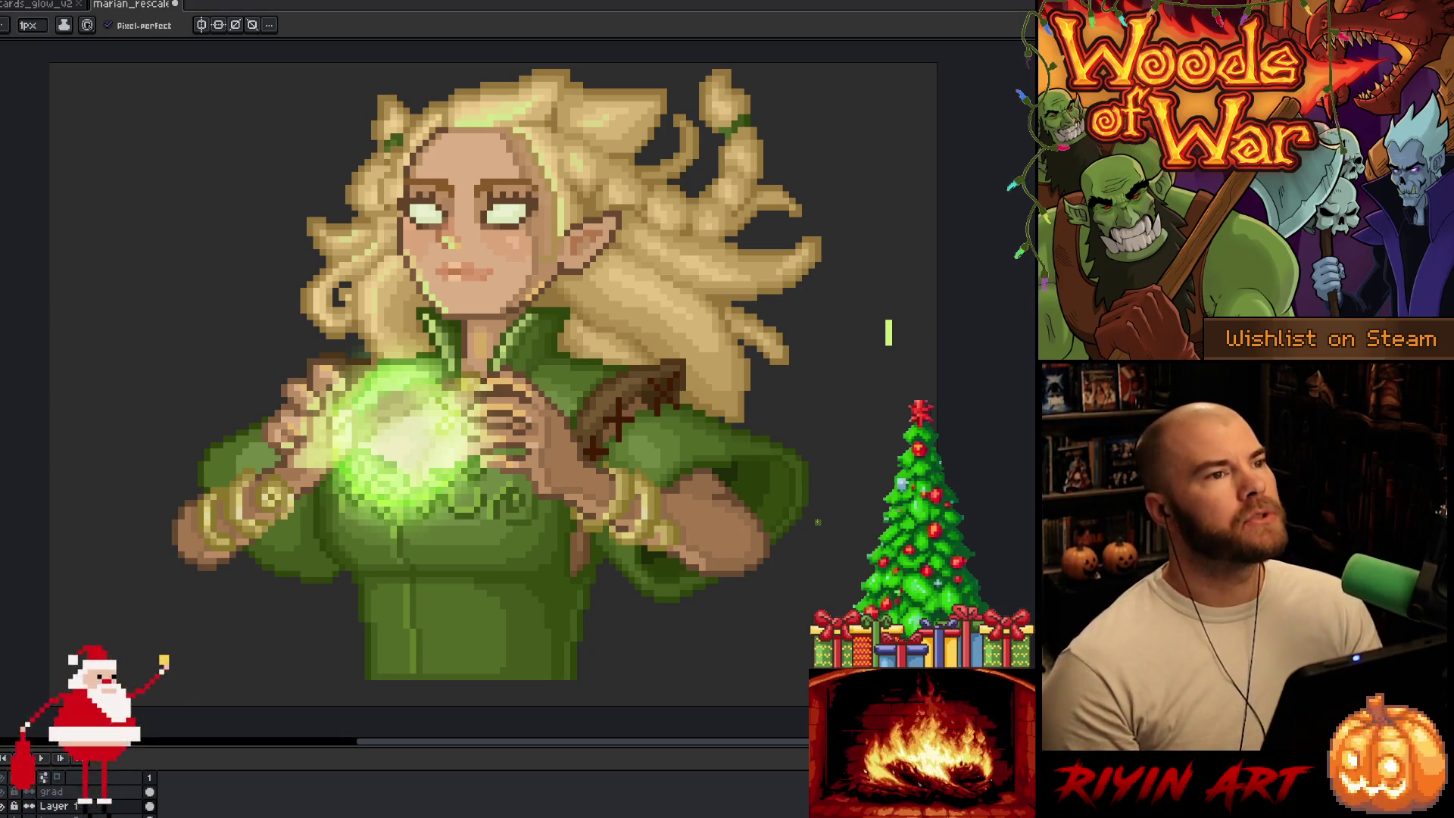
{"action": "key", "text": "ctrl"}
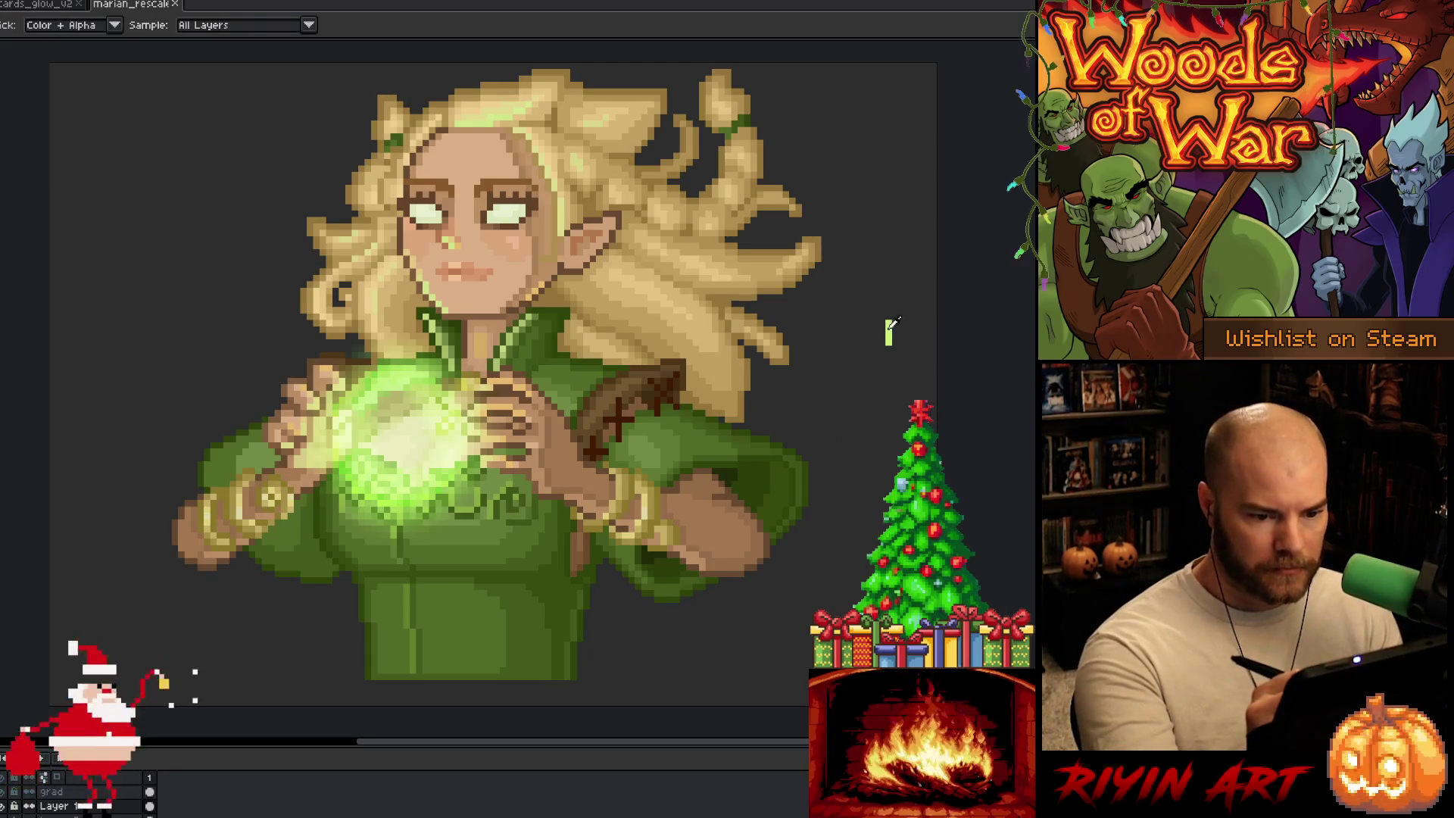
Step: Preview the Outline effect and move its settings clear of the artwork, closing it unapplied
{"action": "key", "text": "shift+o"}
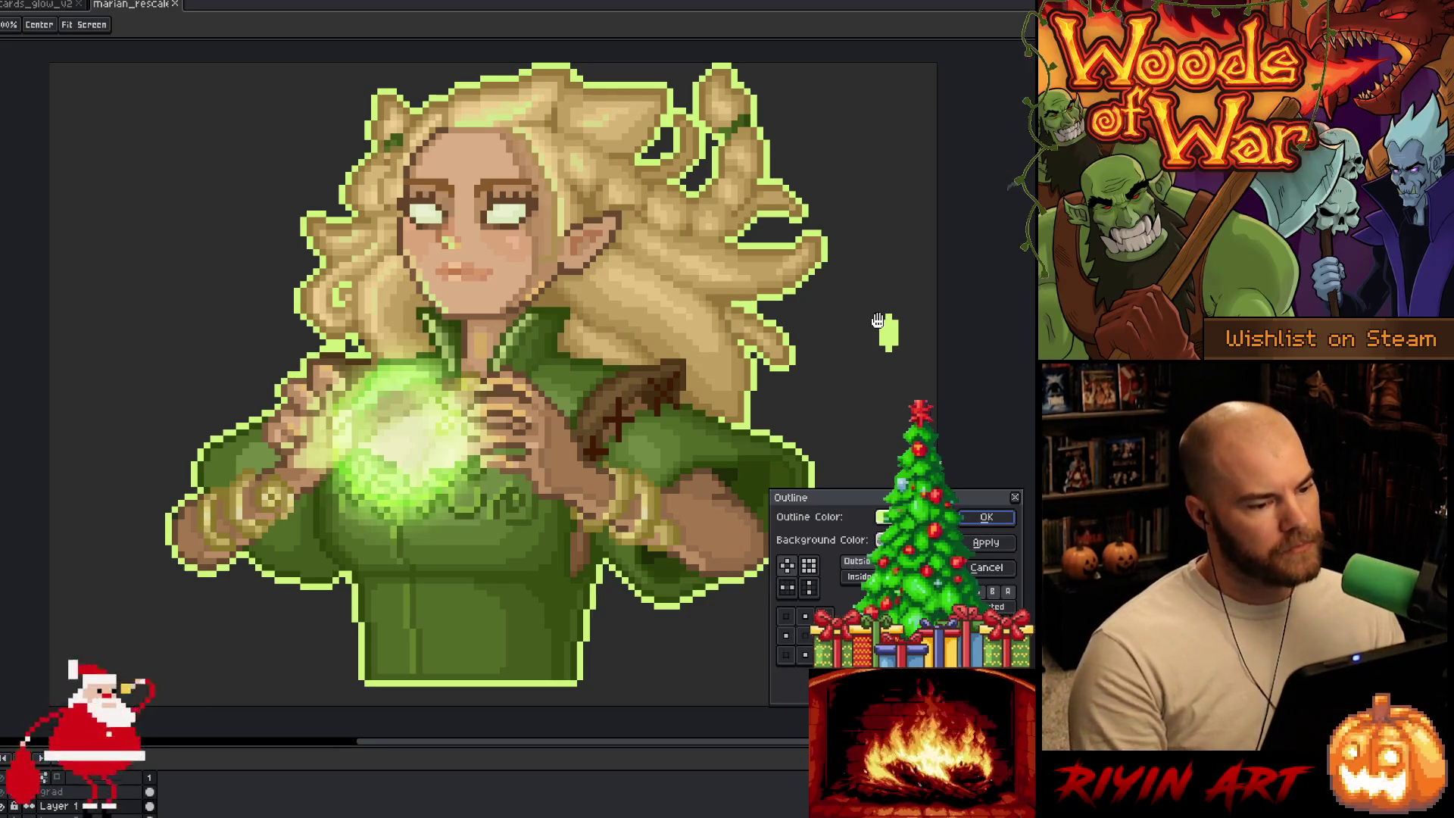
{"action": "left_click", "coordinate": [996, 567]}
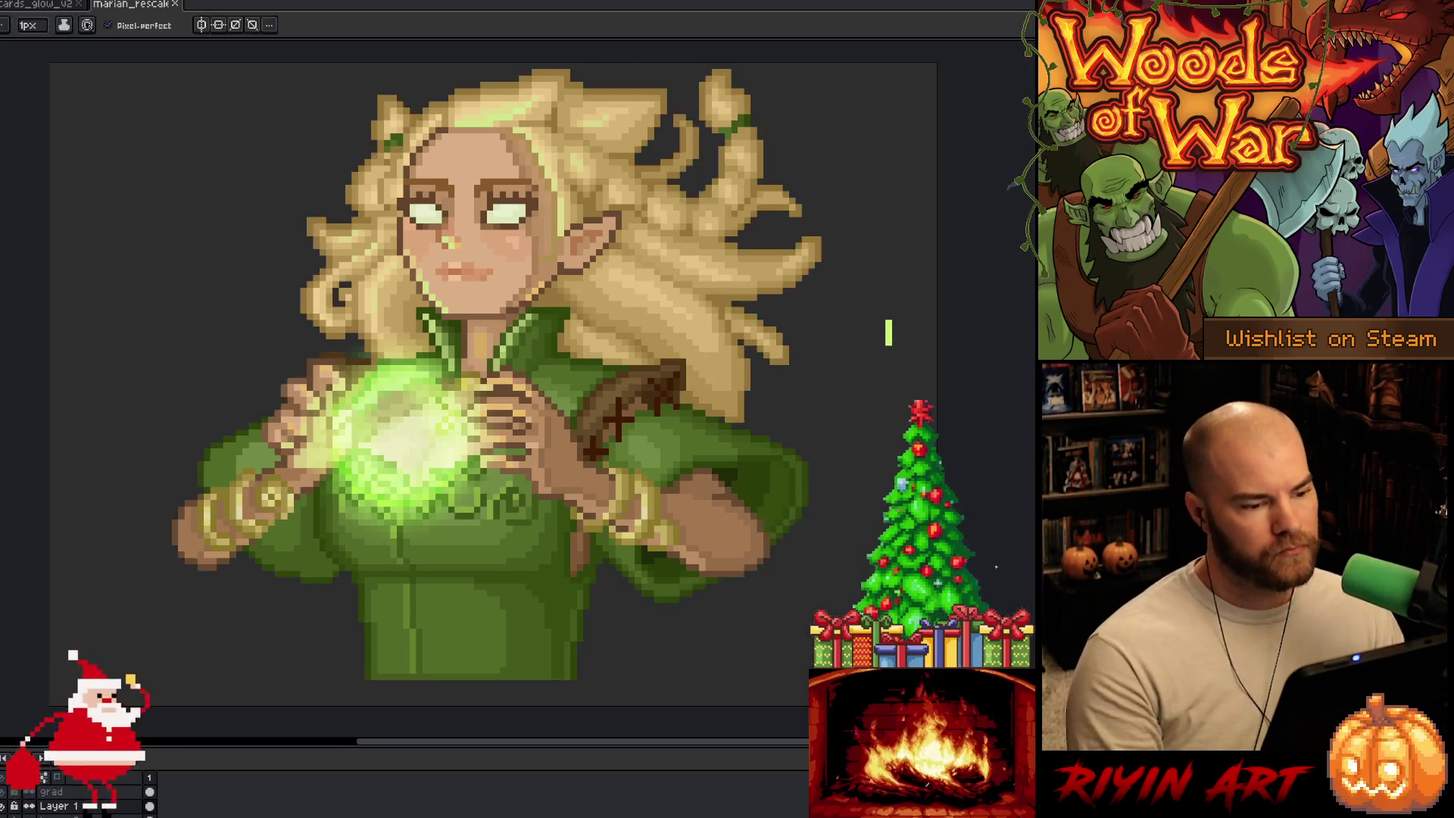
{"action": "key", "text": "b"}
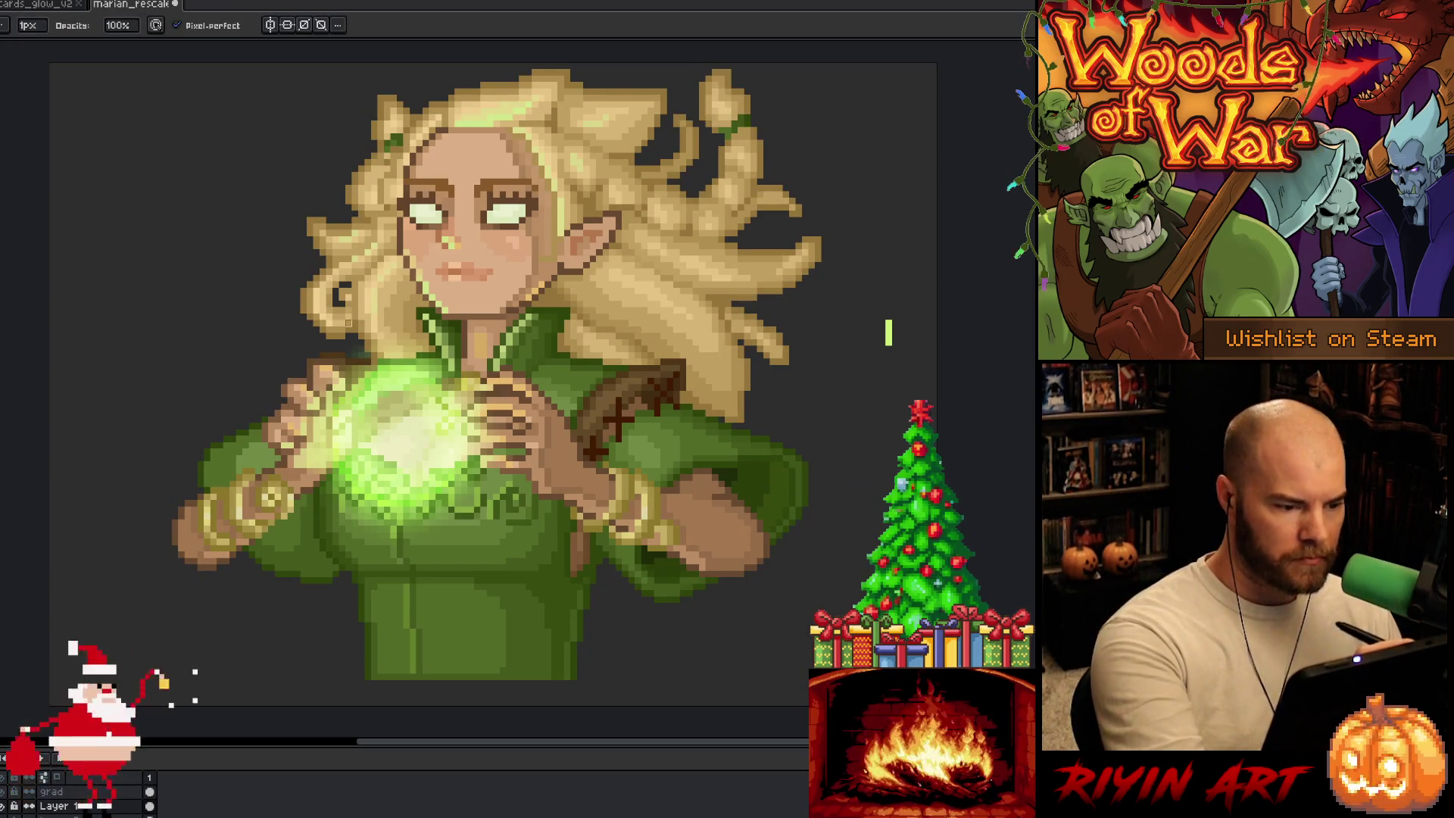
{"action": "key", "text": "shift+o"}
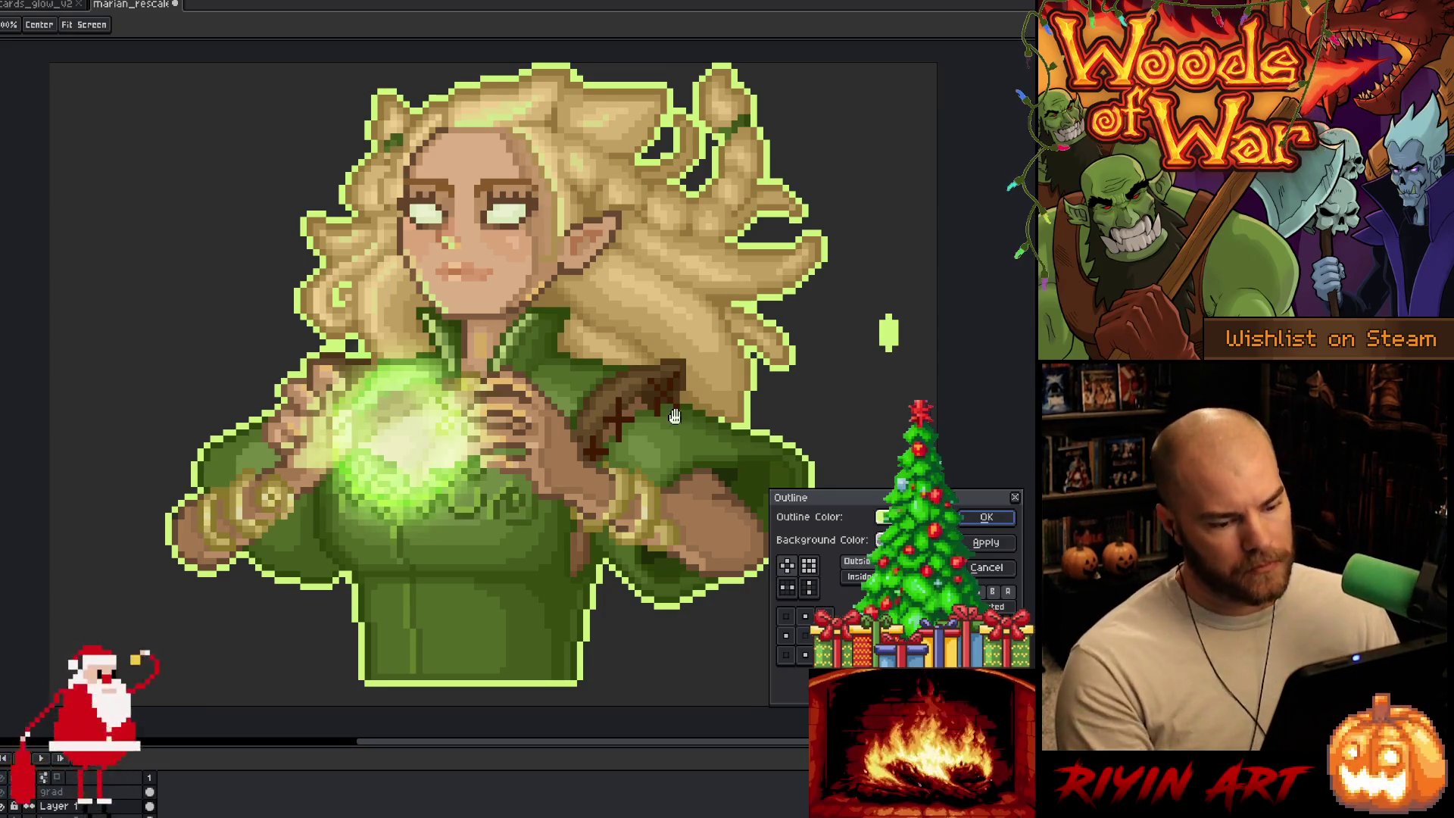
{"action": "left_click_drag", "start_coordinate": [848, 502], "coordinate": [984, 436]}
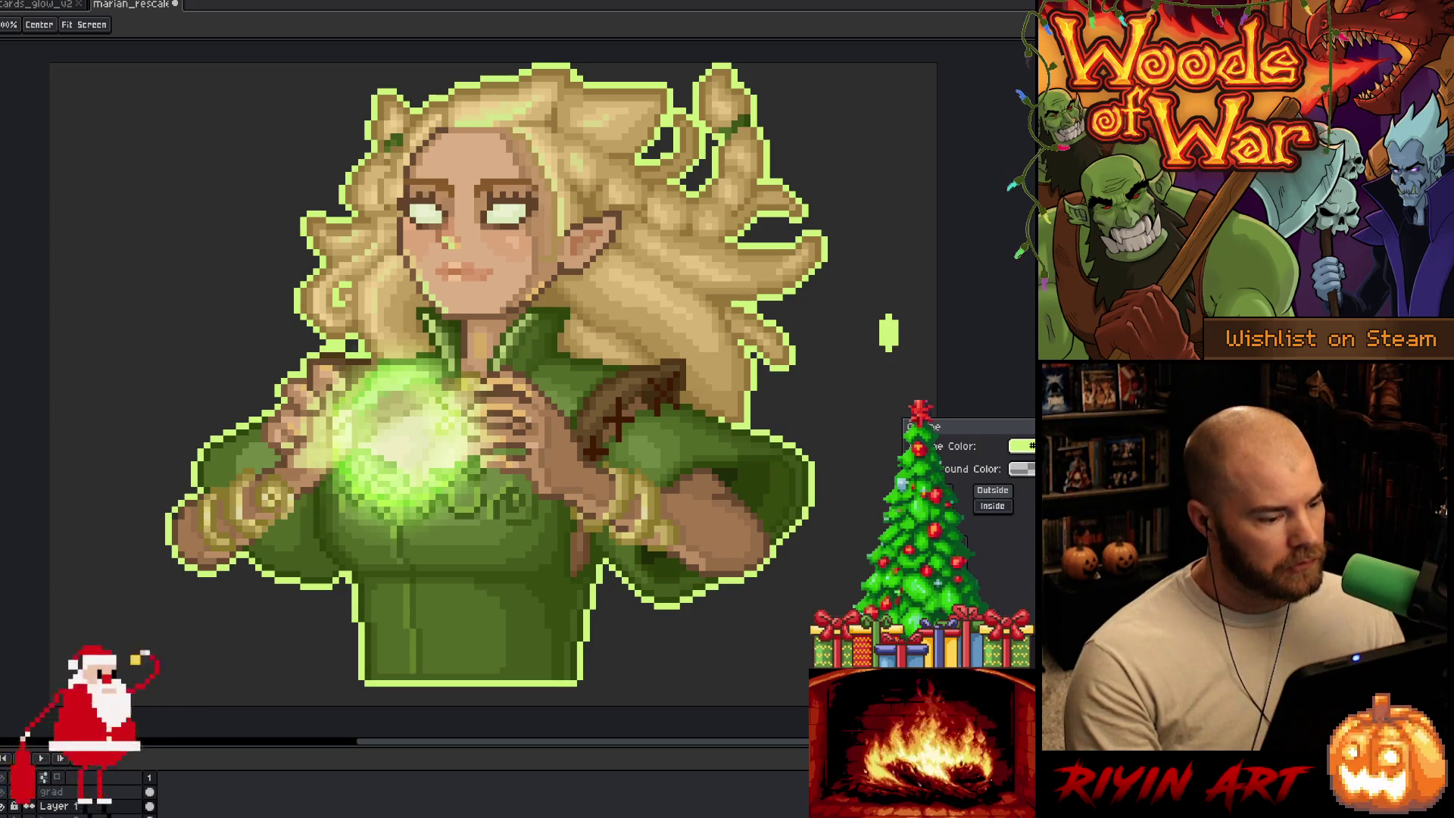
{"action": "key", "text": "Escape"}
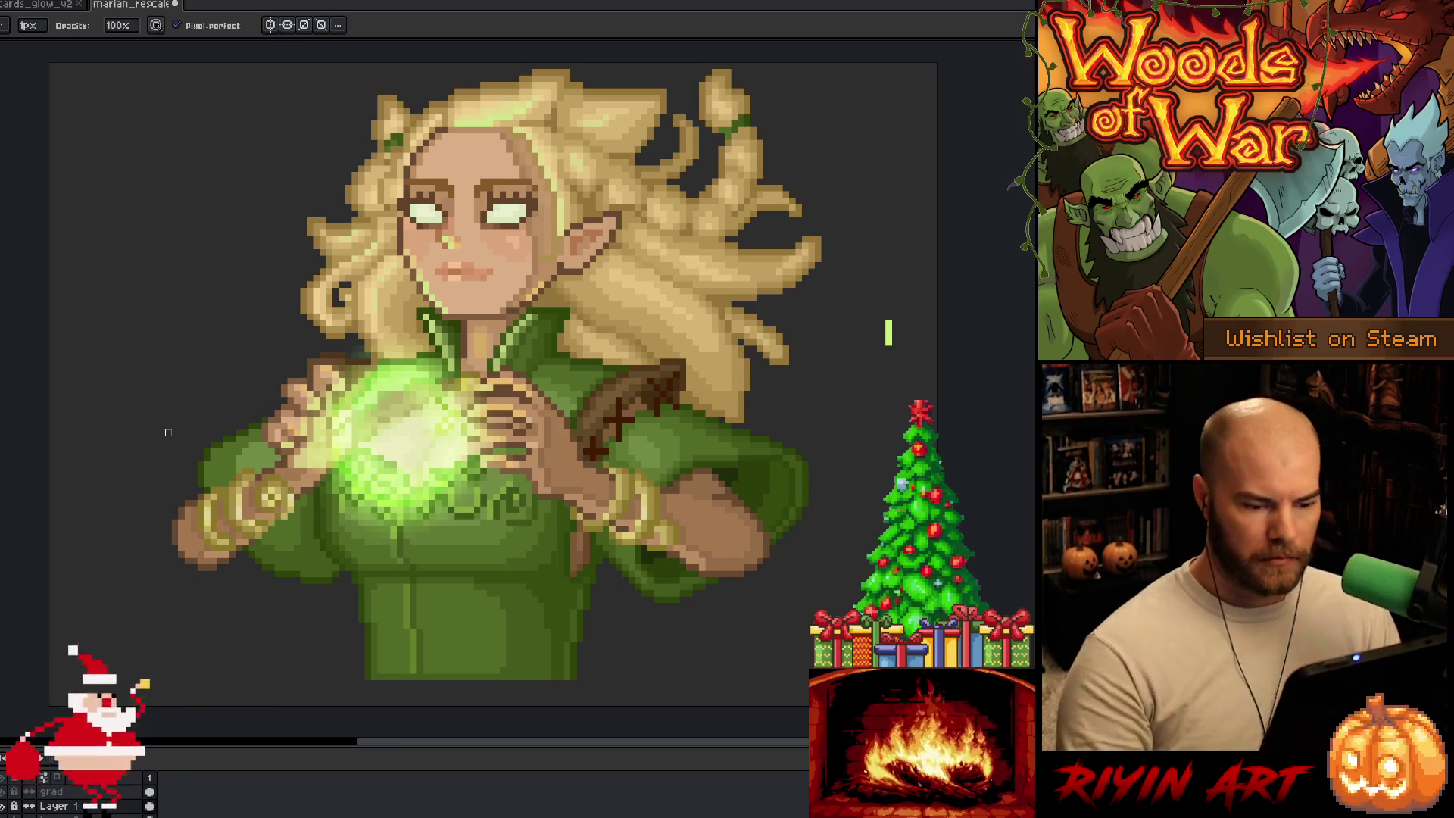
{"action": "key", "text": "e"}
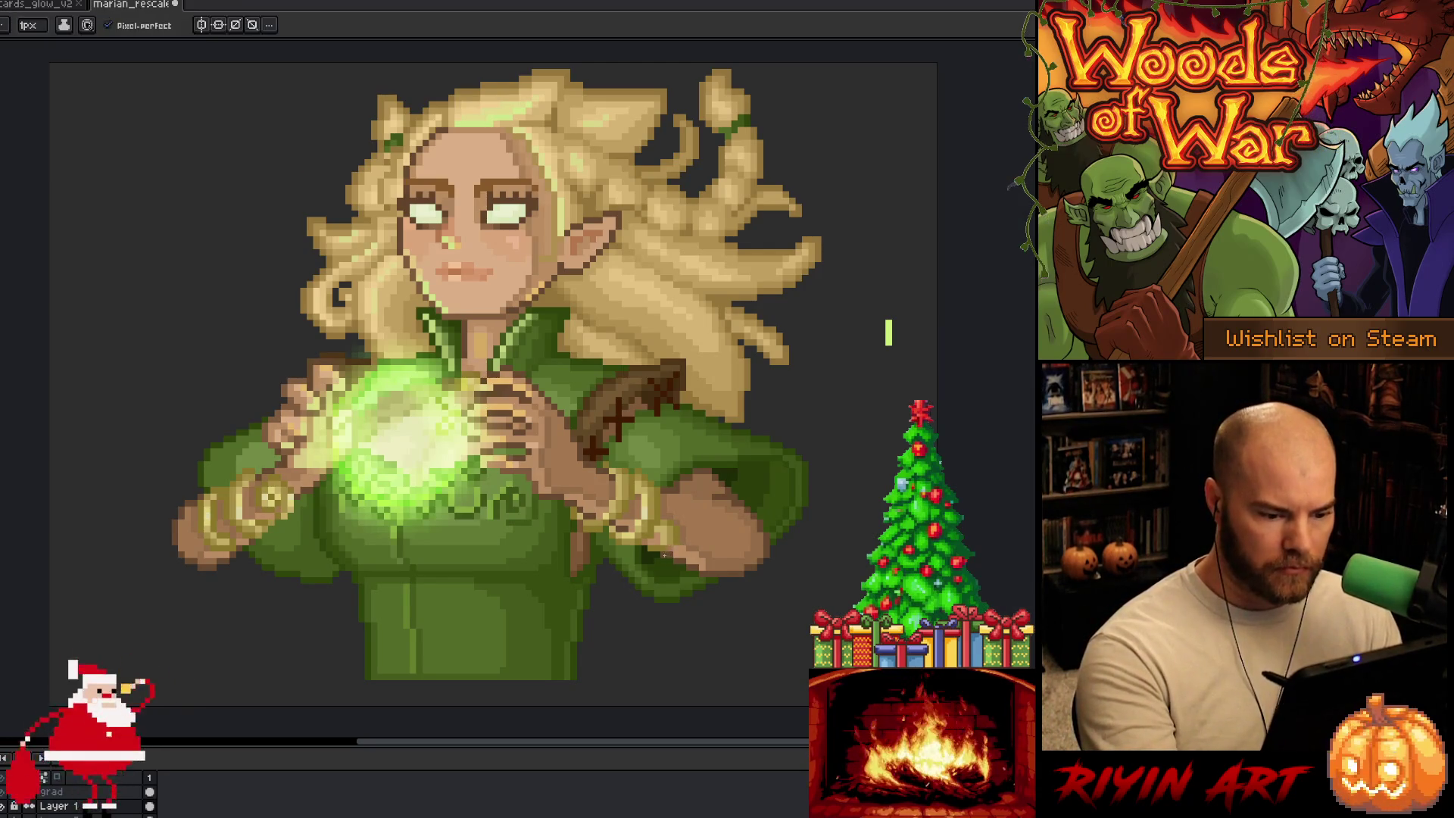
Step: Set the Outline colour to light green and apply the outline around the elf
{"action": "key", "text": "shift+o"}
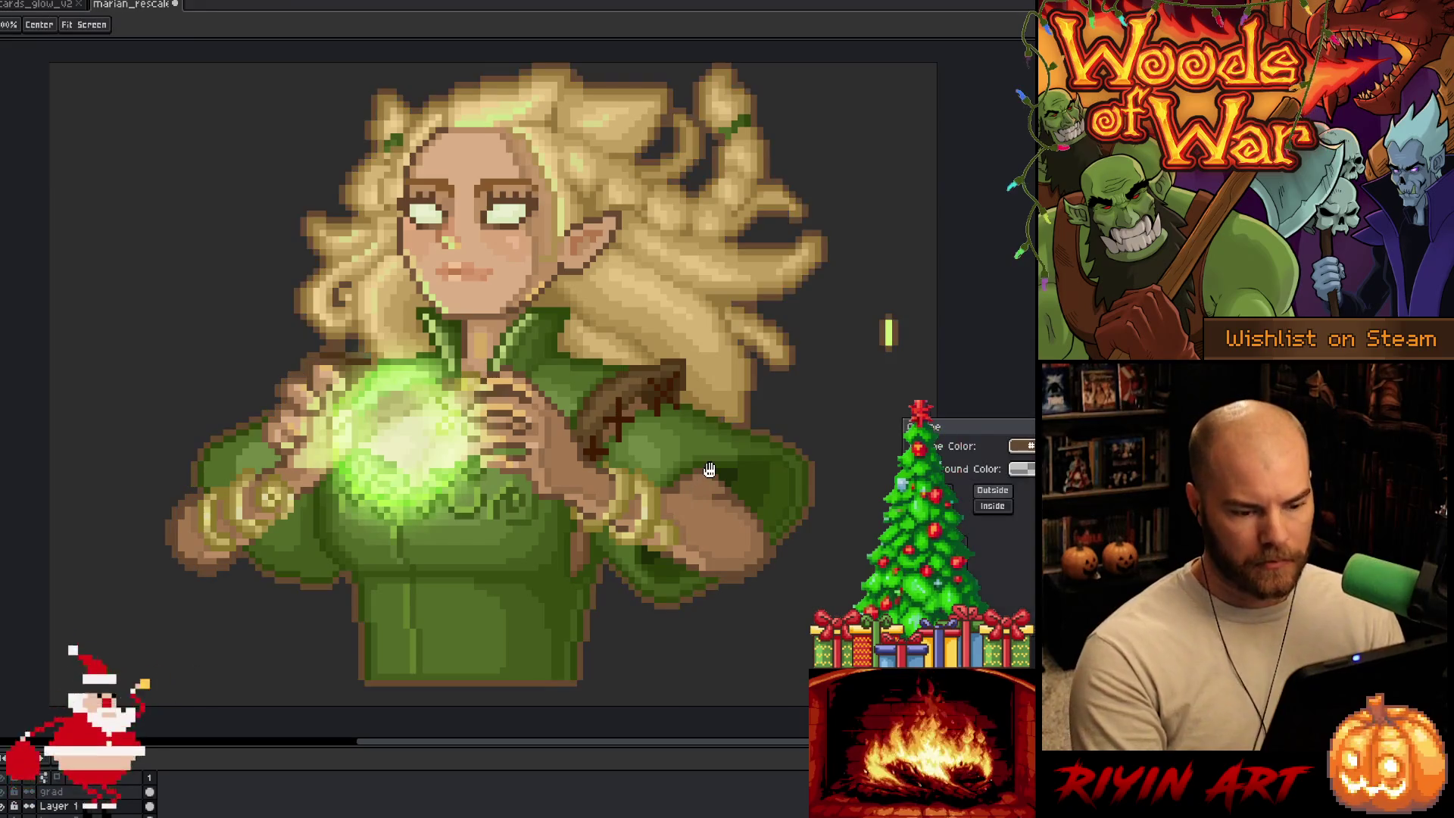
{"action": "left_click", "coordinate": [1019, 446]}
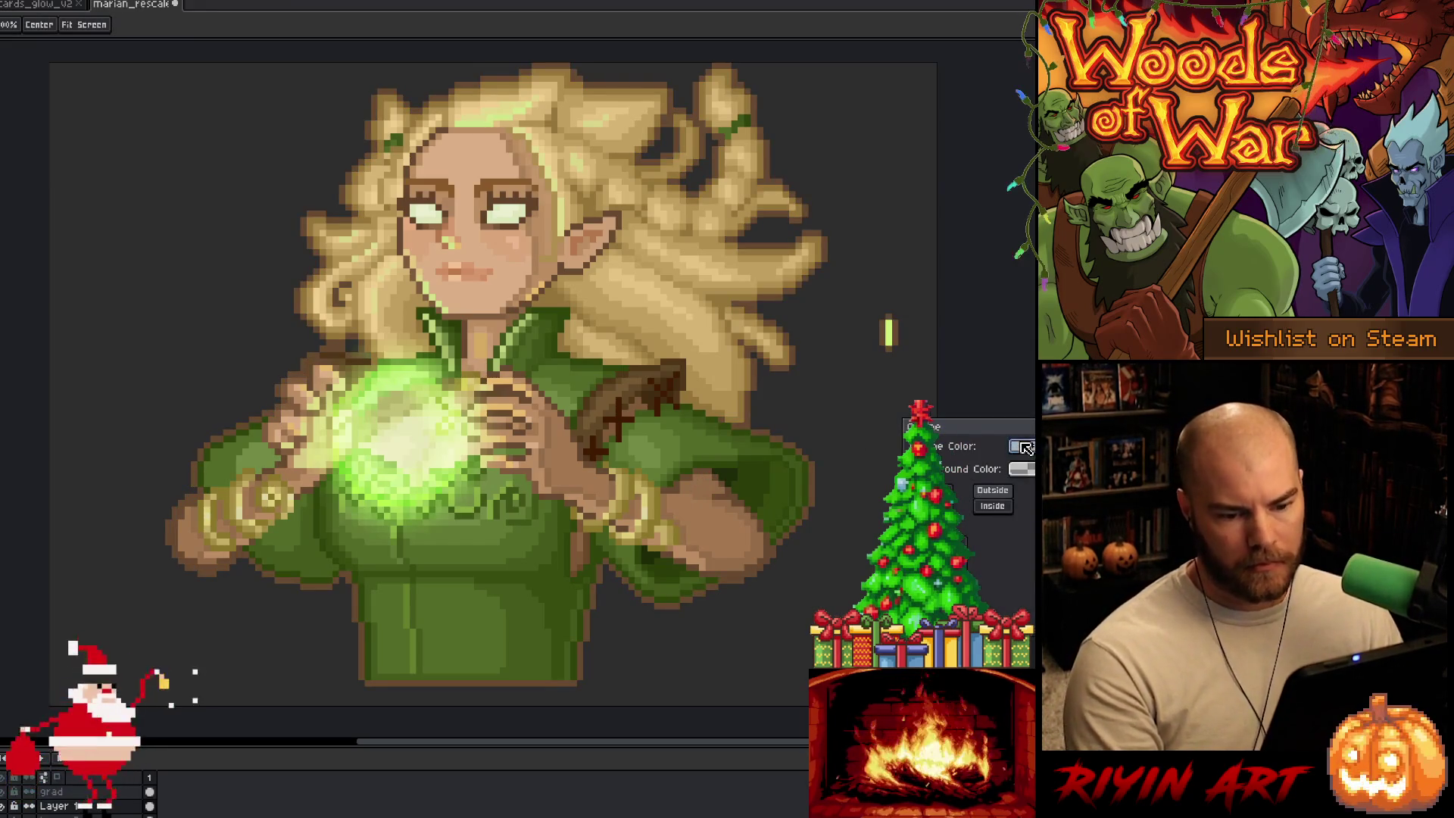
{"action": "left_click", "coordinate": [891, 324]}
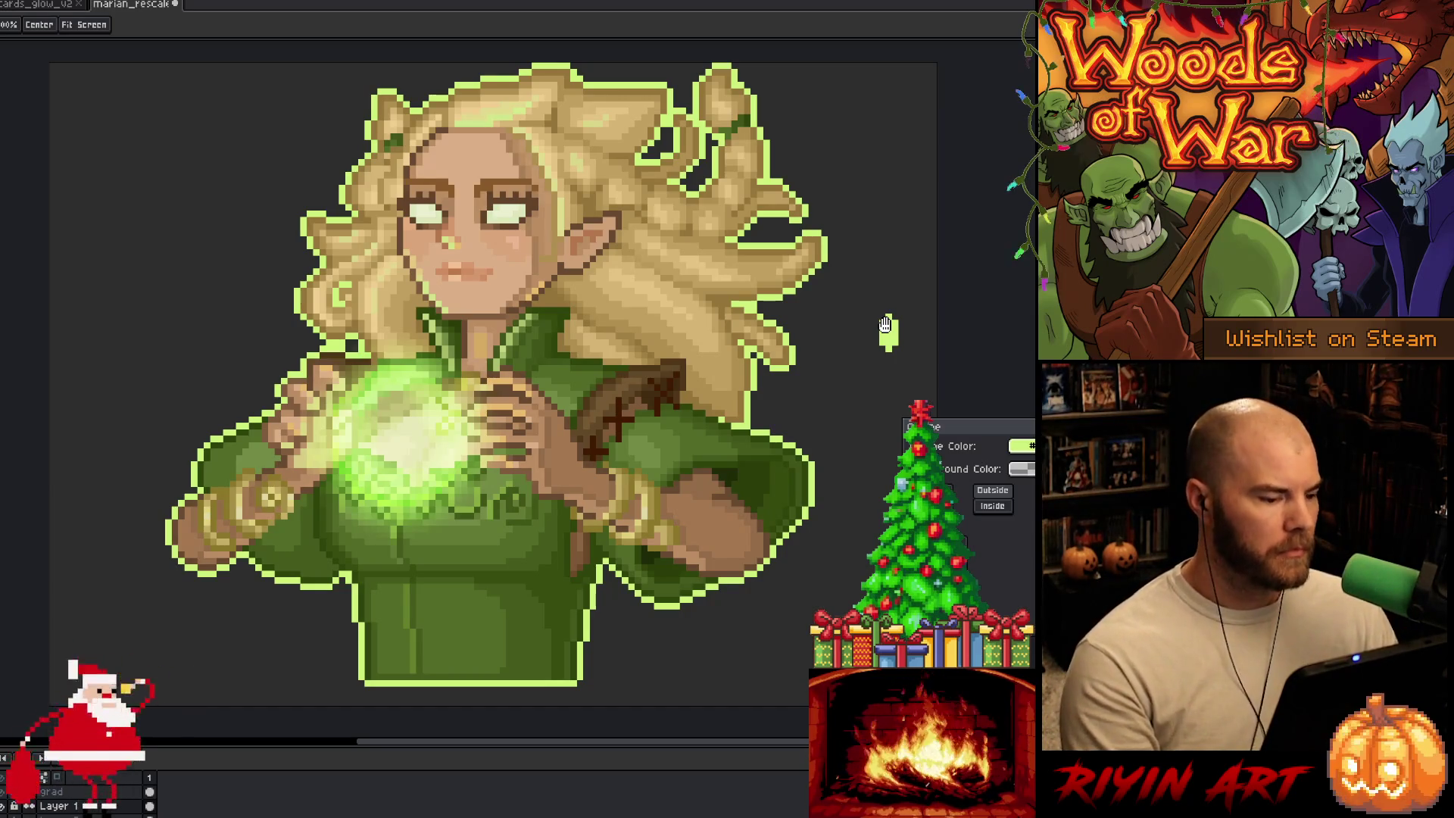
{"action": "key", "text": "Escape"}
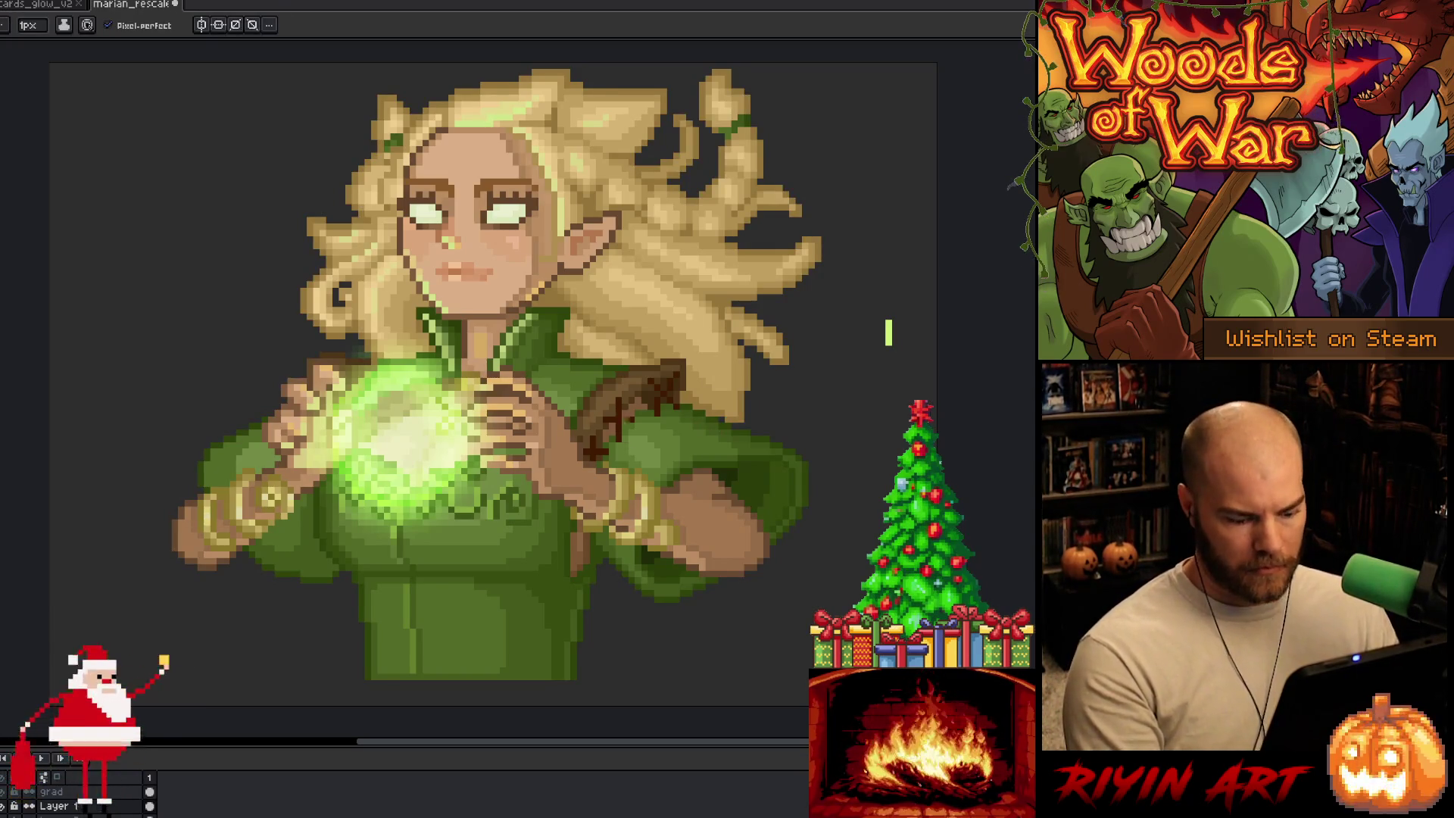
{"action": "key", "text": "i"}
{"action": "key", "text": "shift+o"}
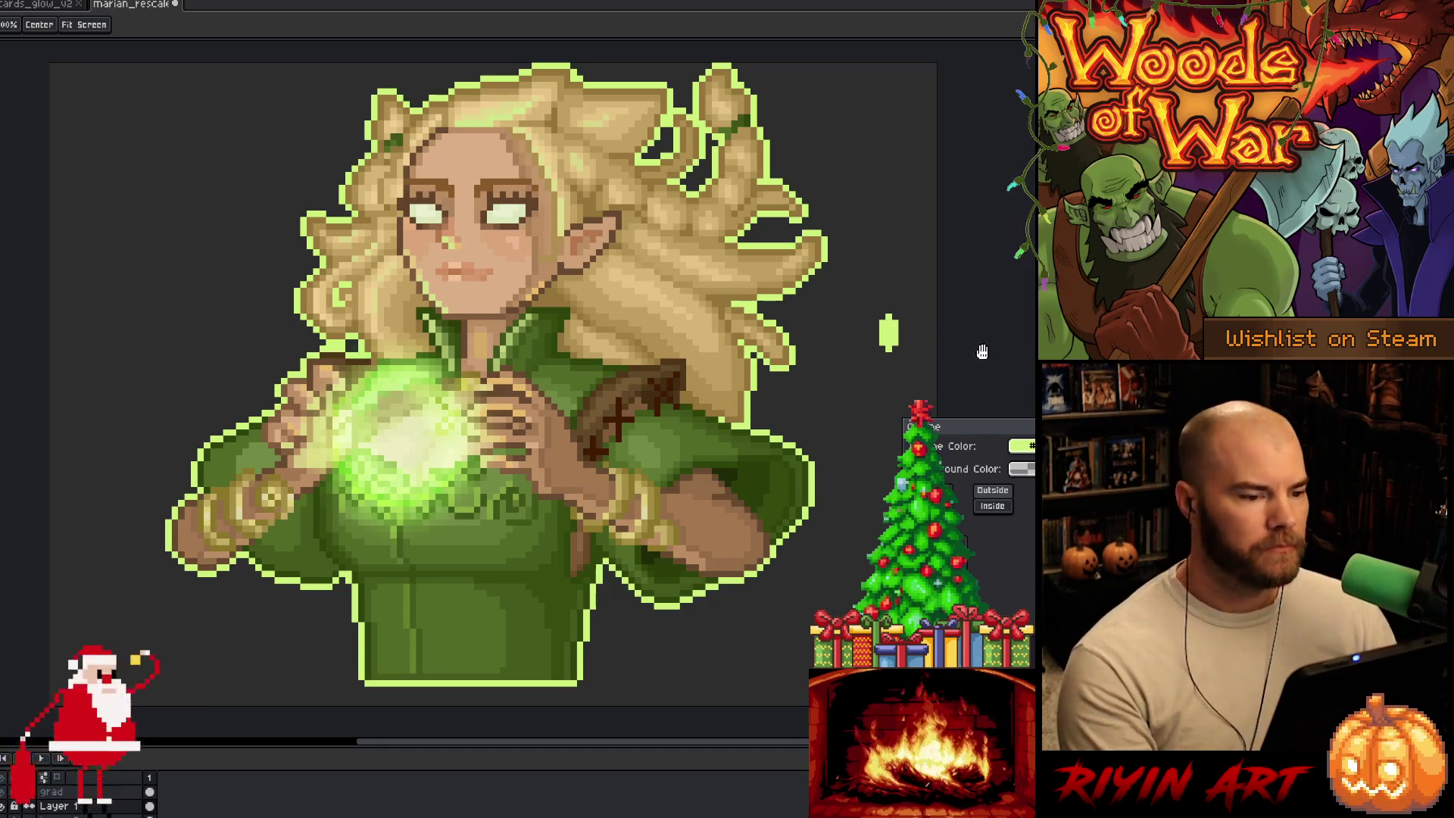
{"action": "key", "text": "Return"}
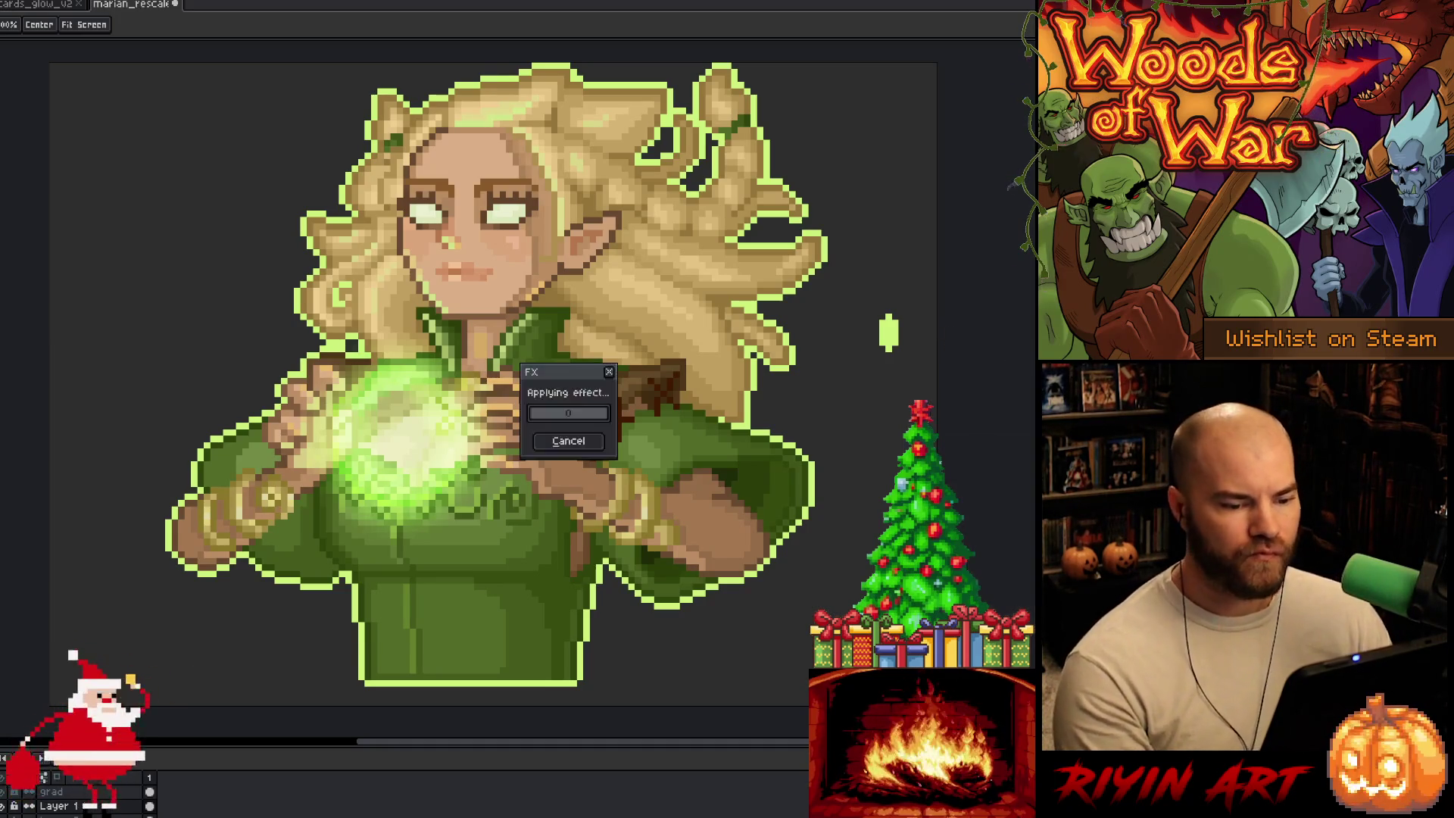
{"action": "key", "text": "b"}
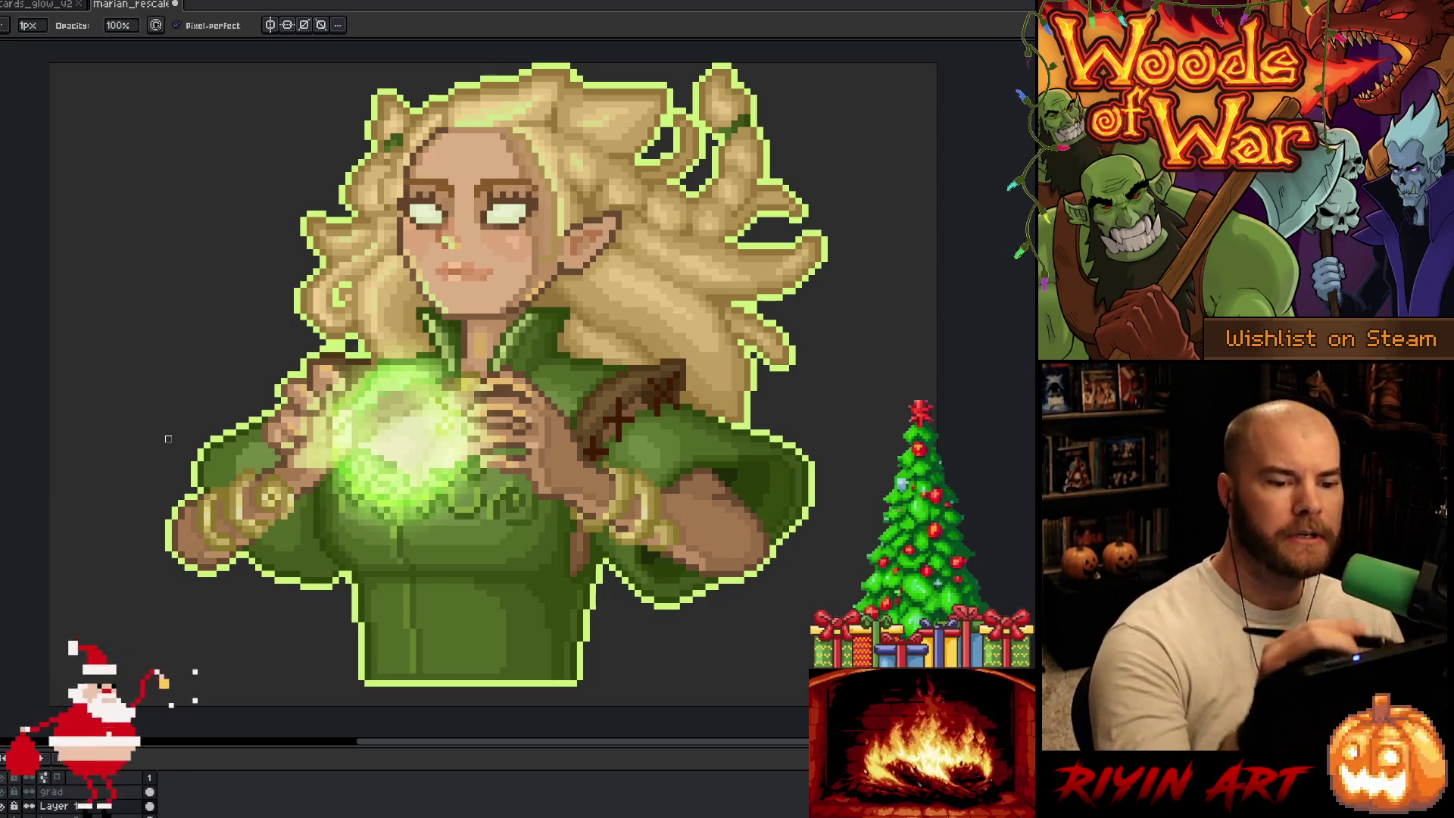
Step: Nudge the view slightly and save the green-outlined elf sprite
{"action": "key", "text": "e"}
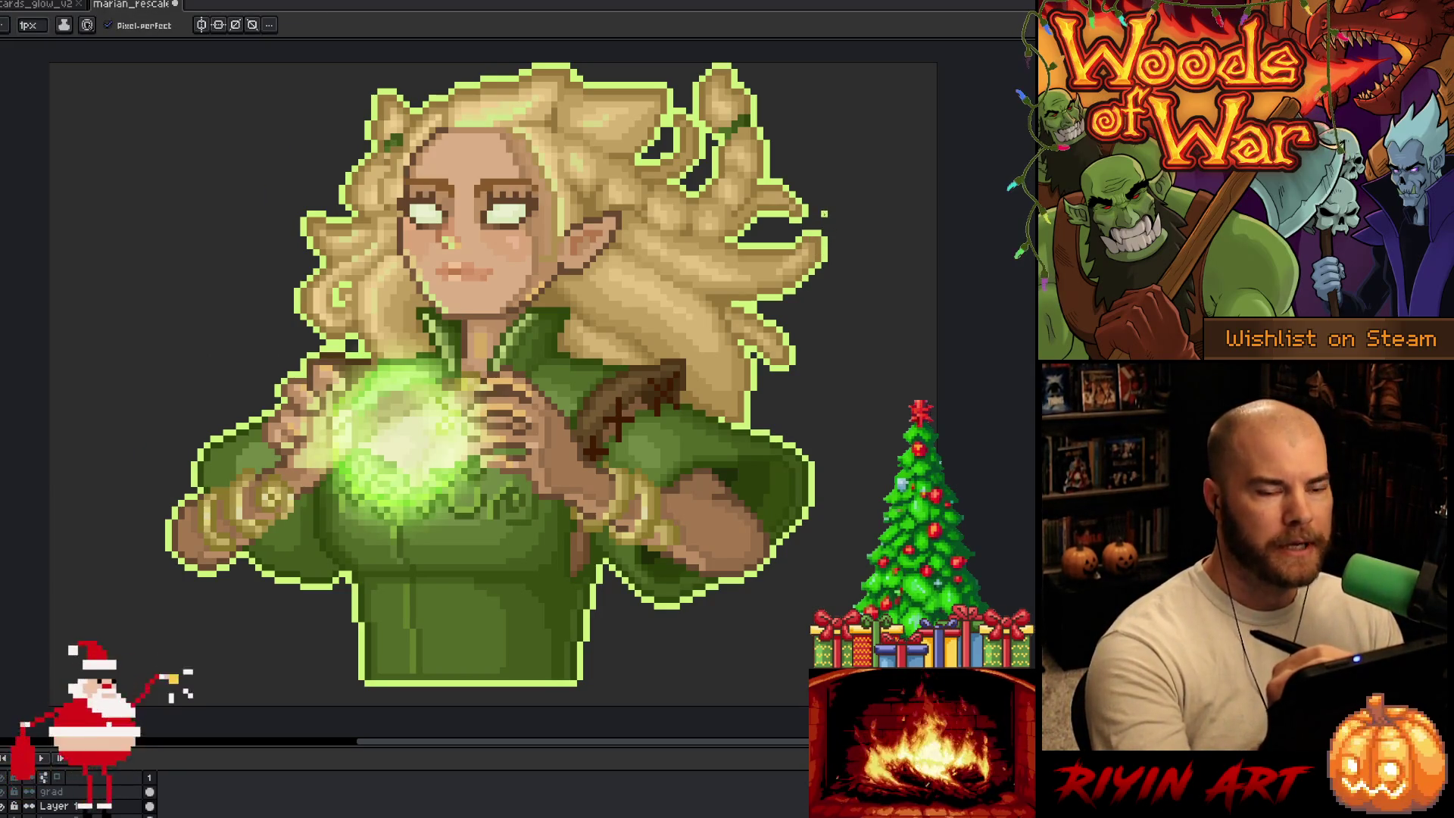
{"action": "left_click_drag", "start_coordinate": [729, 59], "coordinate": [725, 84]}
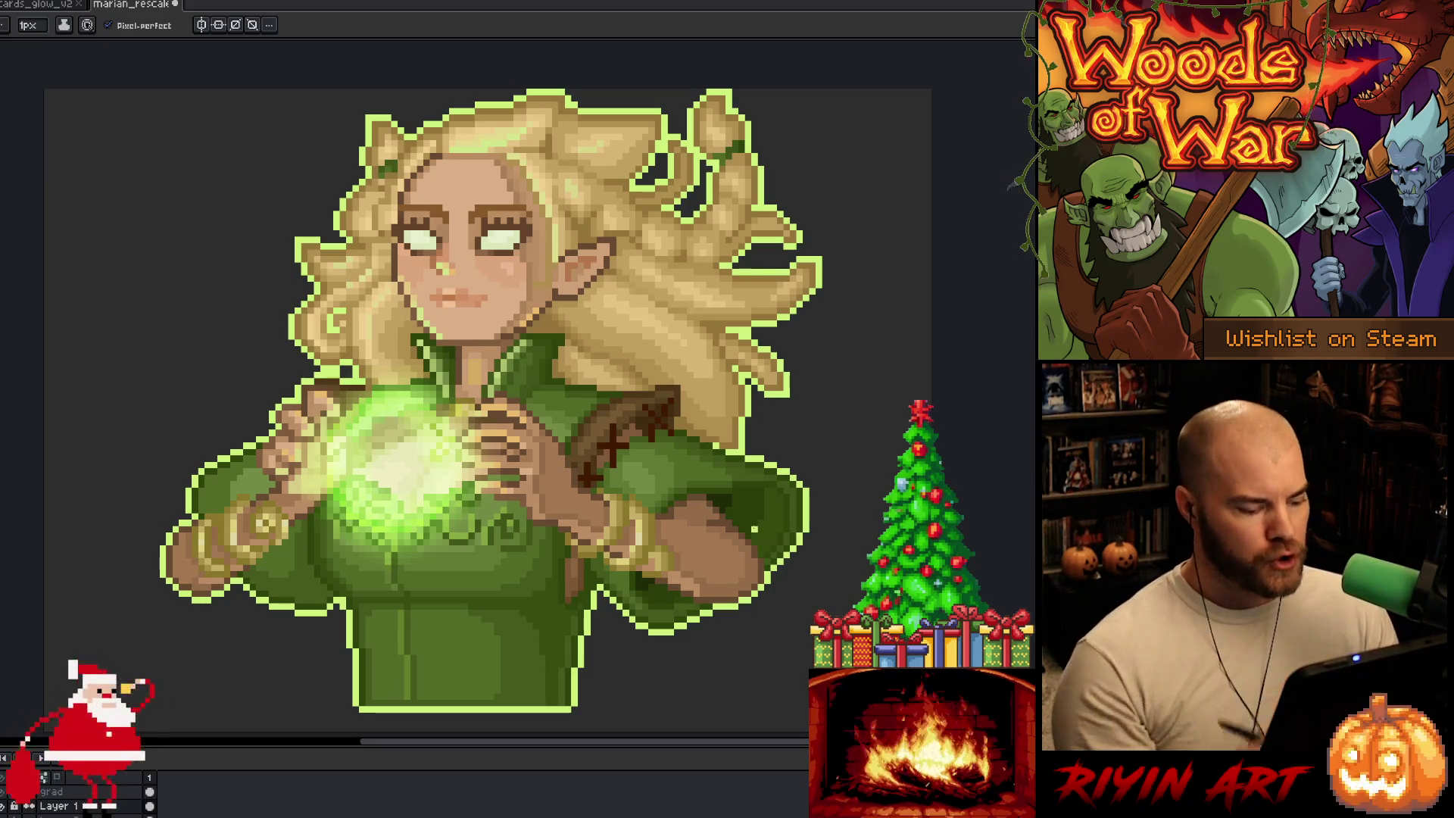
{"action": "key", "text": "ctrl+s"}
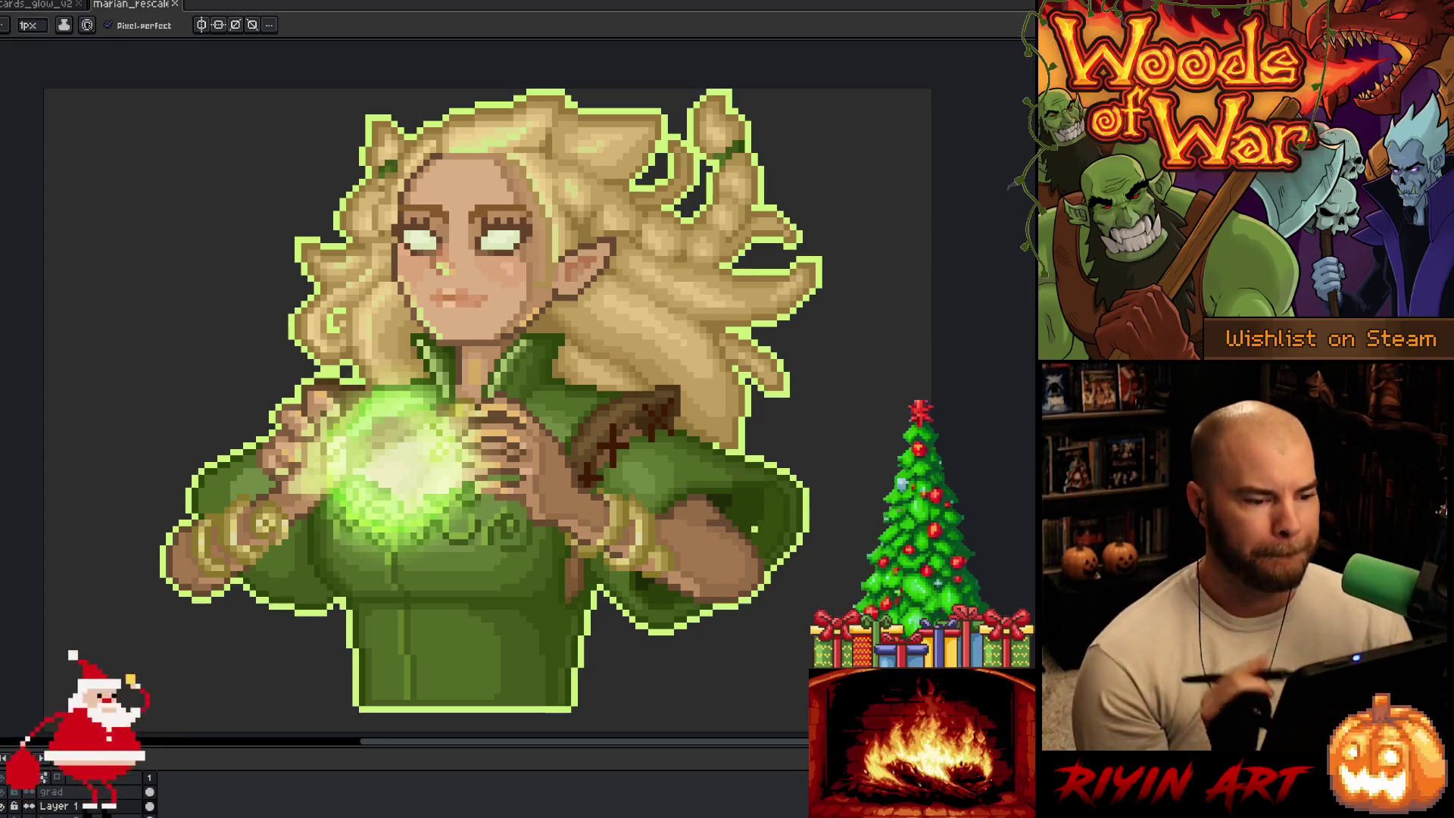
{"action": "scroll", "coordinate": [548, 329], "scroll_direction": "down", "scroll_amount": 2}
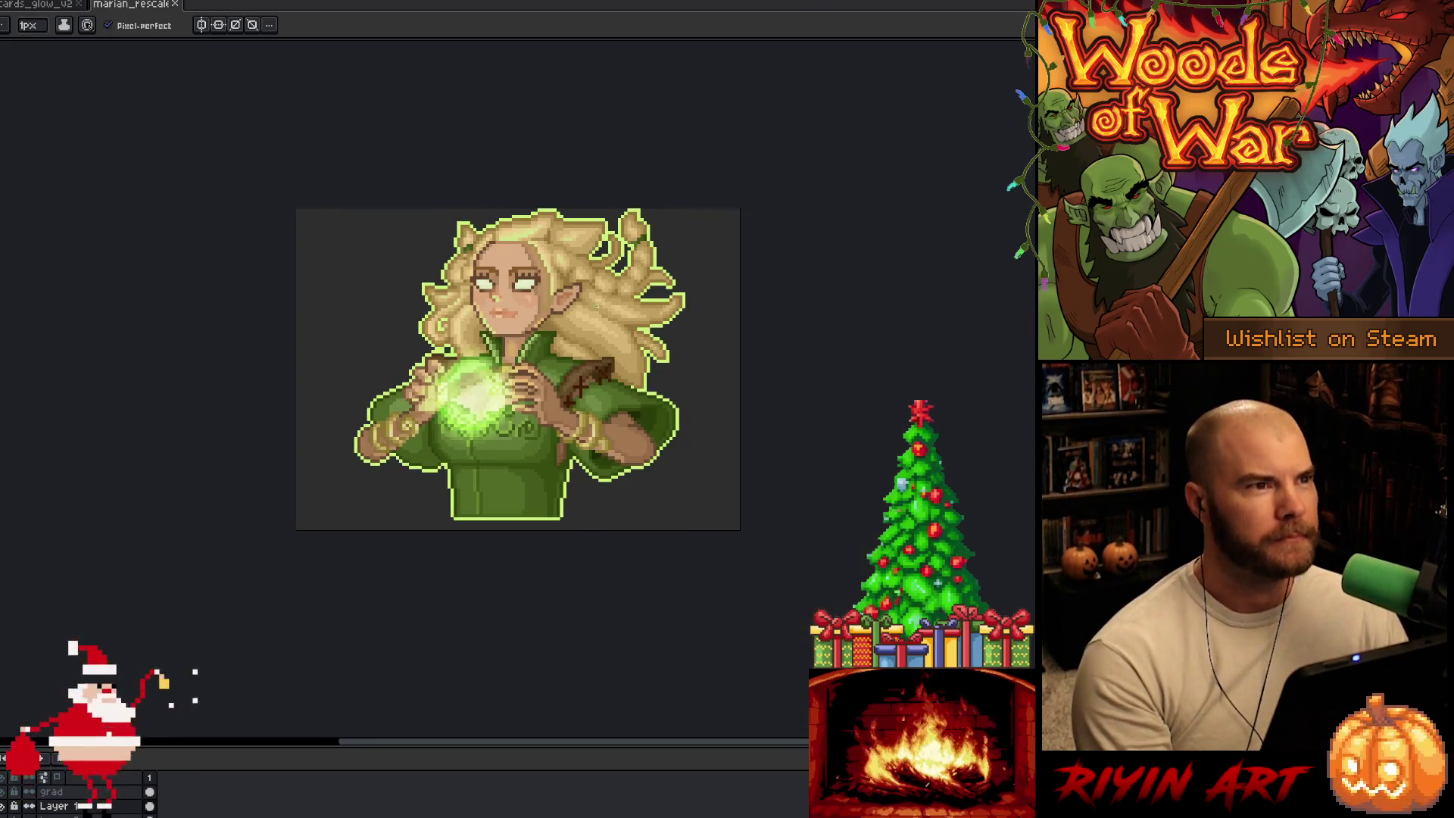
Step: Pan and zoom around the elf canvas and switch to the Move tool
{"action": "scroll", "coordinate": [597, 306], "scroll_direction": "up", "scroll_amount": 1}
{"action": "key", "text": "space"}
{"action": "mouse_move", "coordinate": [580, 347]}
{"action": "left_mouse_down"}
{"action": "mouse_move", "coordinate": [586, 305]}
{"action": "mouse_move", "coordinate": [597, 323]}
{"action": "left_mouse_up"}
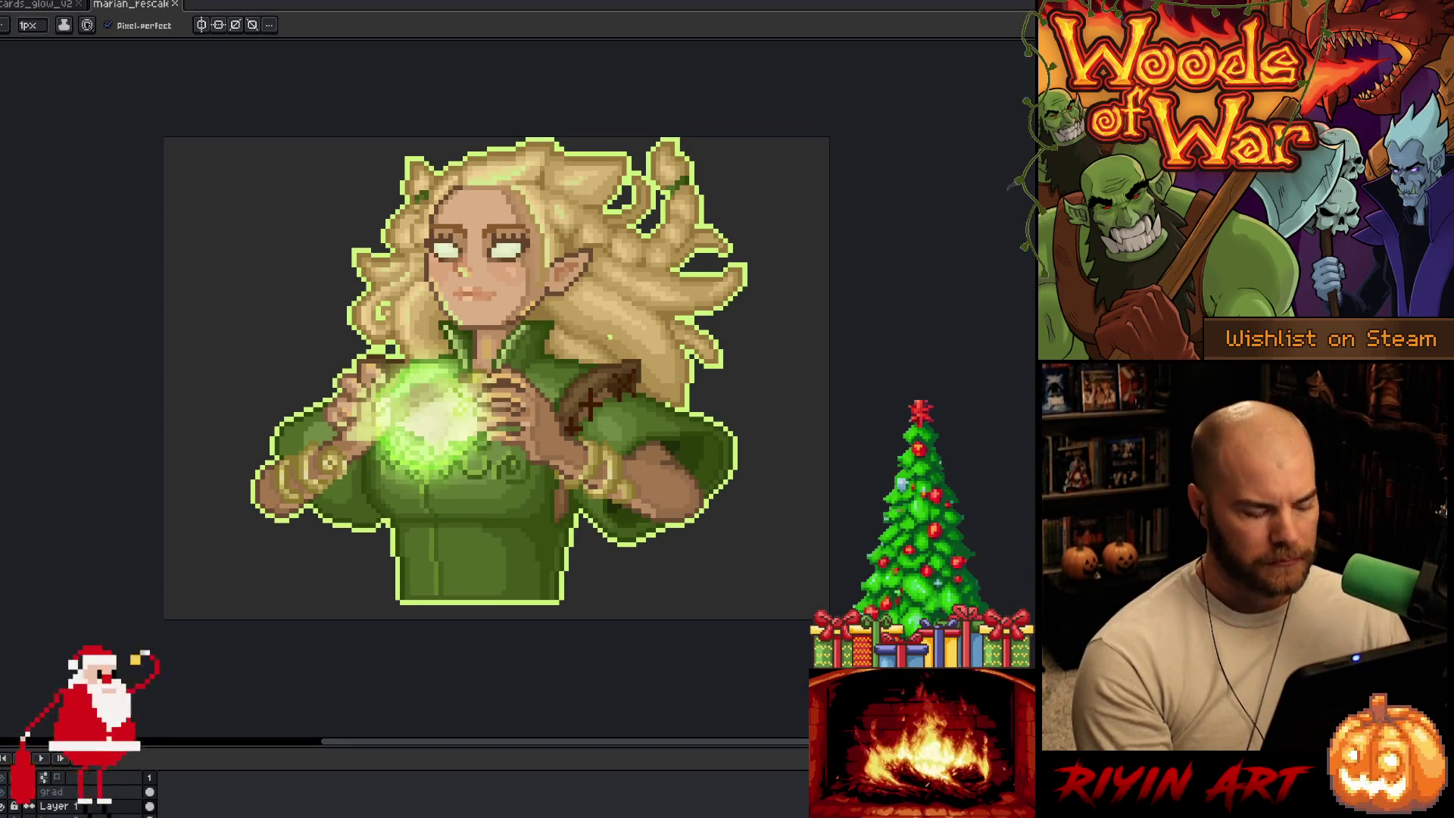
{"action": "key", "text": "m"}
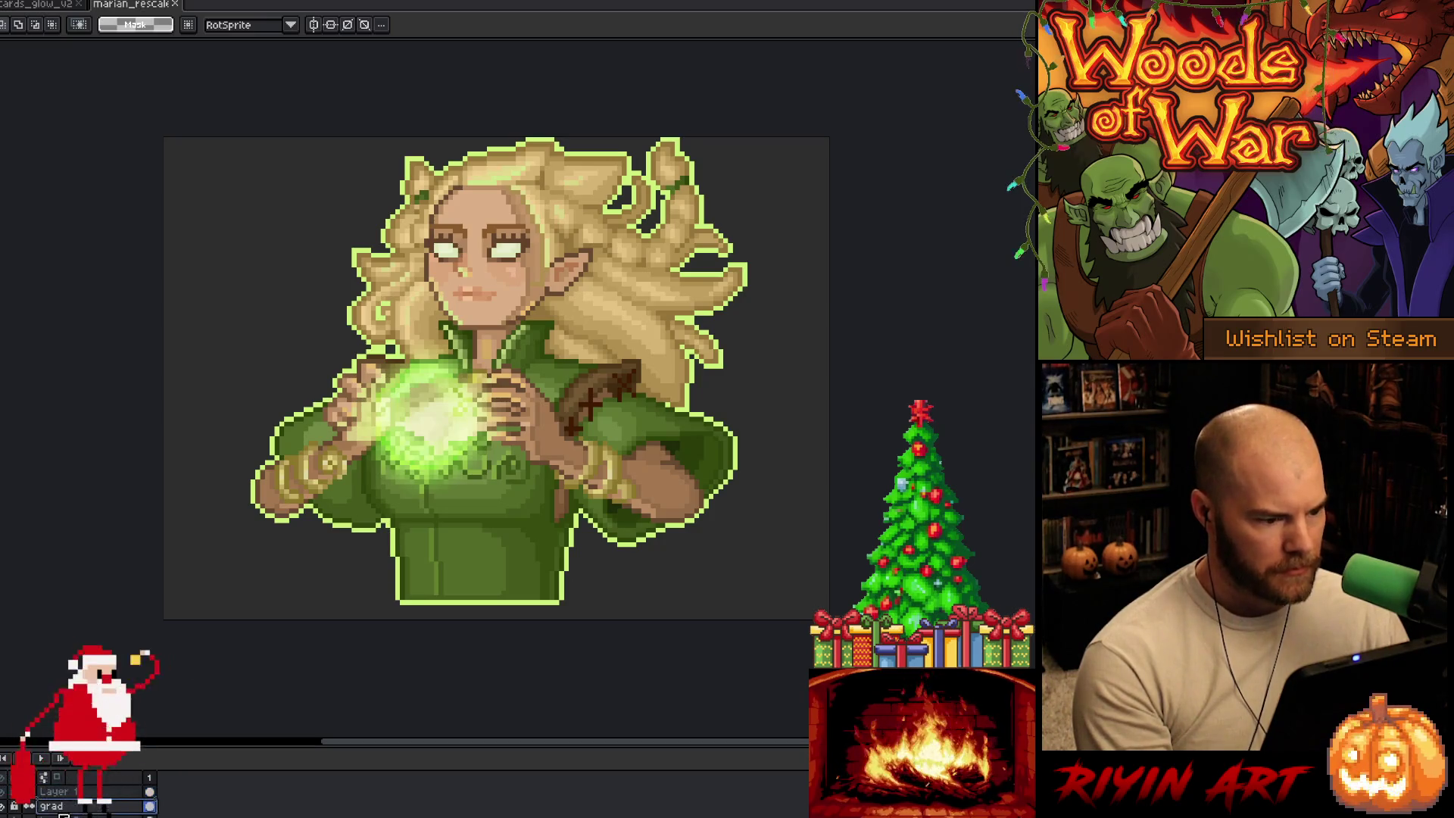
{"action": "scroll", "coordinate": [413, 307], "scroll_direction": "up", "scroll_amount": 8}
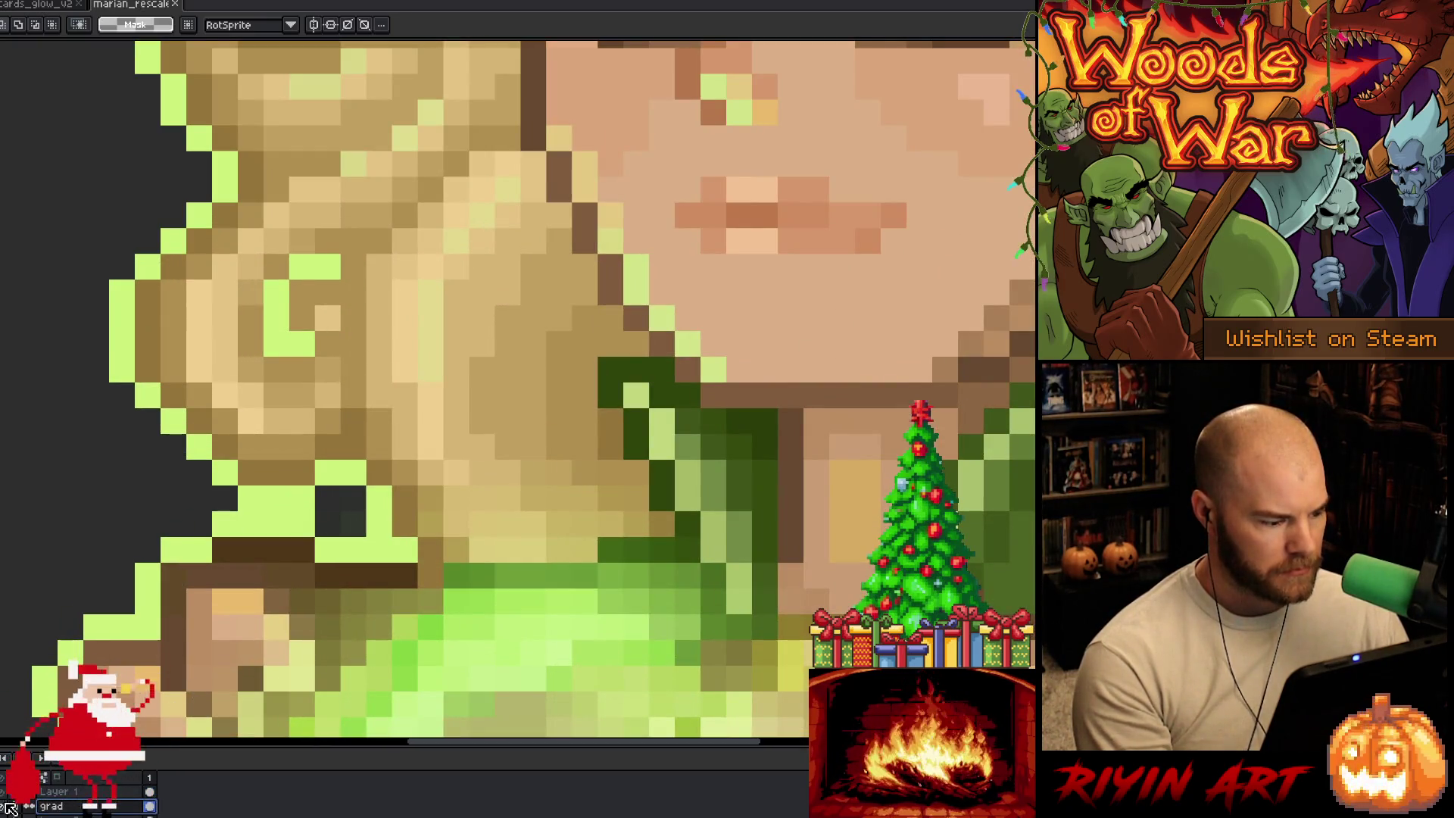
{"action": "scroll", "coordinate": [72, 655], "scroll_direction": "down", "scroll_amount": 8}
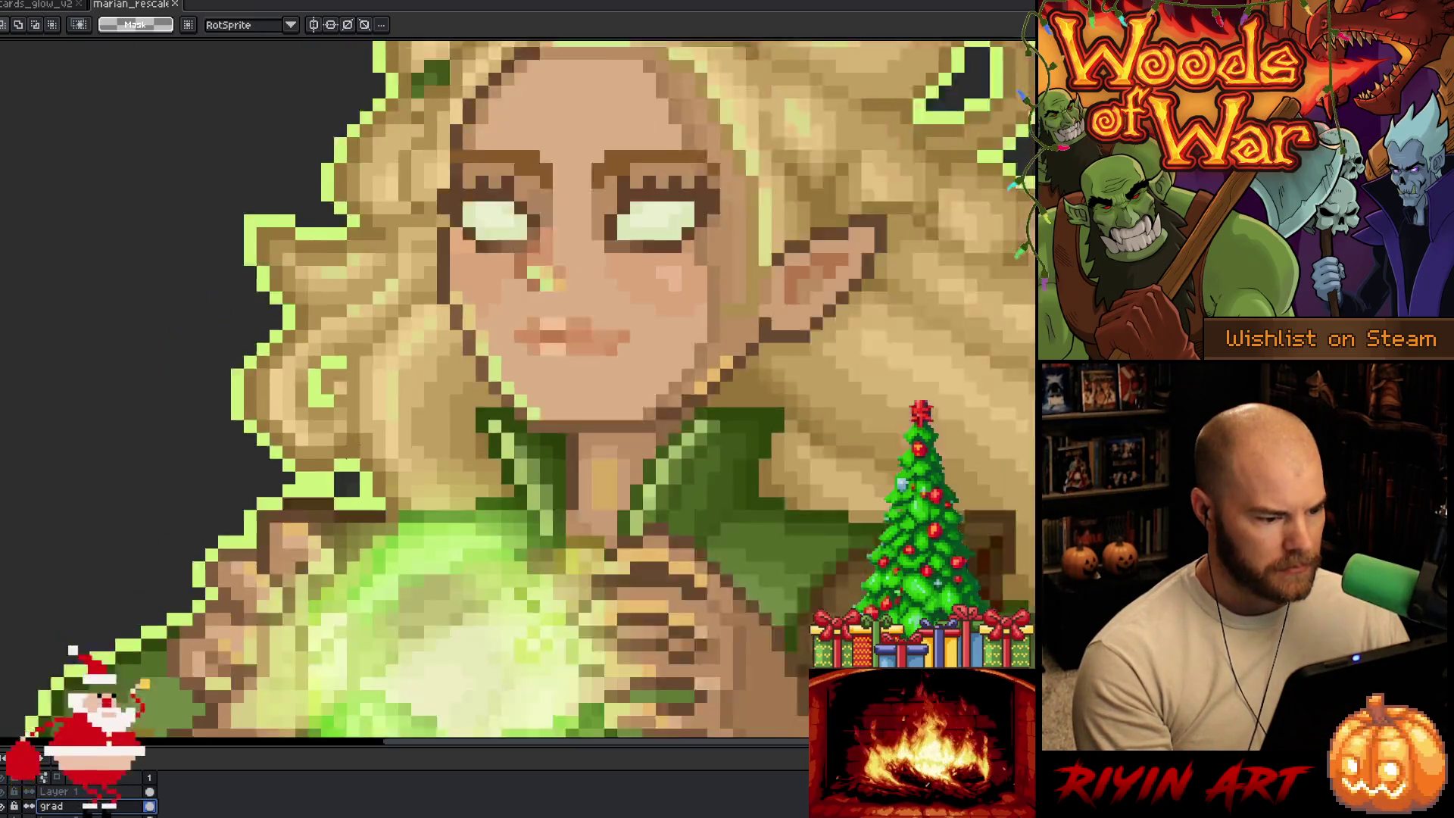
{"action": "scroll", "coordinate": [72, 655], "scroll_direction": "down", "scroll_amount": 2}
{"action": "scroll", "coordinate": [303, 523], "scroll_direction": "up", "scroll_amount": 8}
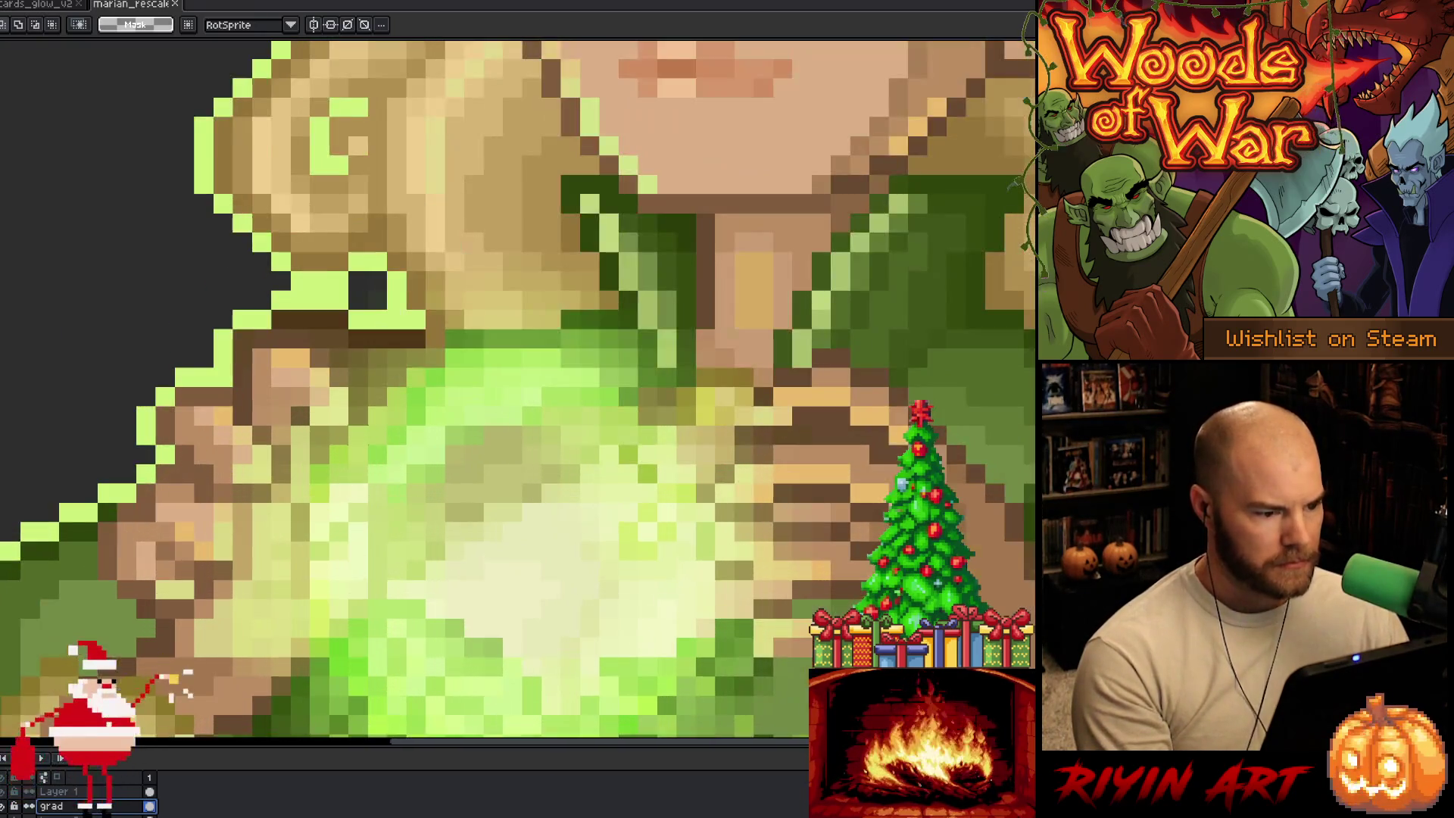
{"action": "key", "text": "v"}
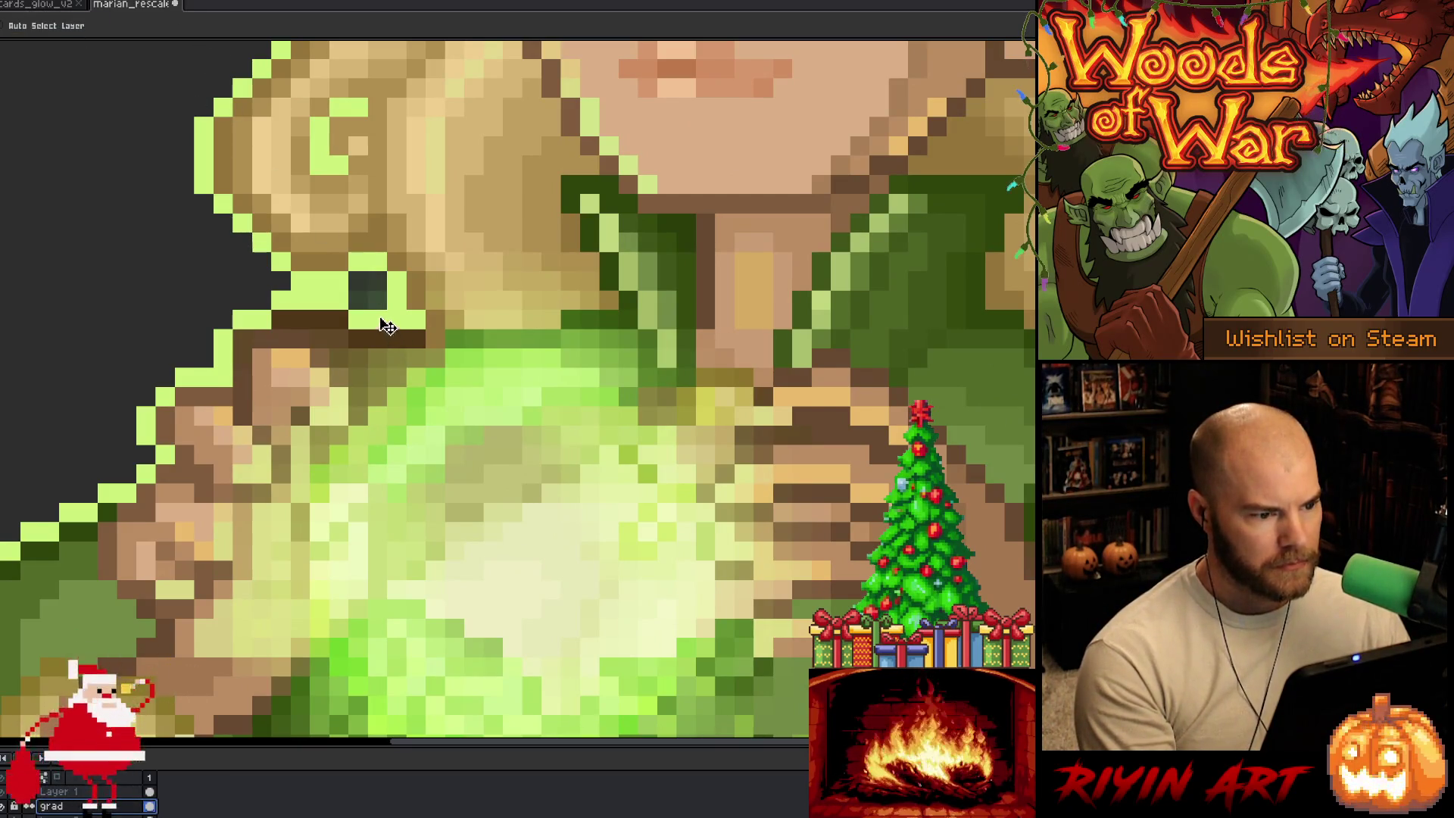
{"action": "scroll", "coordinate": [396, 309], "scroll_direction": "down", "scroll_amount": 5}
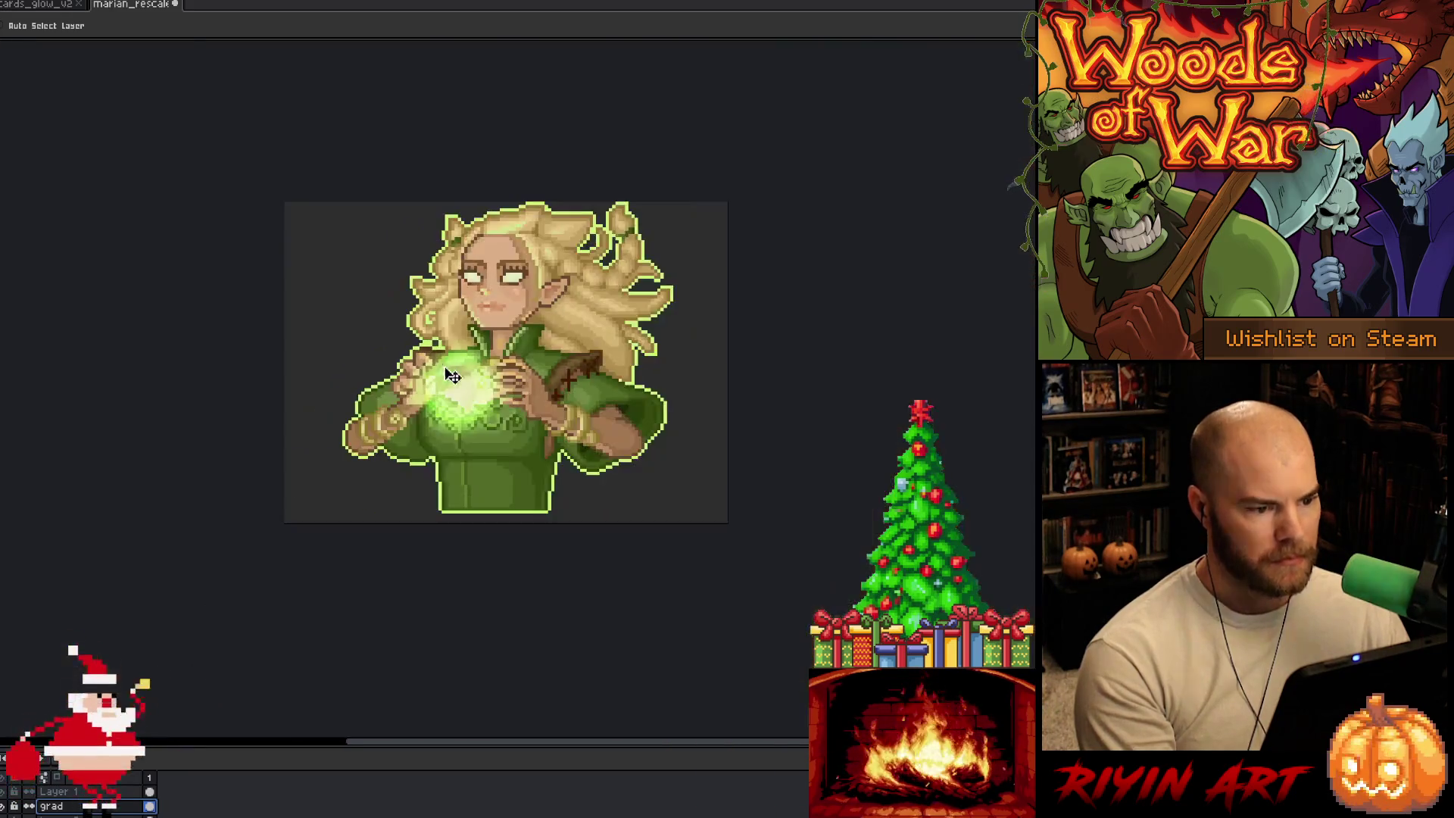
{"action": "scroll", "coordinate": [611, 409], "scroll_direction": "up", "scroll_amount": 2}
{"action": "scroll", "coordinate": [611, 409], "scroll_direction": "down", "scroll_amount": 1}
{"action": "scroll", "coordinate": [610, 409], "scroll_direction": "down", "scroll_amount": 1}
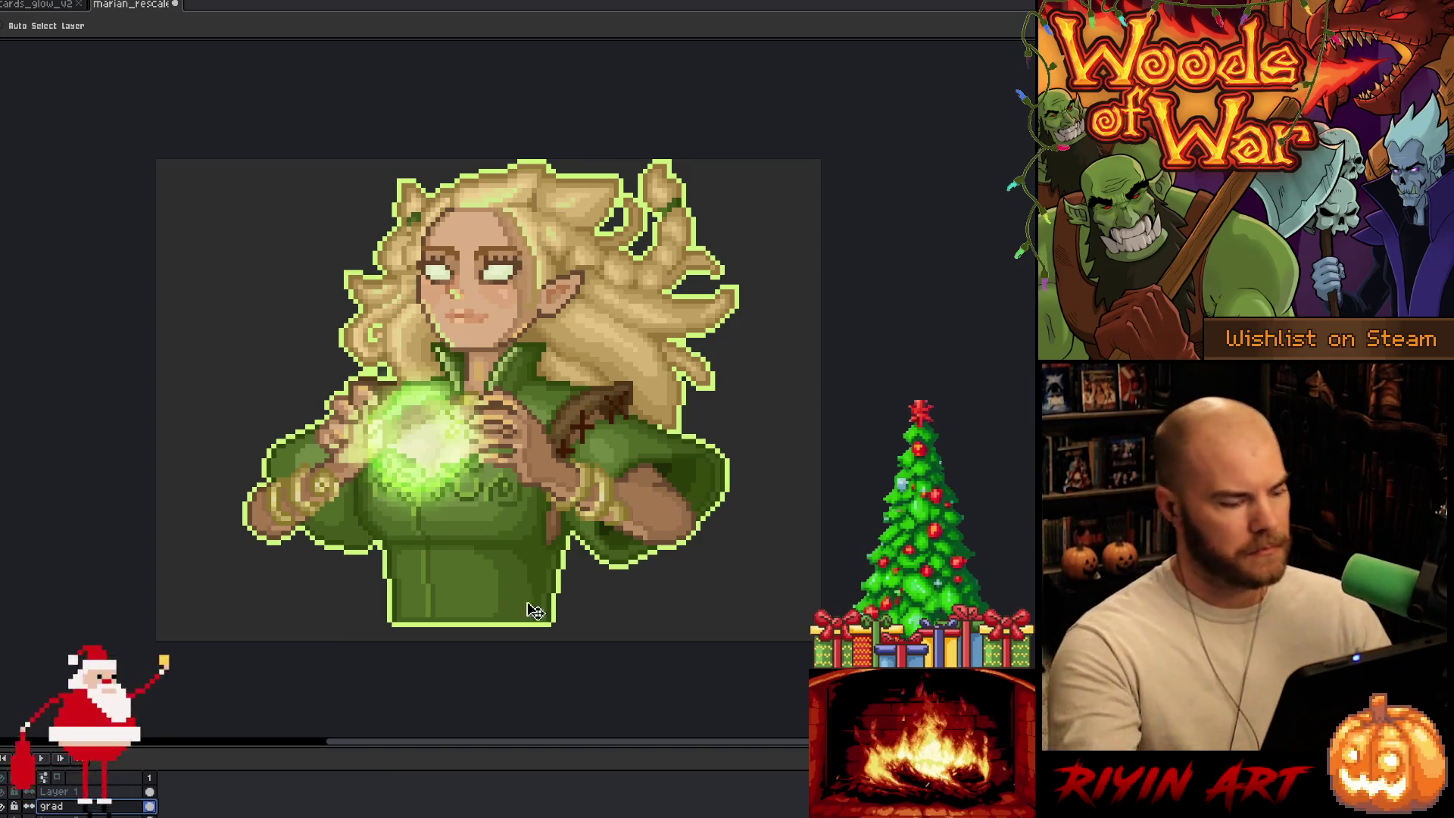
{"action": "scroll", "coordinate": [149, 559], "scroll_direction": "down", "scroll_amount": 1}
{"action": "scroll", "coordinate": [260, 486], "scroll_direction": "up", "scroll_amount": 1}
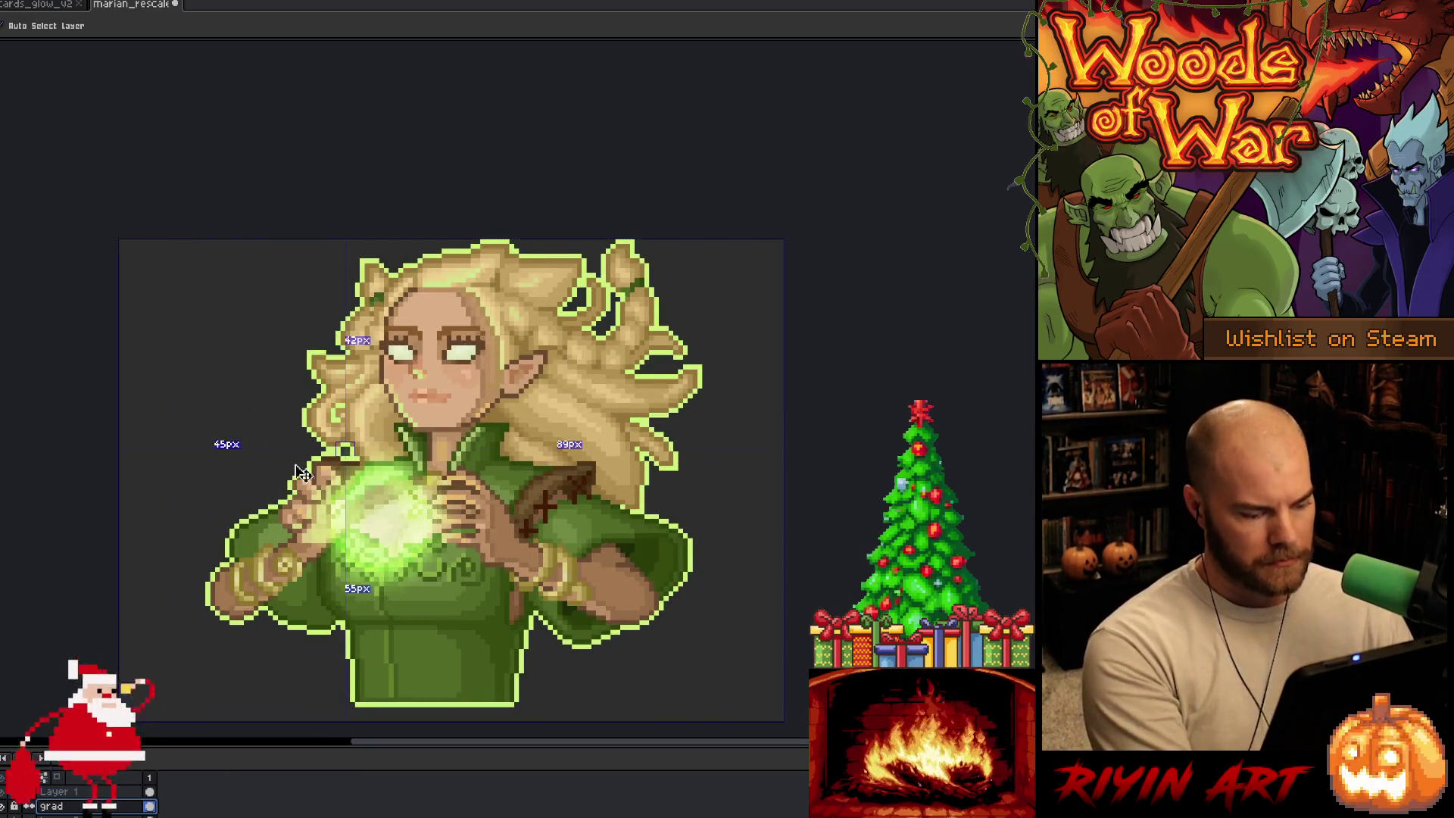
Step: Select the whole canvas and hide the dark background layer
{"action": "key", "text": "ctrl+a"}
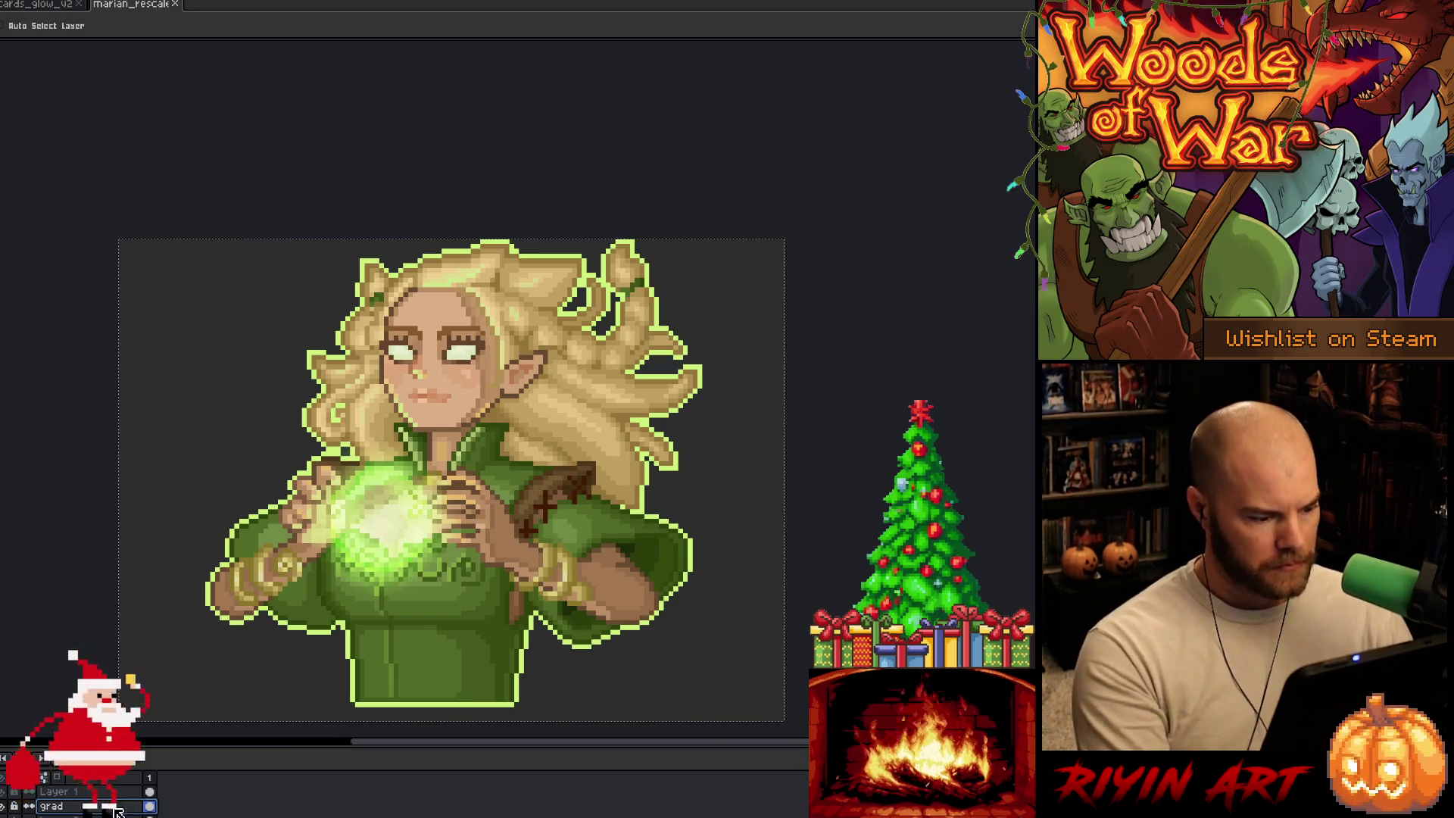
{"action": "left_click", "coordinate": [5, 802]}
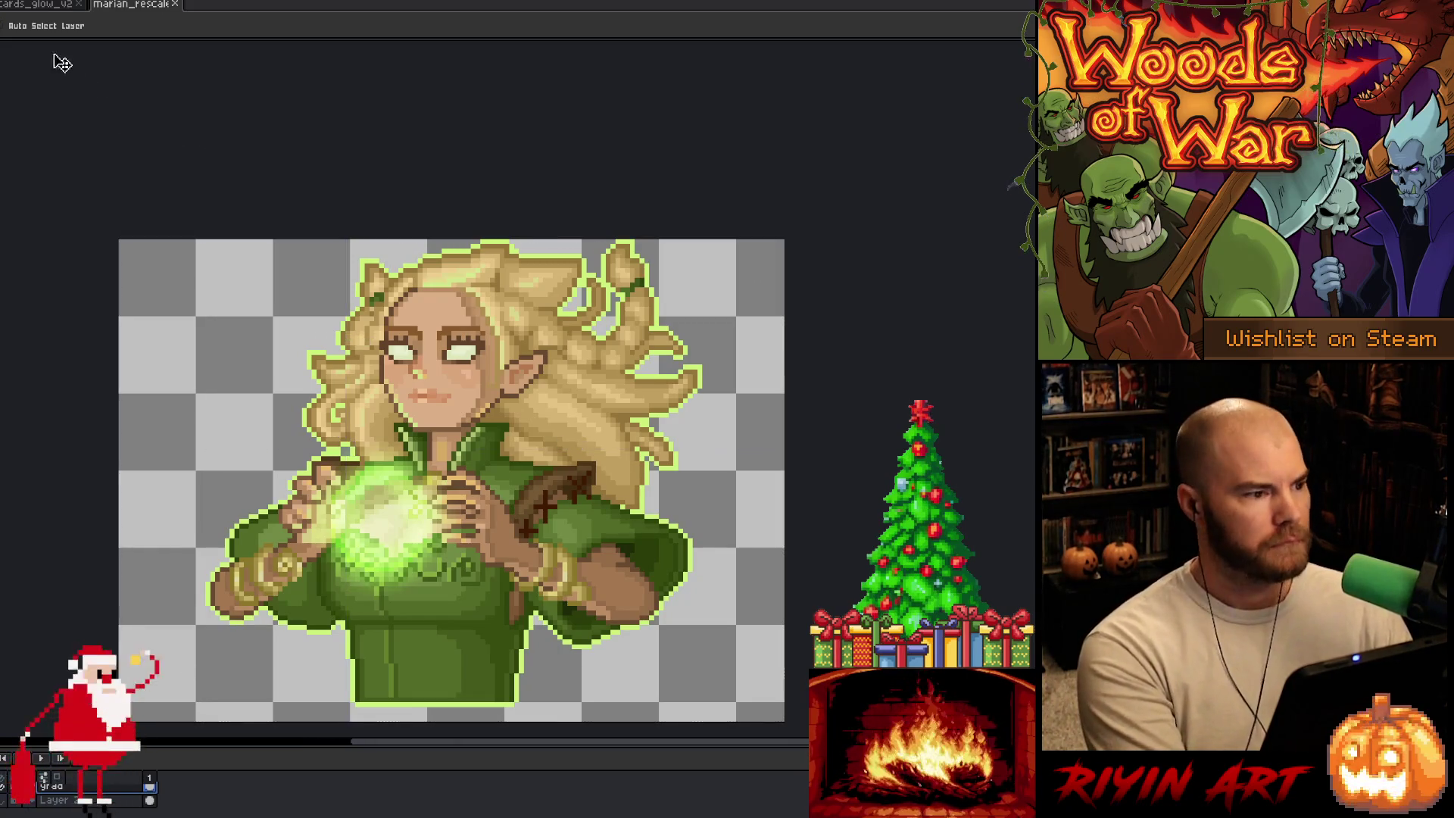
{"action": "left_click", "coordinate": [30, 5]}
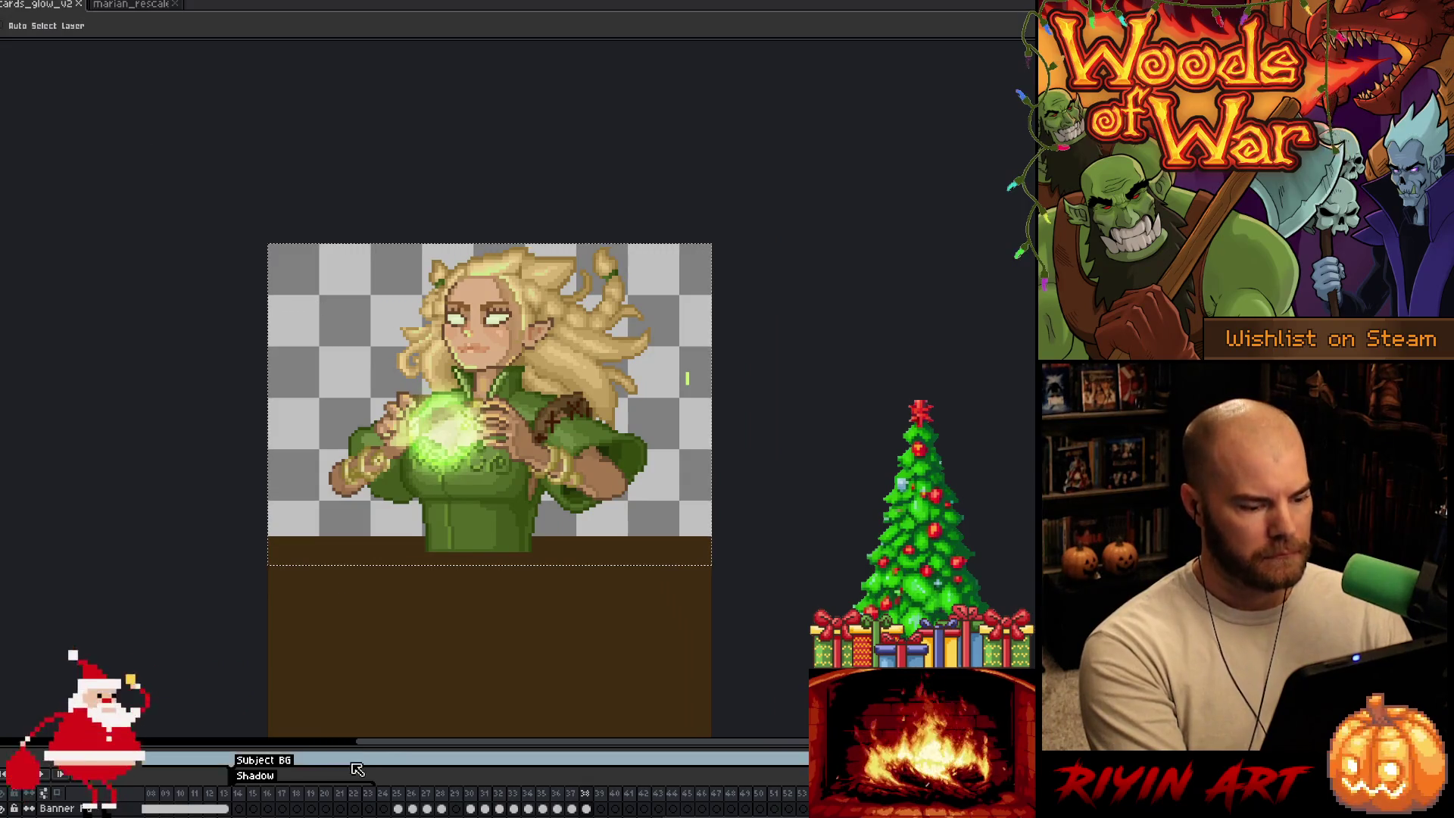
Step: Enlarge the timeline, select frame 38 on the 'new' layer, and transform the elf into place
{"action": "left_click_drag", "start_coordinate": [542, 750], "coordinate": [529, 566]}
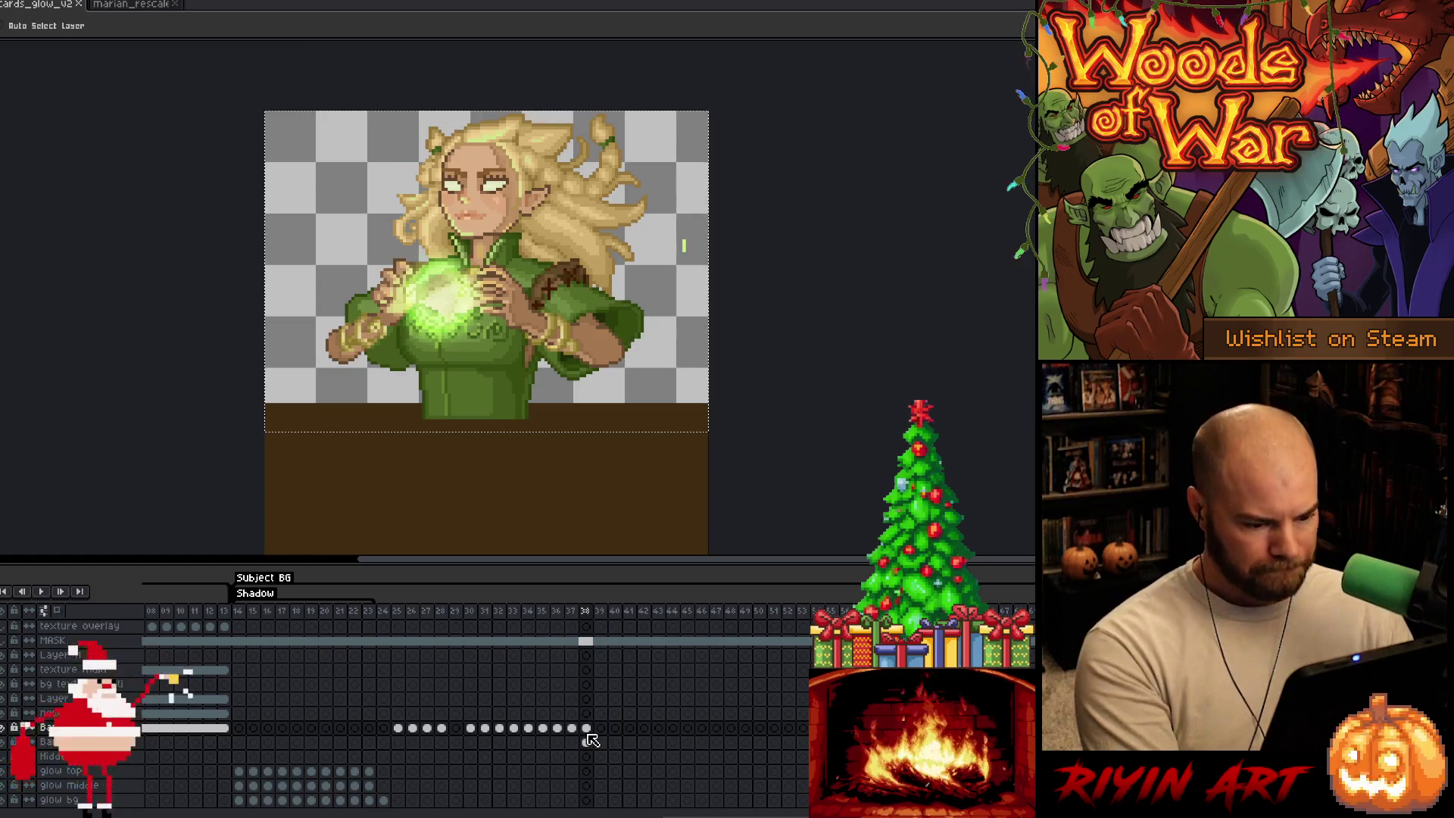
{"action": "left_click", "coordinate": [587, 715]}
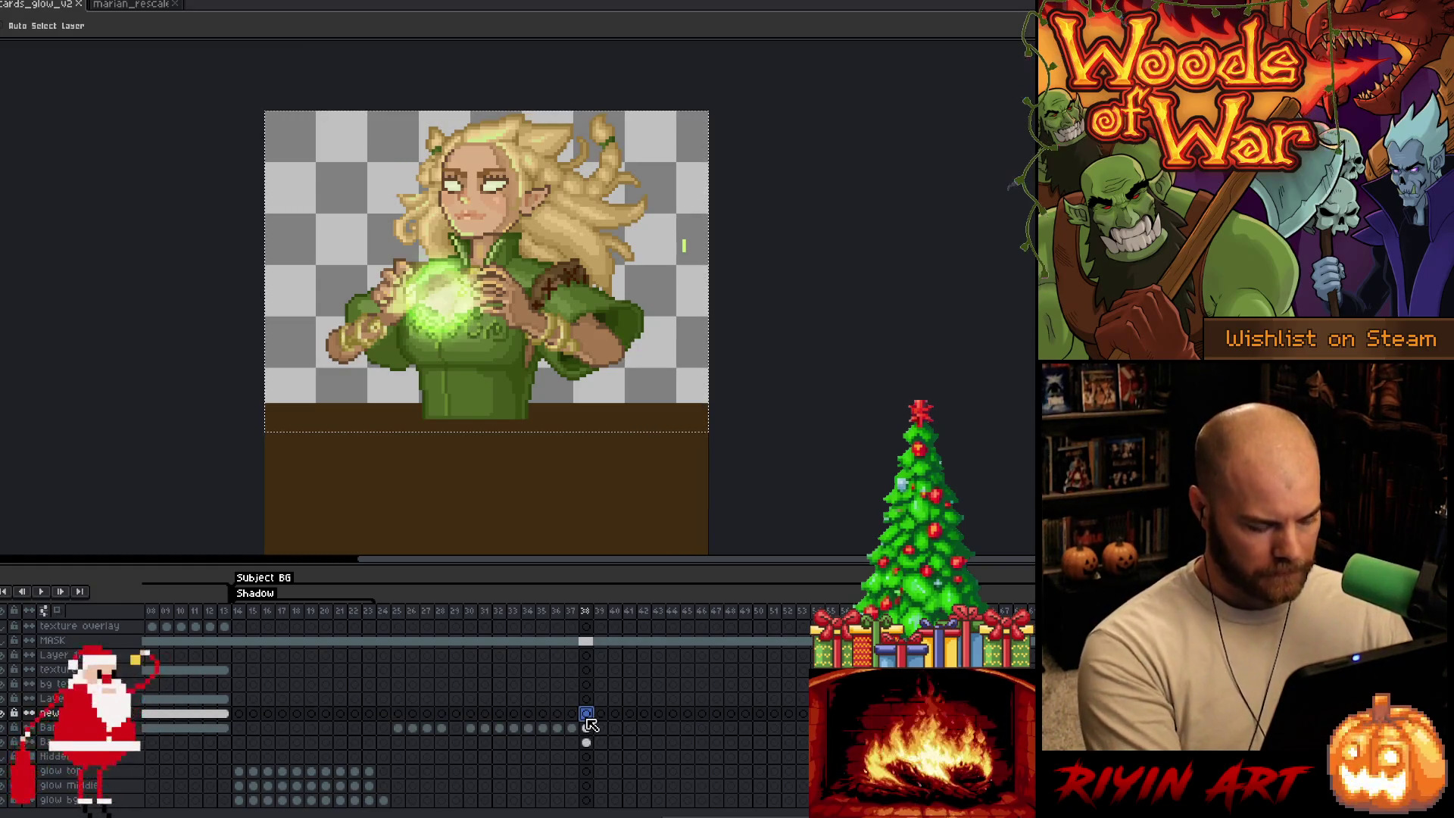
{"action": "left_click", "coordinate": [517, 308]}
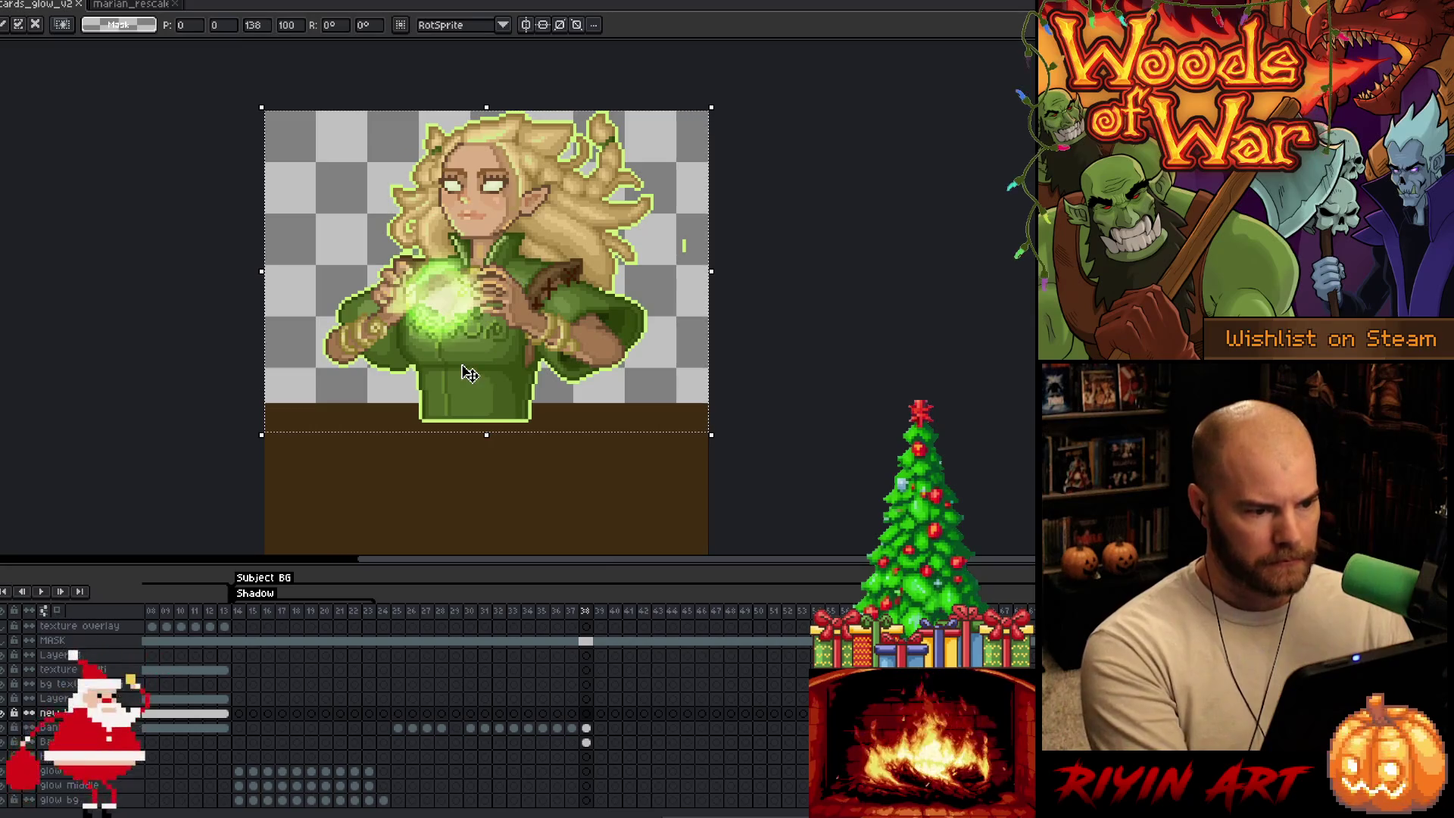
{"action": "key", "text": "ctrl+d"}
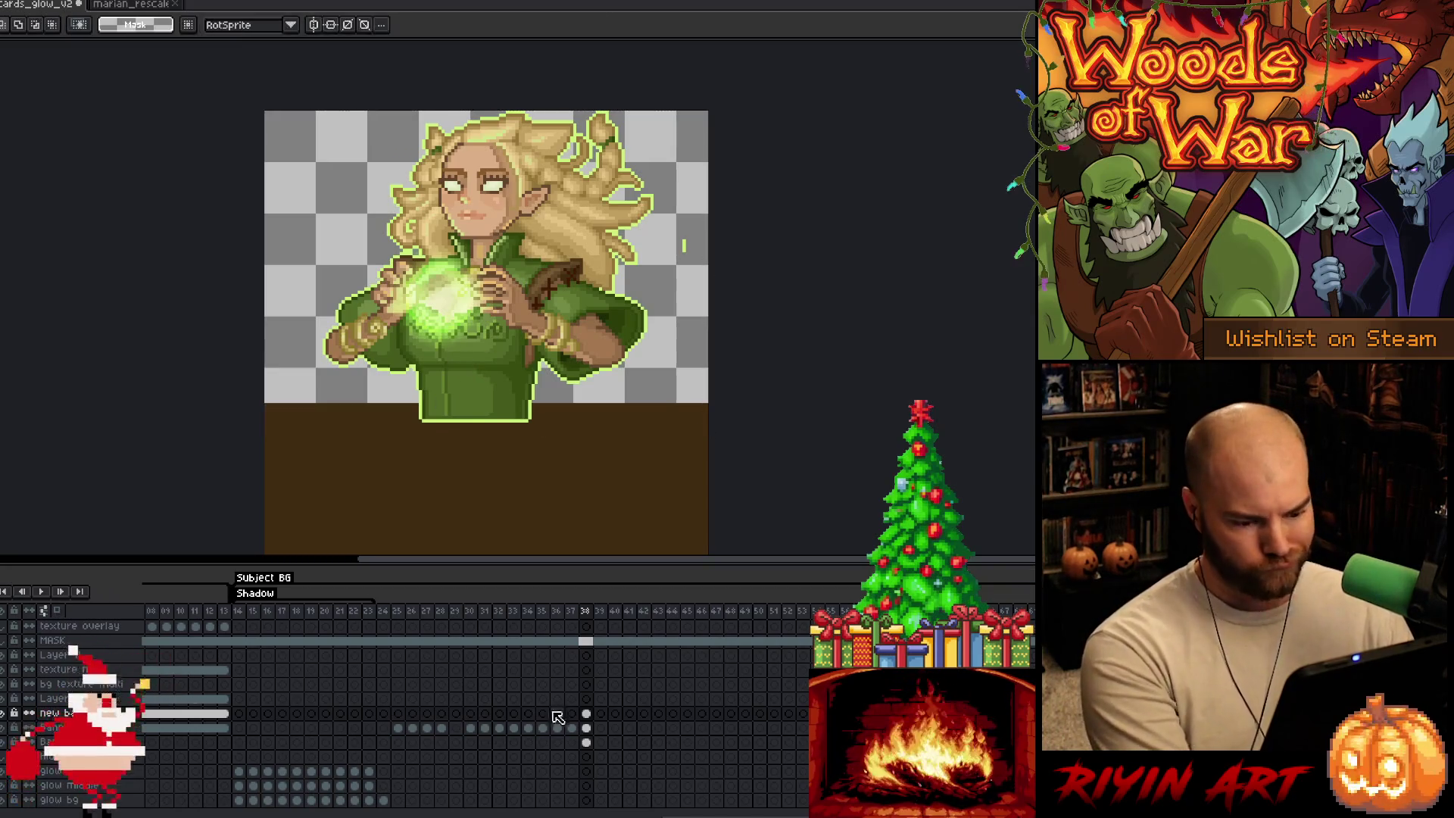
{"action": "left_click", "coordinate": [587, 713]}
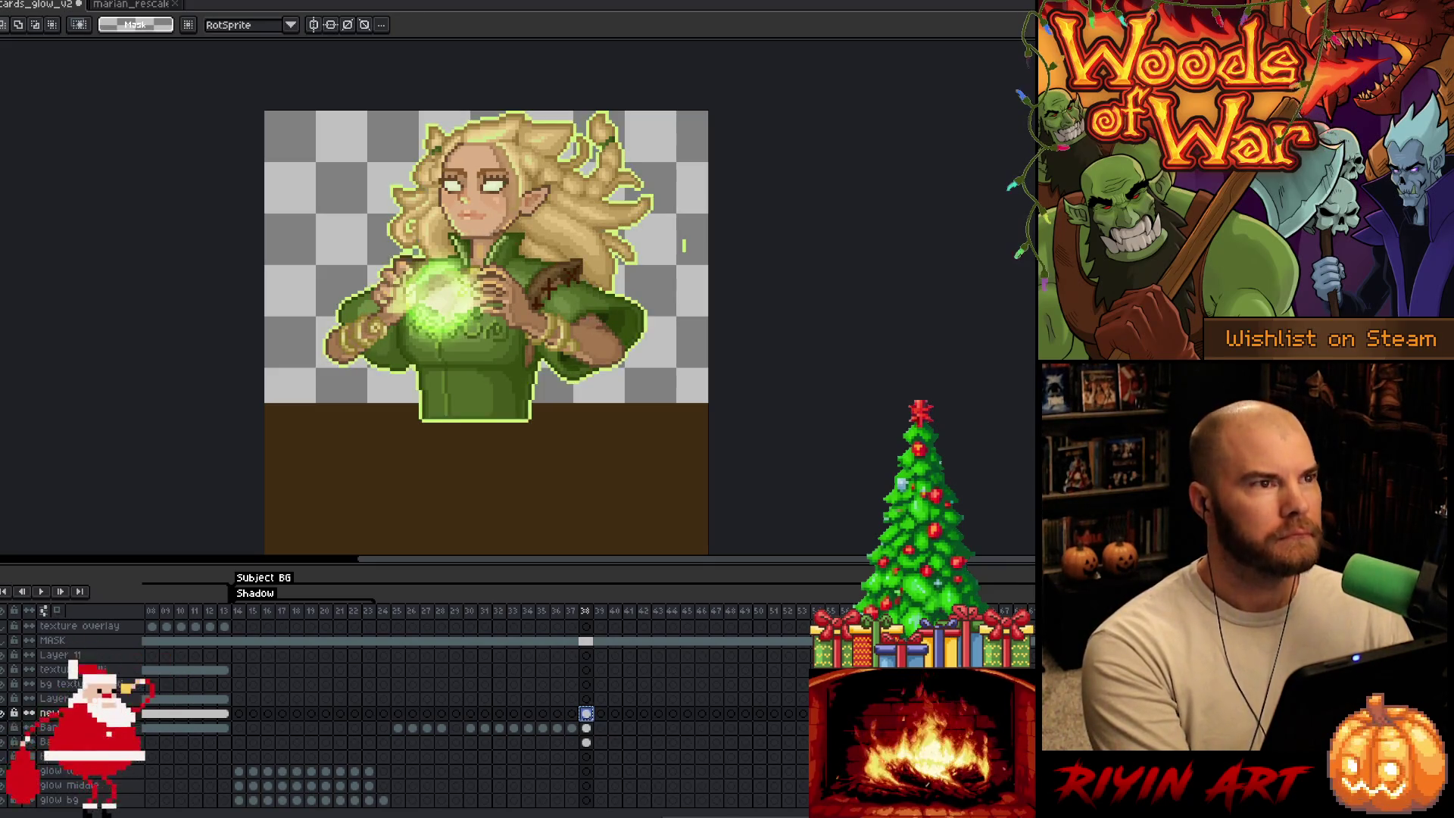
{"action": "scroll", "coordinate": [582, 220], "scroll_direction": "up", "scroll_amount": 1}
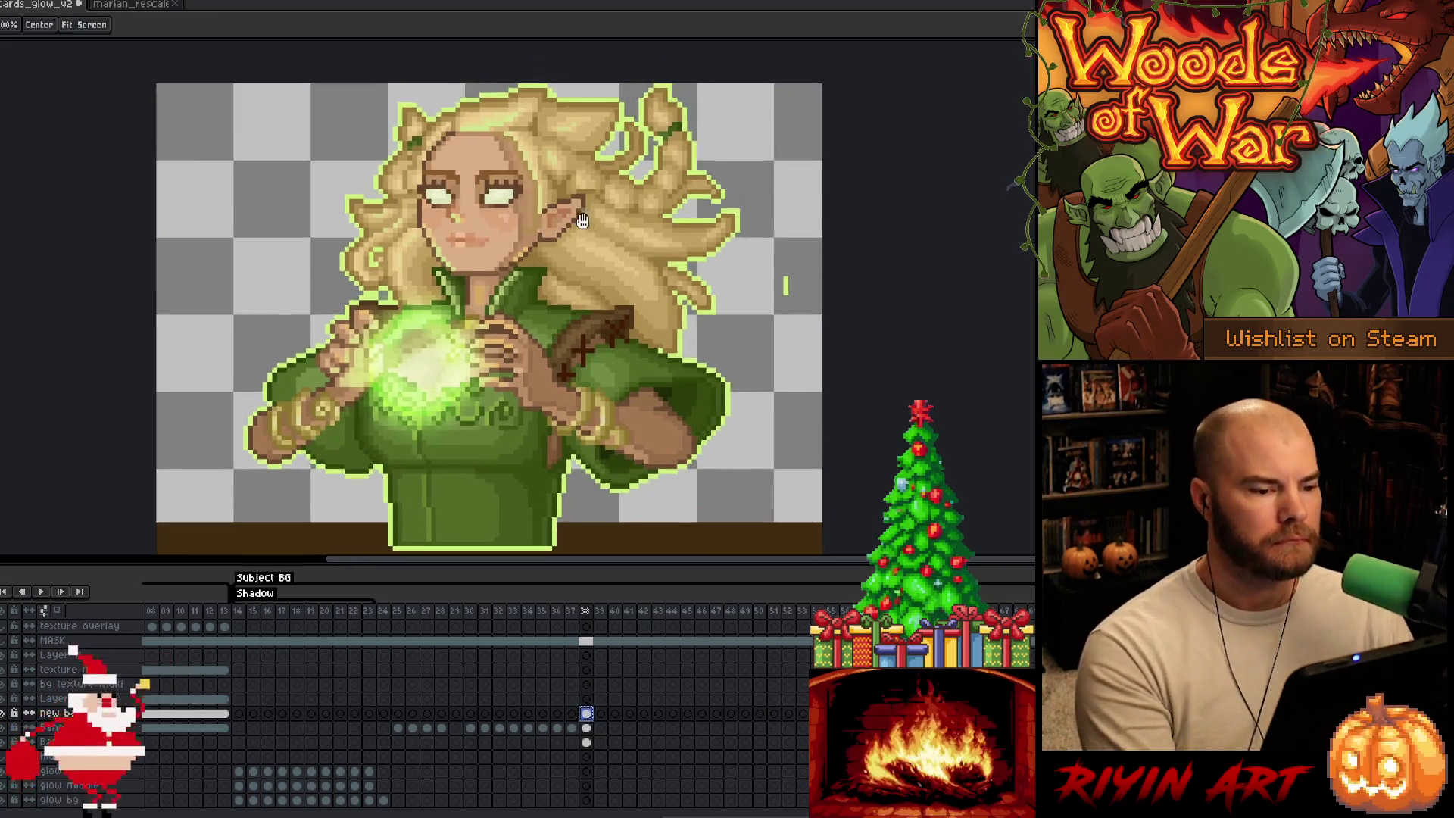
{"action": "left_click_drag", "start_coordinate": [581, 221], "coordinate": [579, 232]}
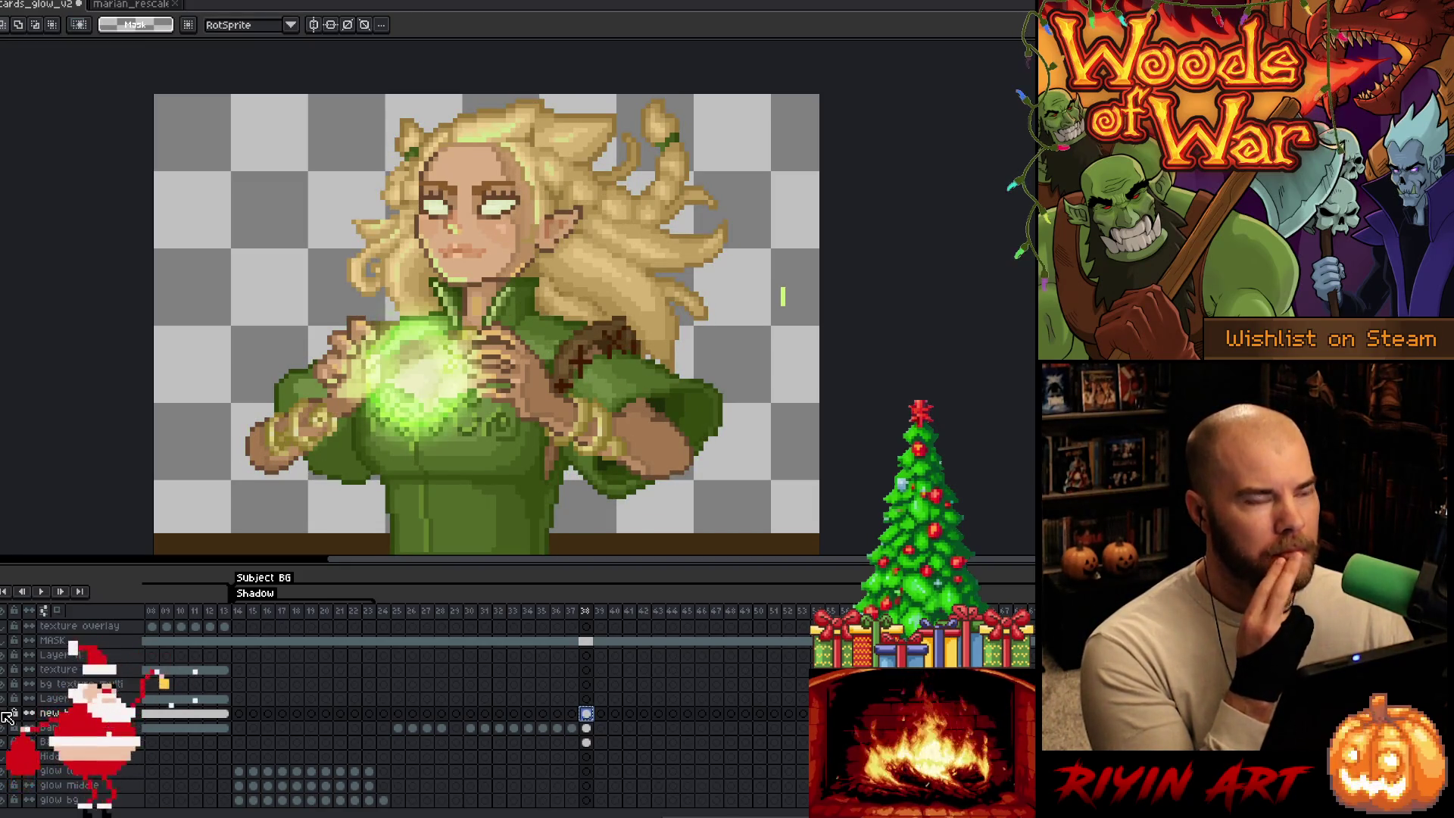
{"action": "scroll", "coordinate": [6, 717], "scroll_direction": "up", "scroll_amount": 1}
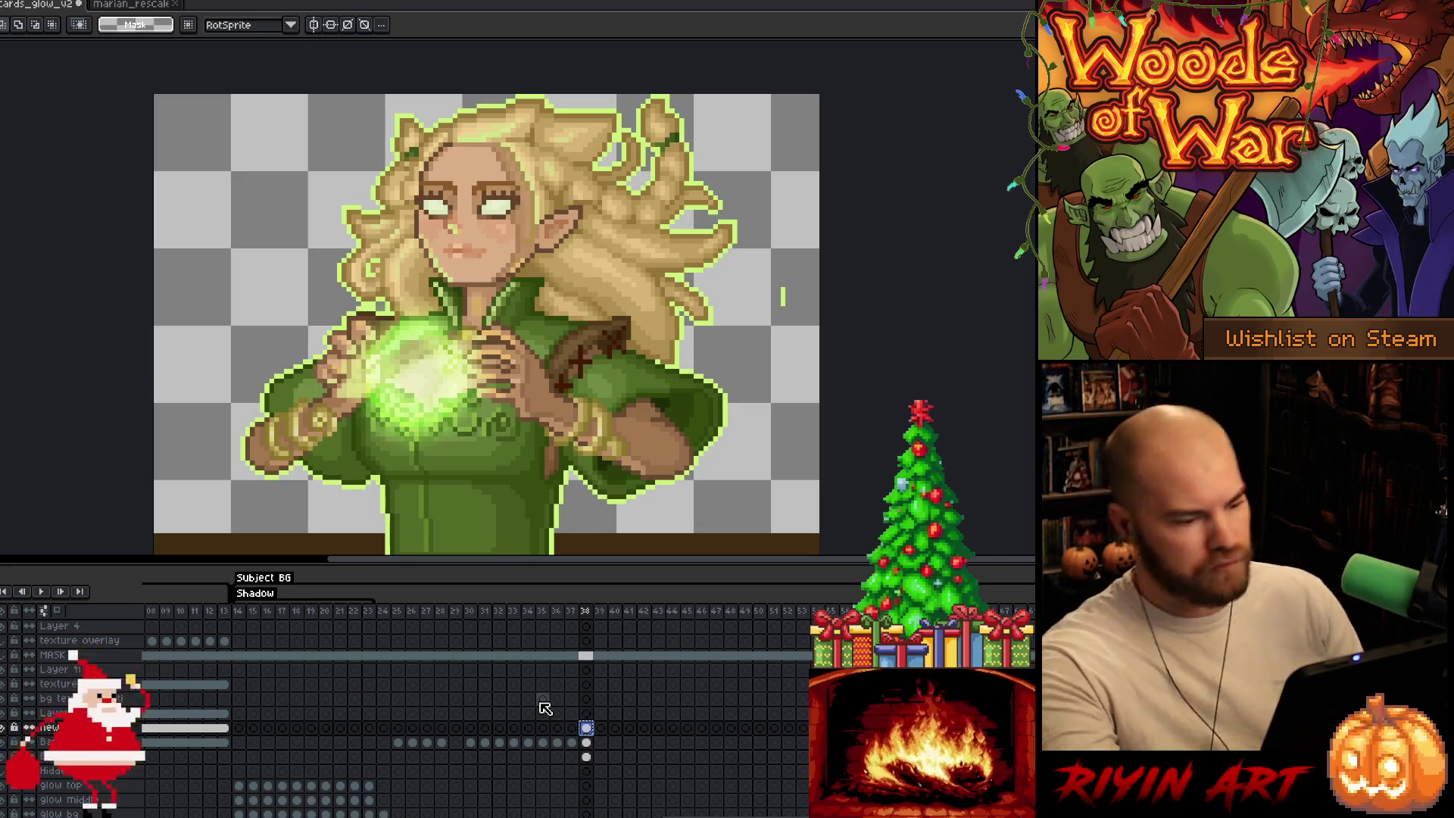
Step: In marian_rescale, draw dark brown strap pixels down over the sleeve on Layer 1
{"action": "left_click", "coordinate": [132, 5]}
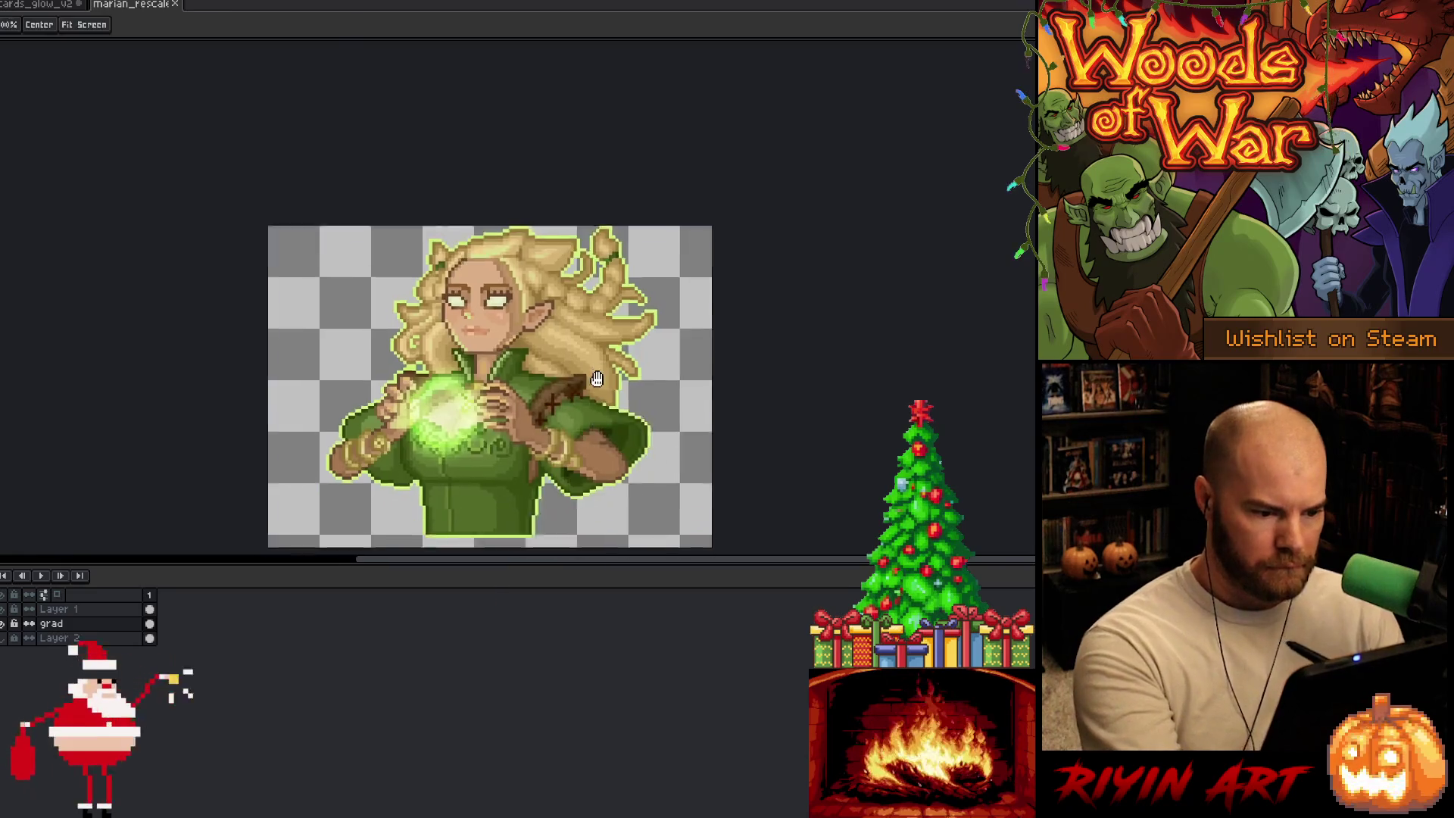
{"action": "scroll", "coordinate": [582, 389], "scroll_direction": "down", "scroll_amount": 3}
{"action": "scroll", "coordinate": [579, 368], "scroll_direction": "up", "scroll_amount": 3}
{"action": "key", "text": "b"}
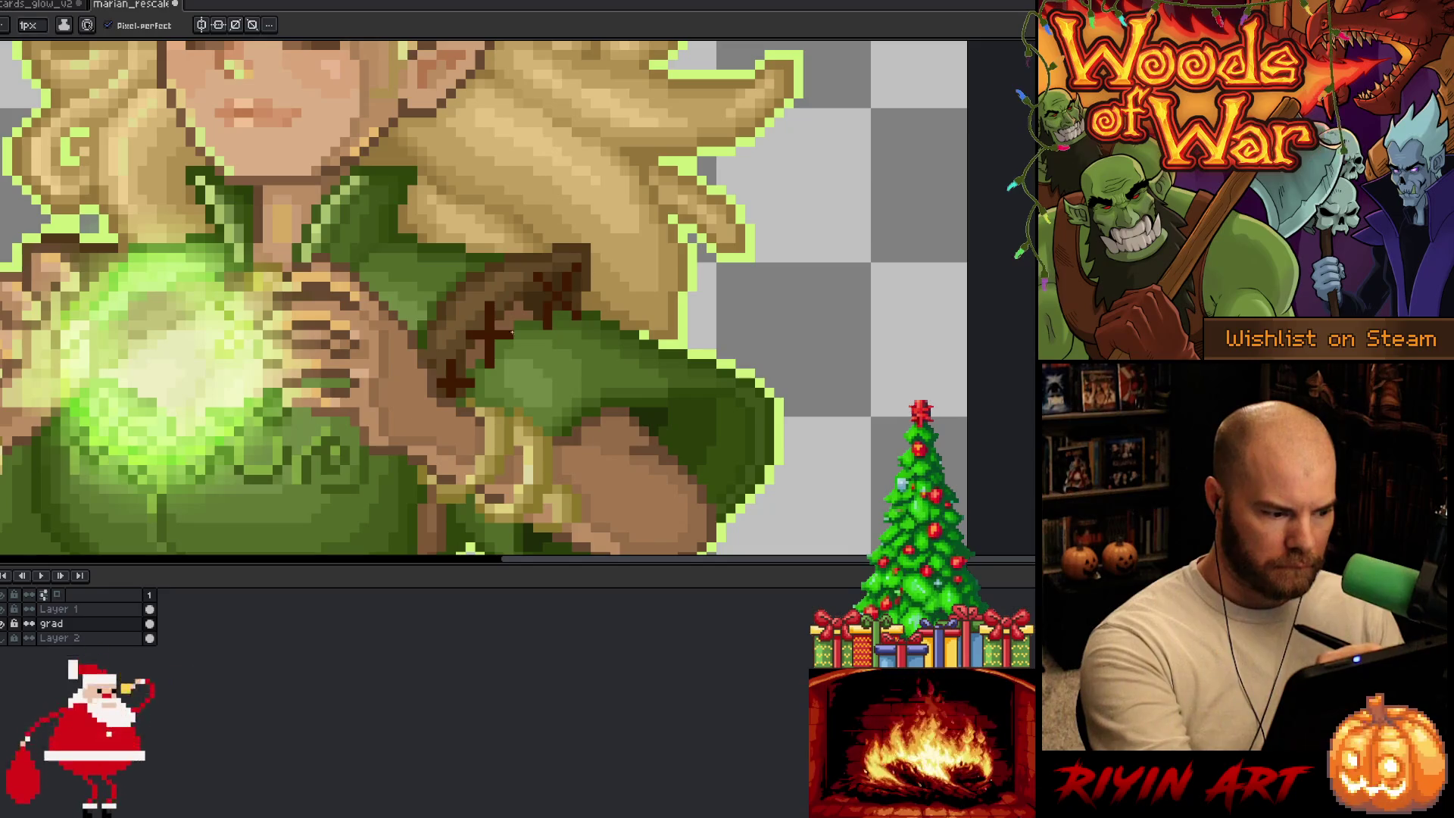
{"action": "left_click", "coordinate": [112, 611]}
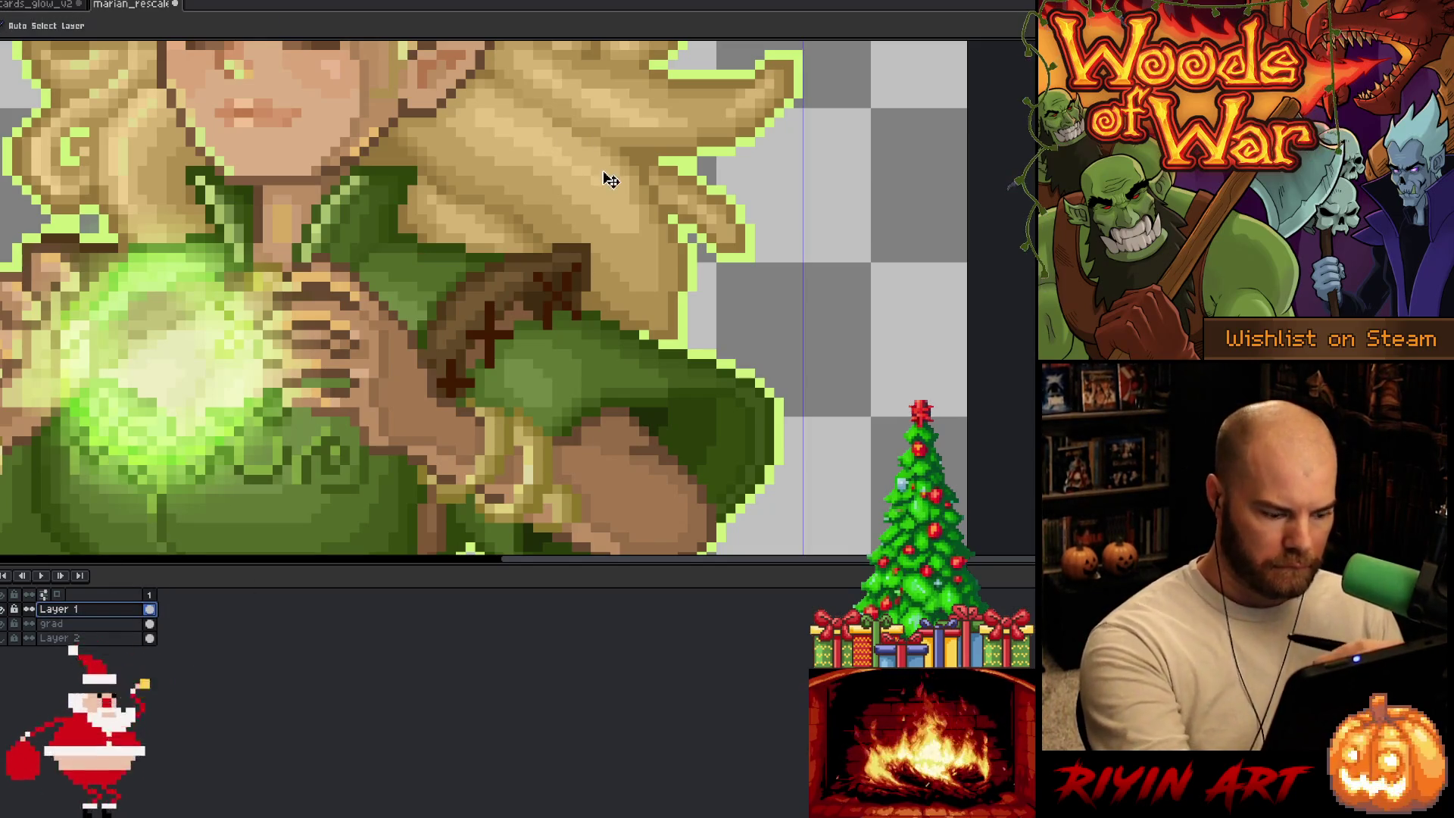
{"action": "left_click_drag", "start_coordinate": [596, 265], "coordinate": [596, 301]}
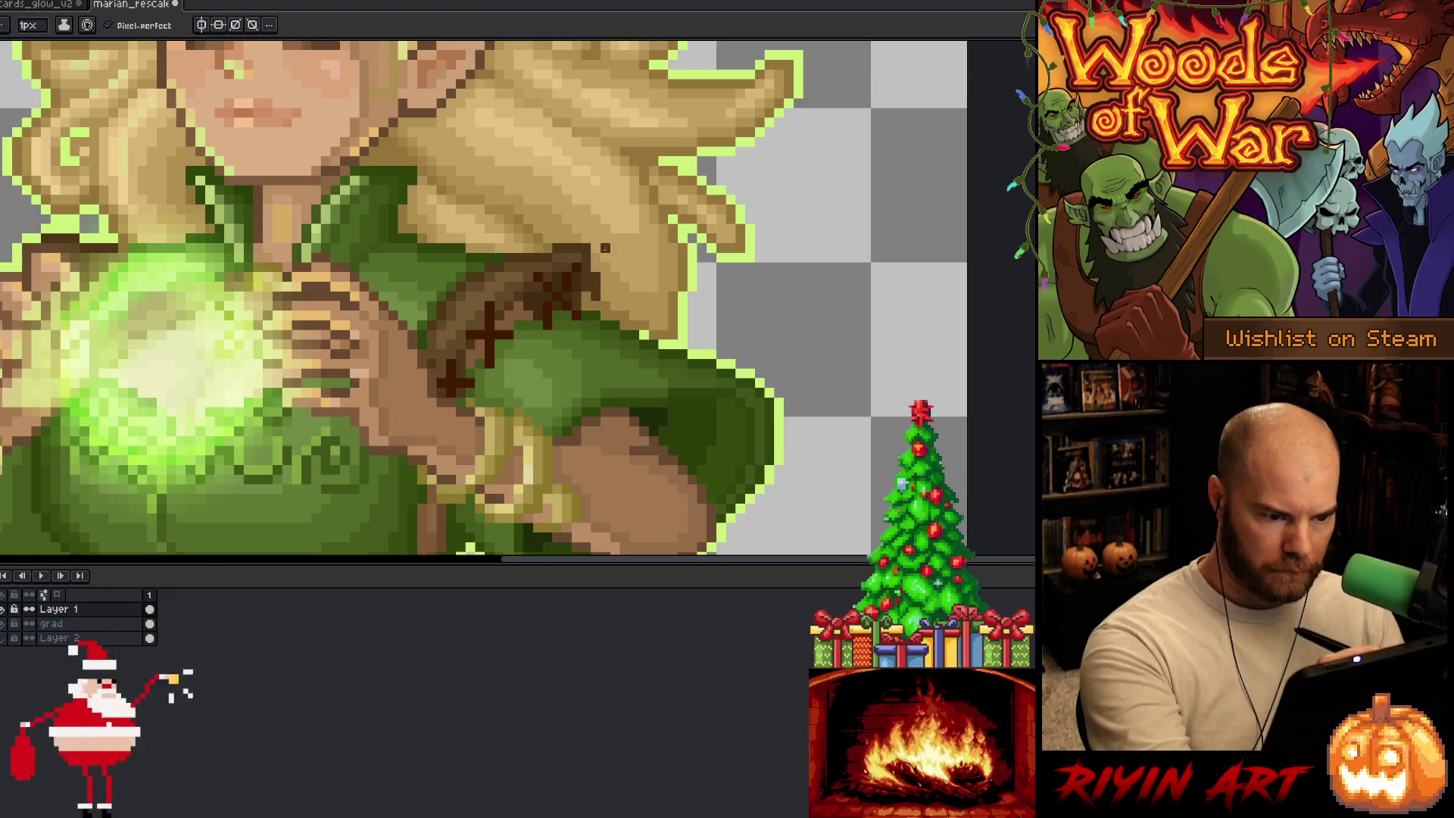
{"action": "left_click", "coordinate": [596, 306]}
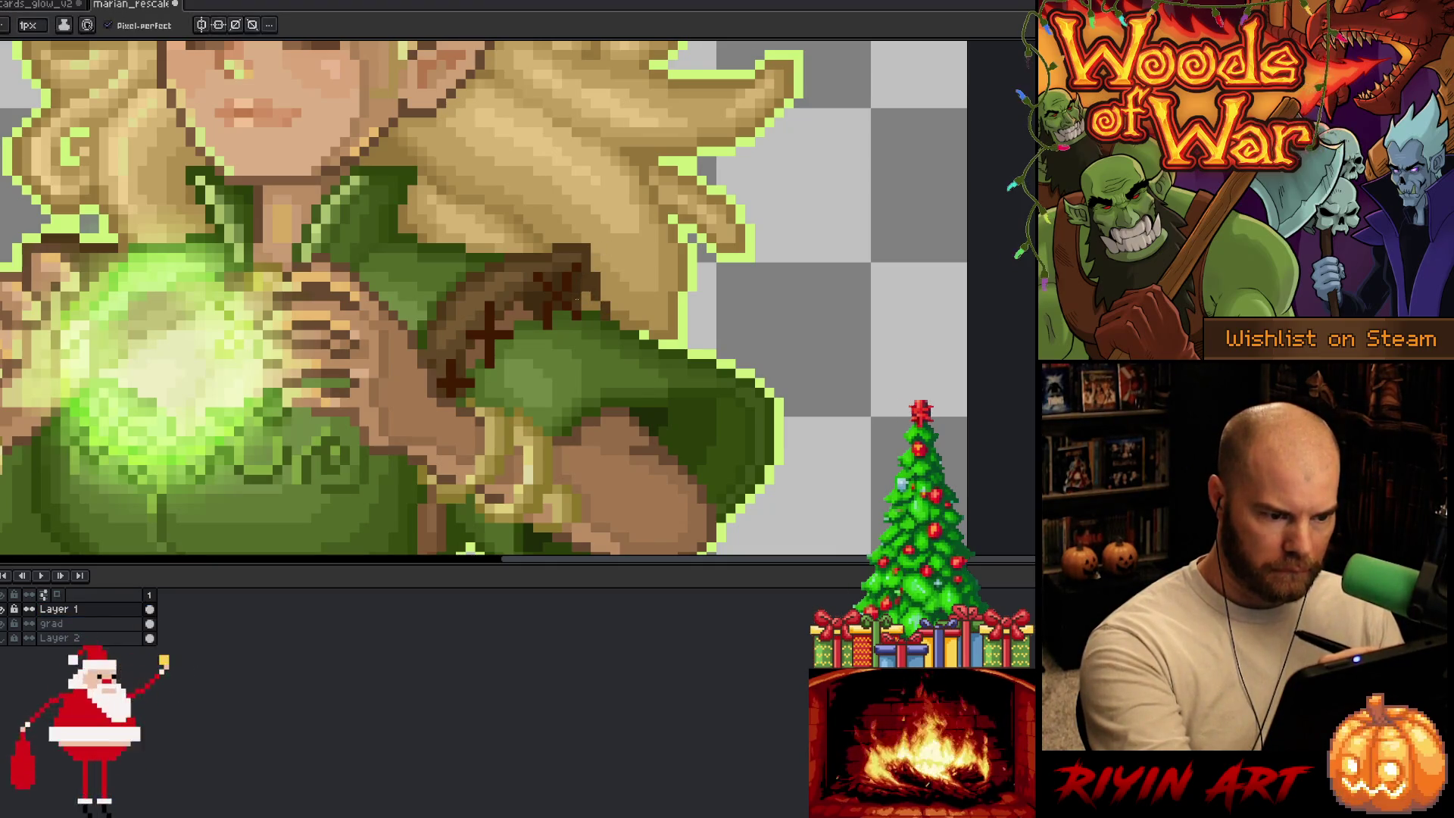
{"action": "left_click_drag", "start_coordinate": [585, 294], "coordinate": [596, 306]}
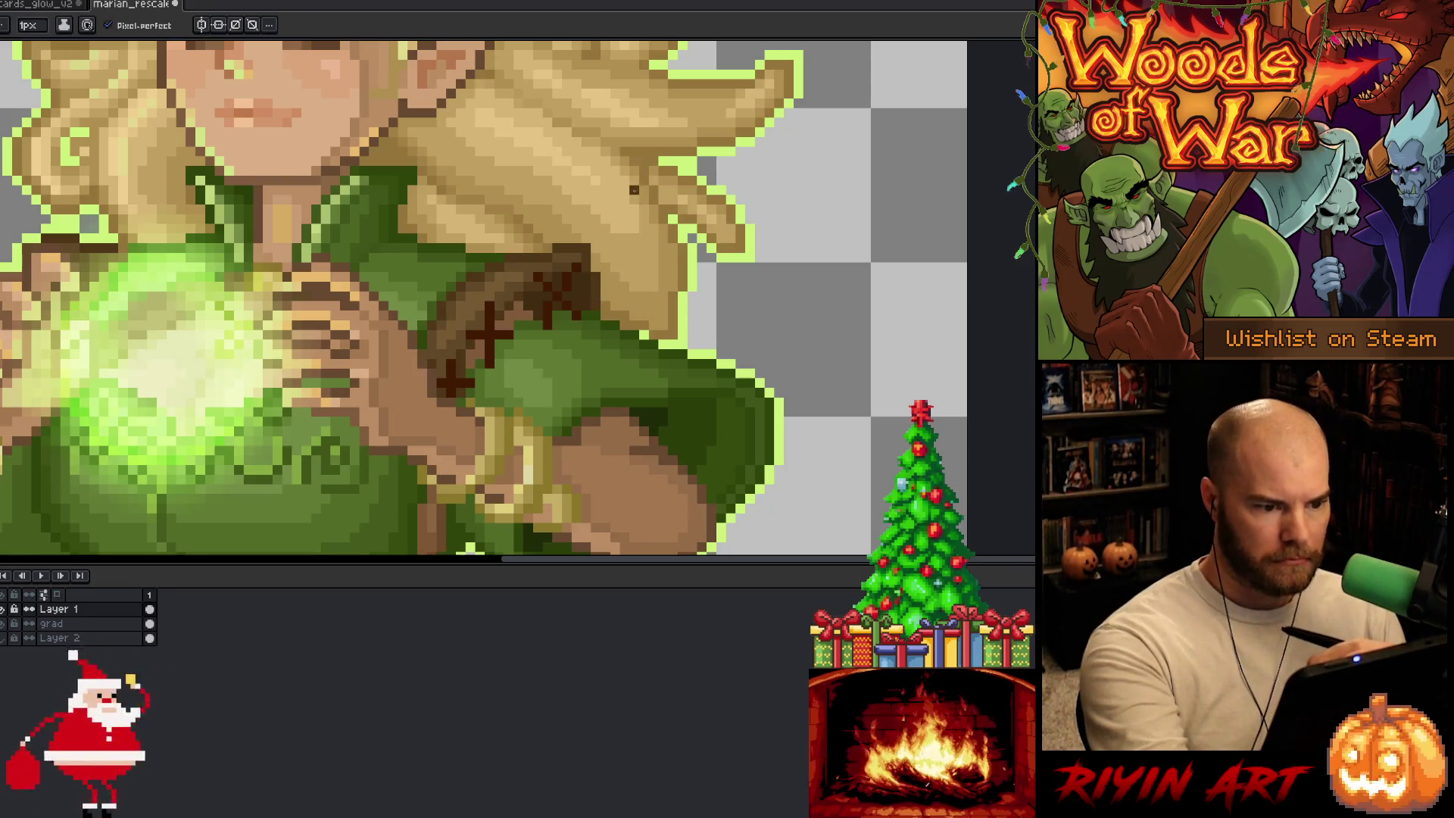
Step: Return to cards_glow_v2 and select frame 38 on the 'new' layer
{"action": "scroll", "coordinate": [630, 198], "scroll_direction": "down", "scroll_amount": 5}
{"action": "scroll", "coordinate": [629, 220], "scroll_direction": "up", "scroll_amount": 2}
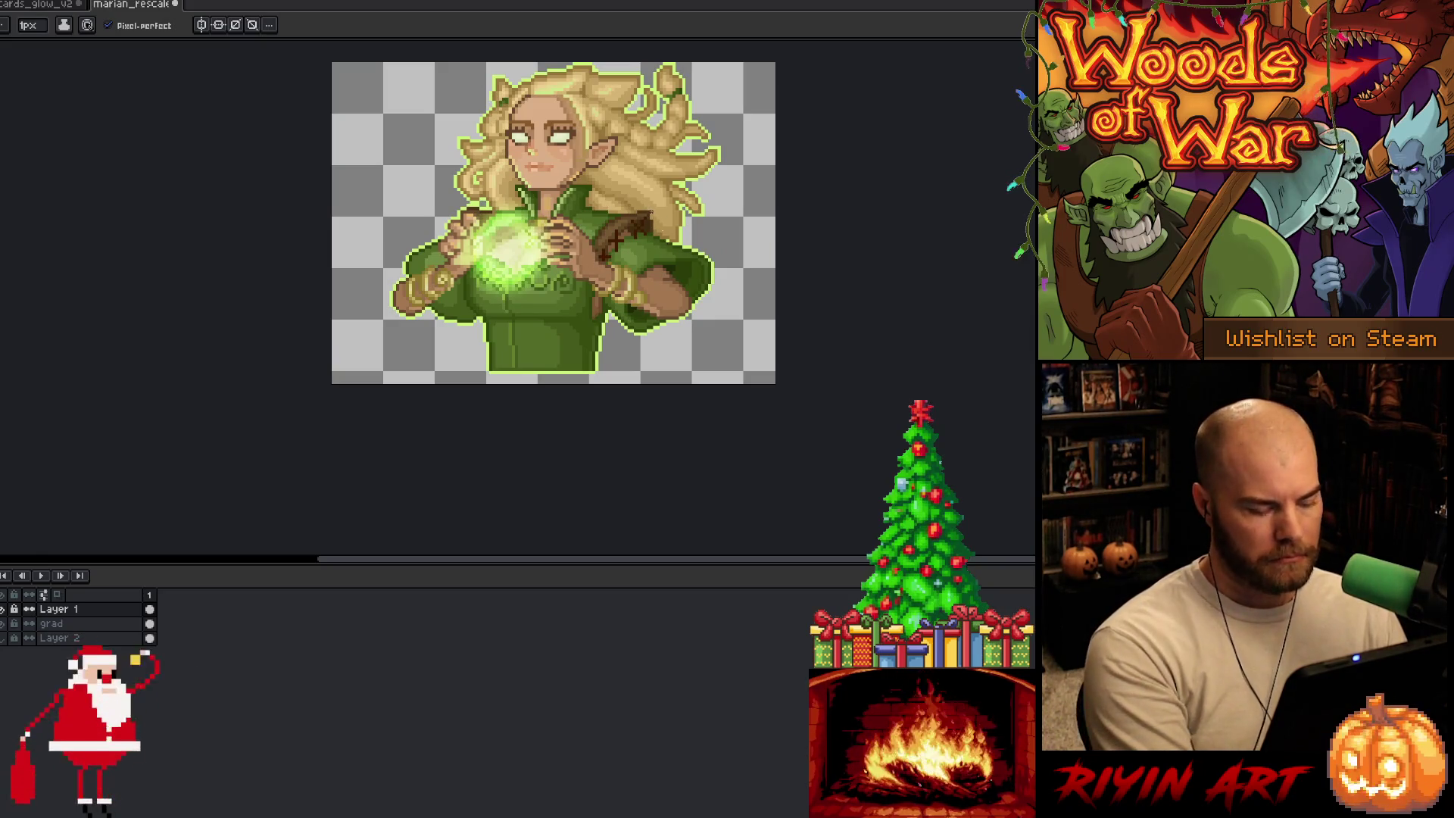
{"action": "key", "text": "v"}
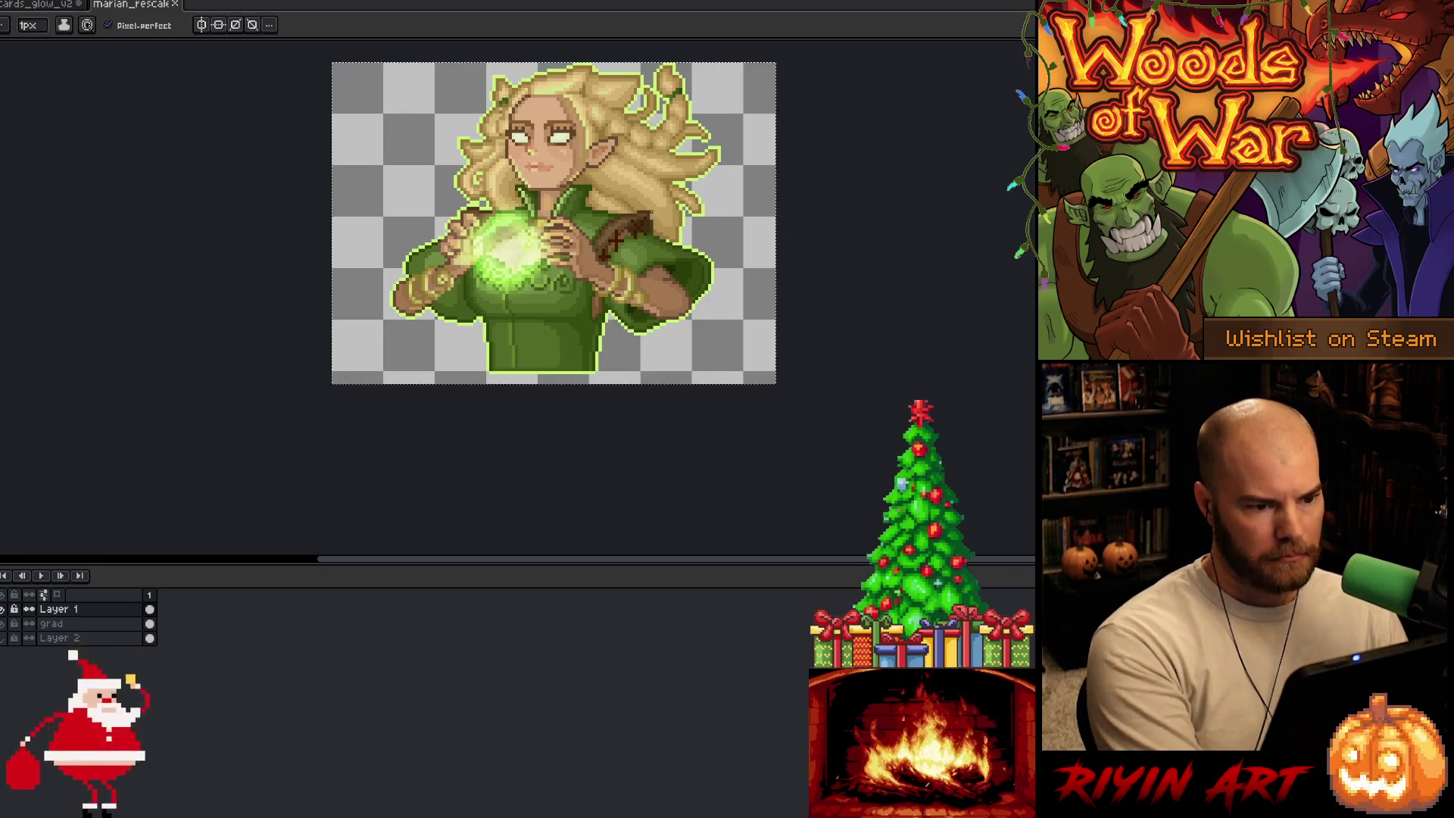
{"action": "key", "text": "b"}
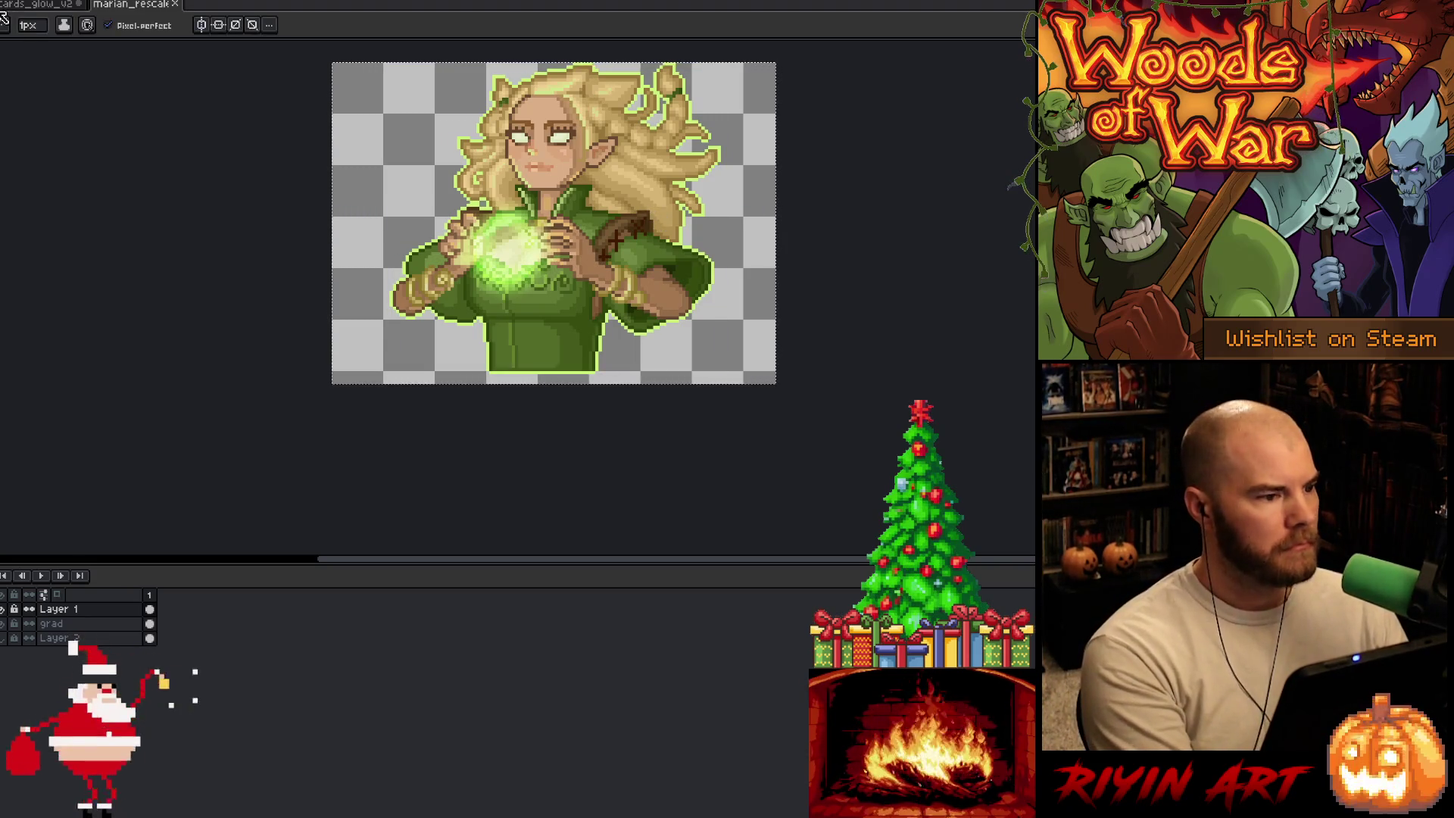
{"action": "left_click", "coordinate": [42, 6]}
{"action": "left_click", "coordinate": [588, 728]}
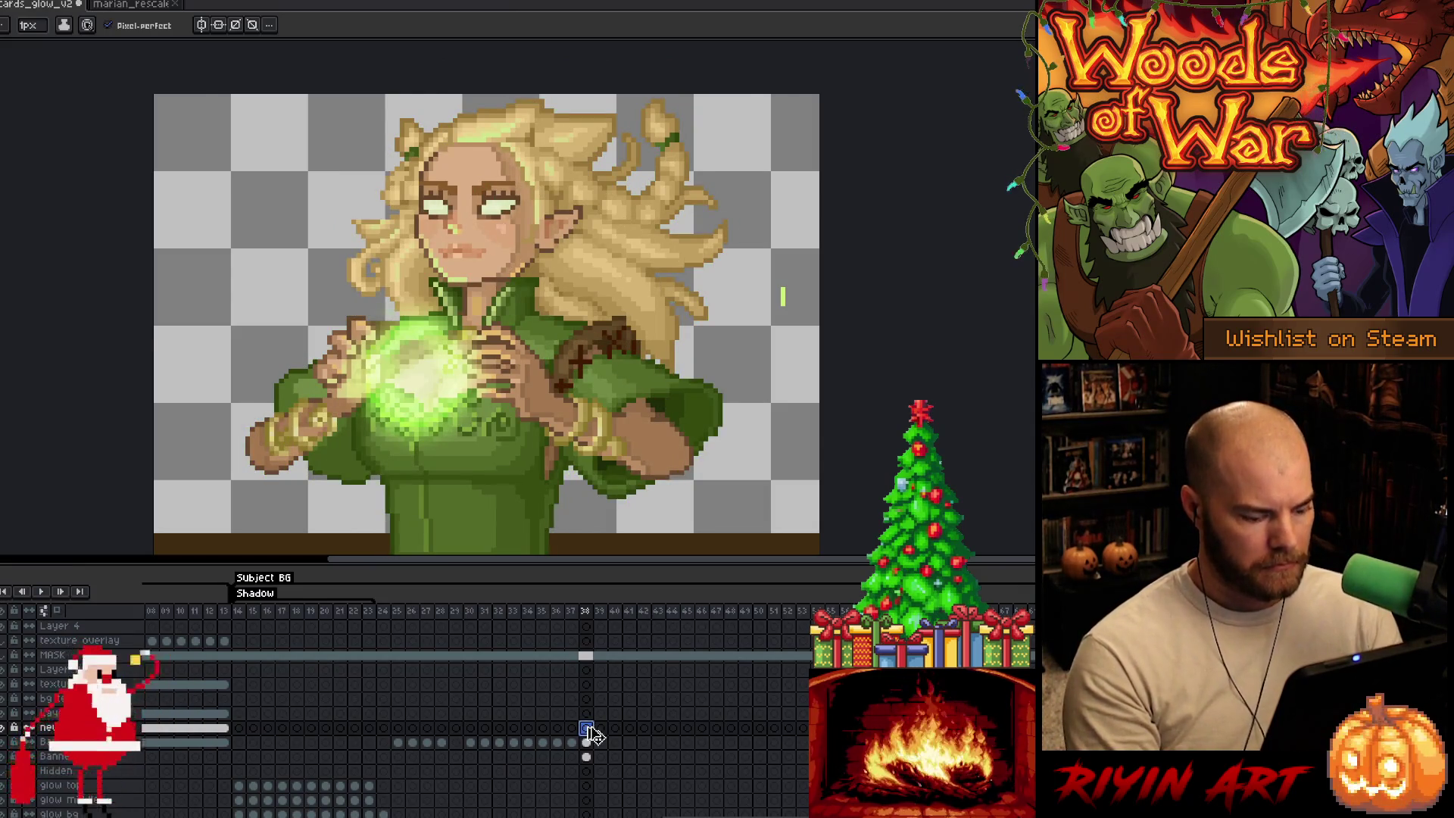
Step: Move the frame 38 cel down onto the Banner layer and save cards_glow_v2
{"action": "key", "text": "ctrl+t"}
{"action": "key", "text": "Return"}
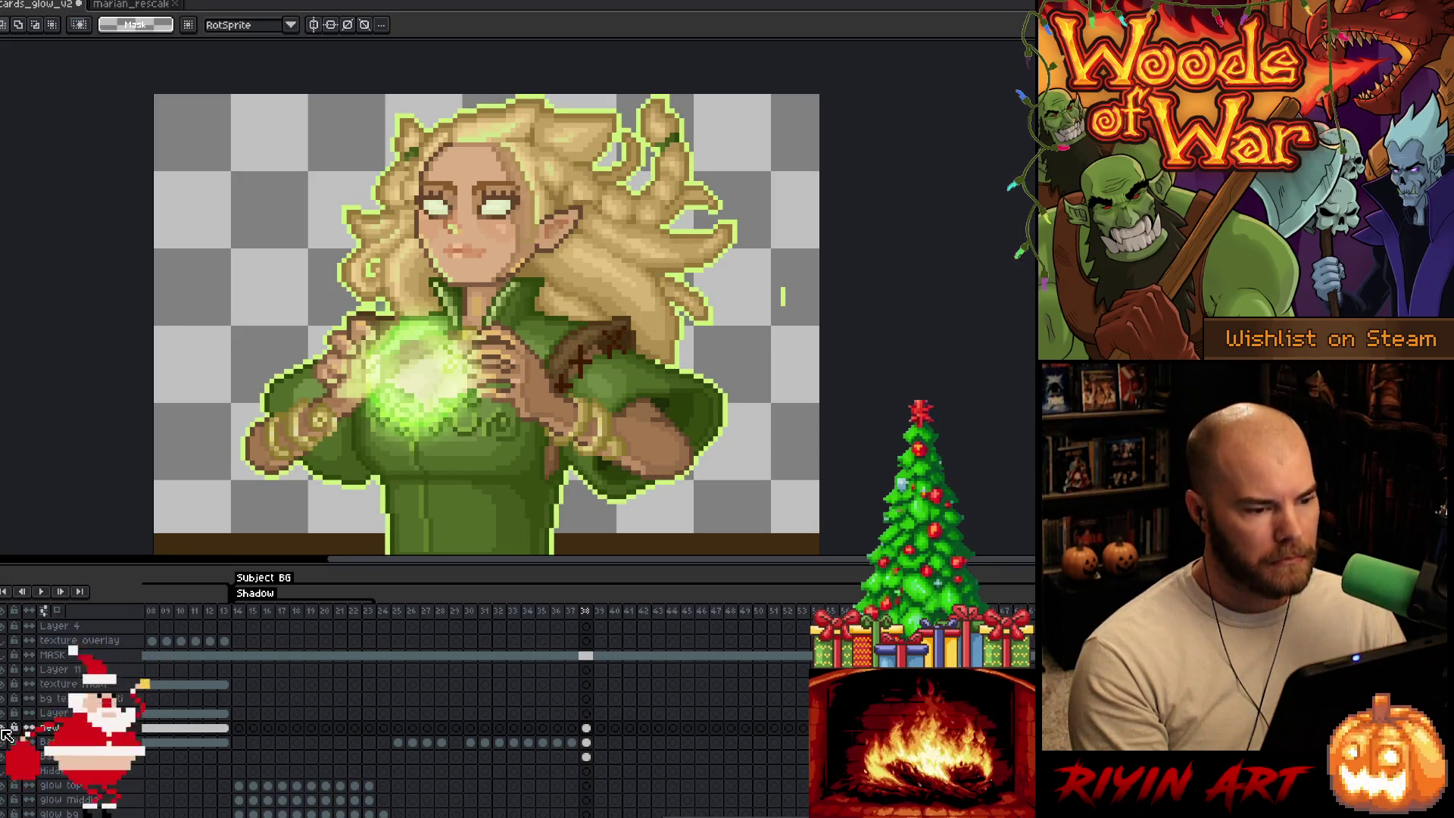
{"action": "left_click", "coordinate": [588, 730]}
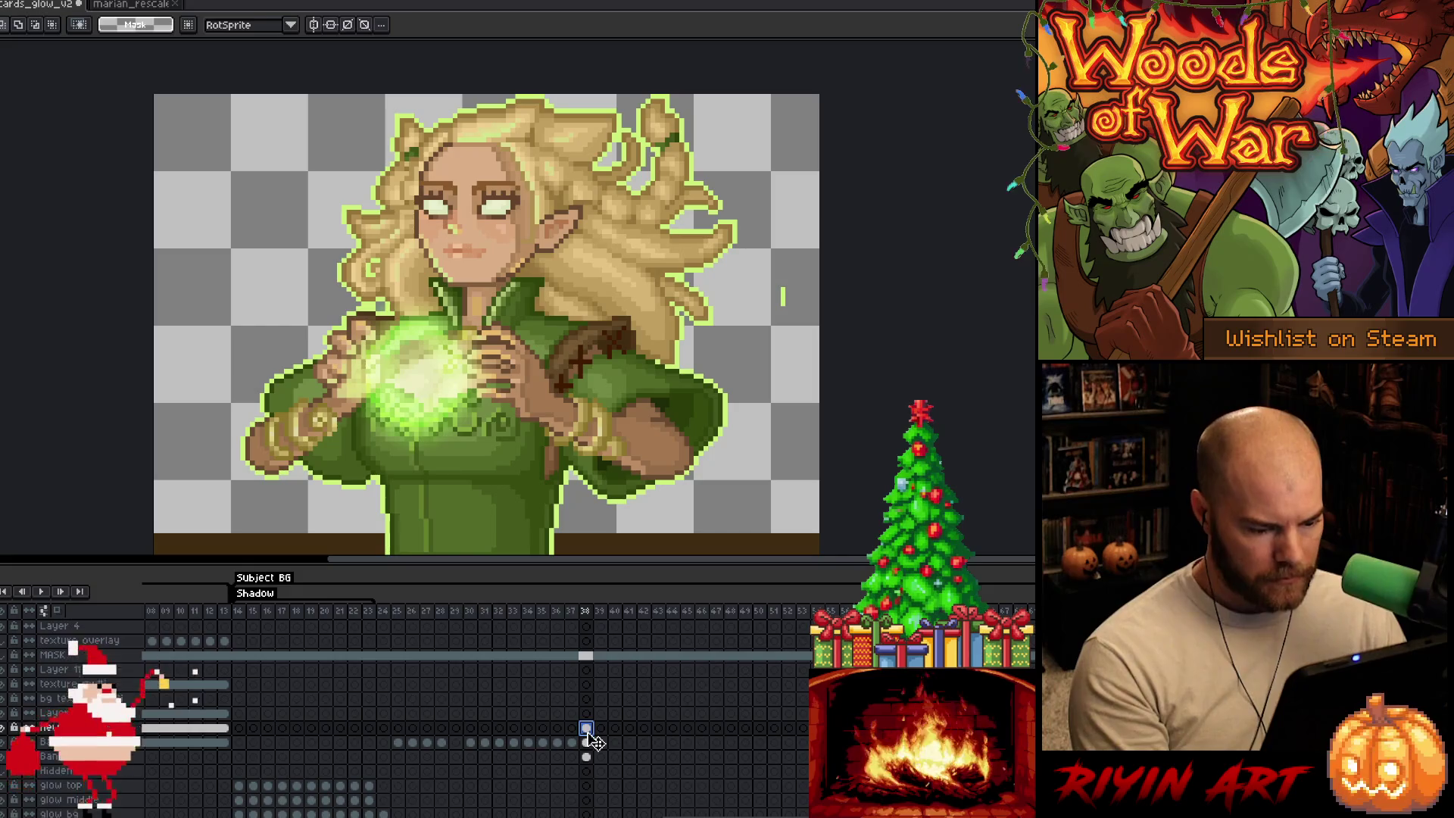
{"action": "left_click_drag", "start_coordinate": [596, 742], "coordinate": [594, 743]}
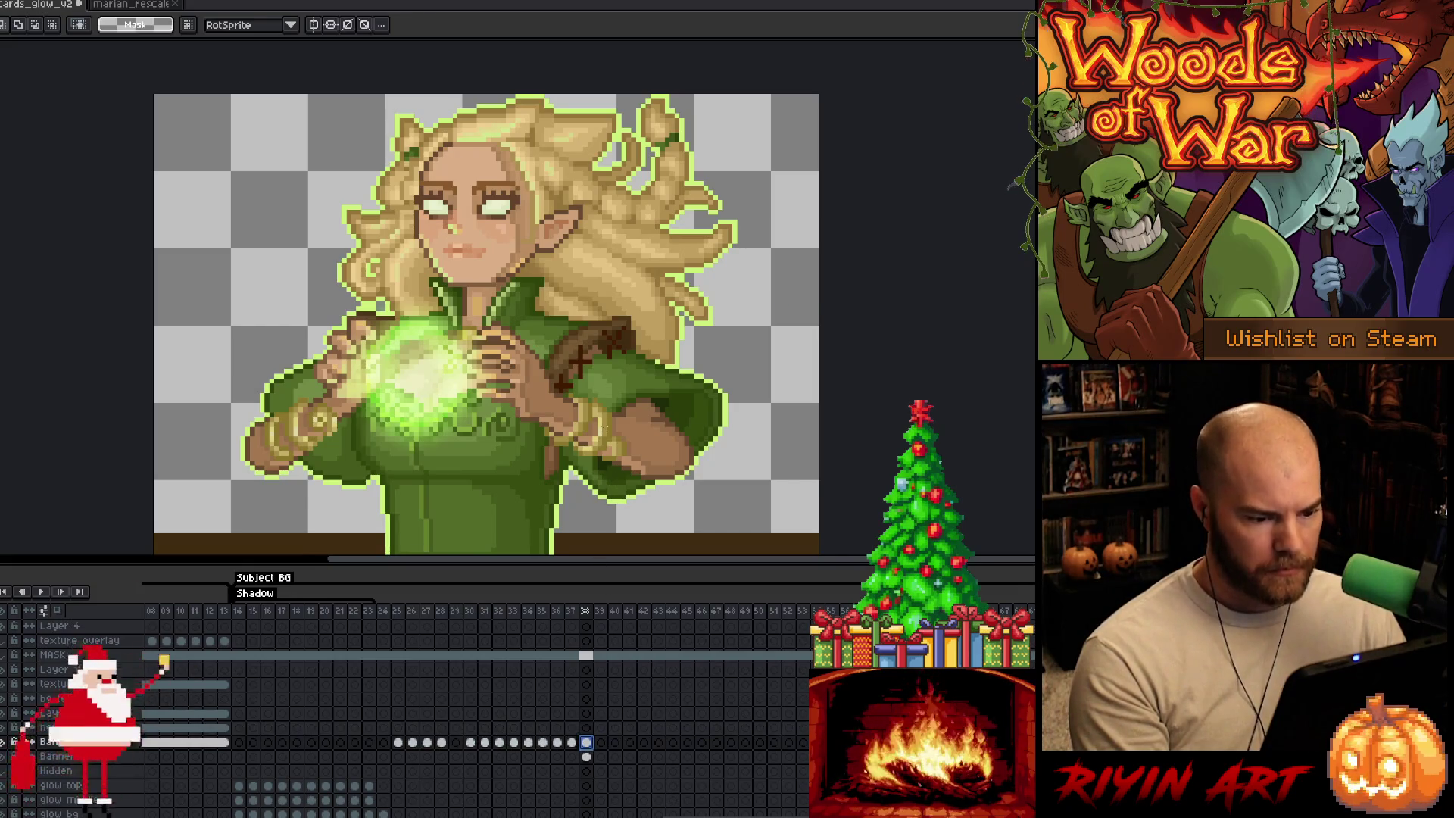
{"action": "key", "text": "minus"}
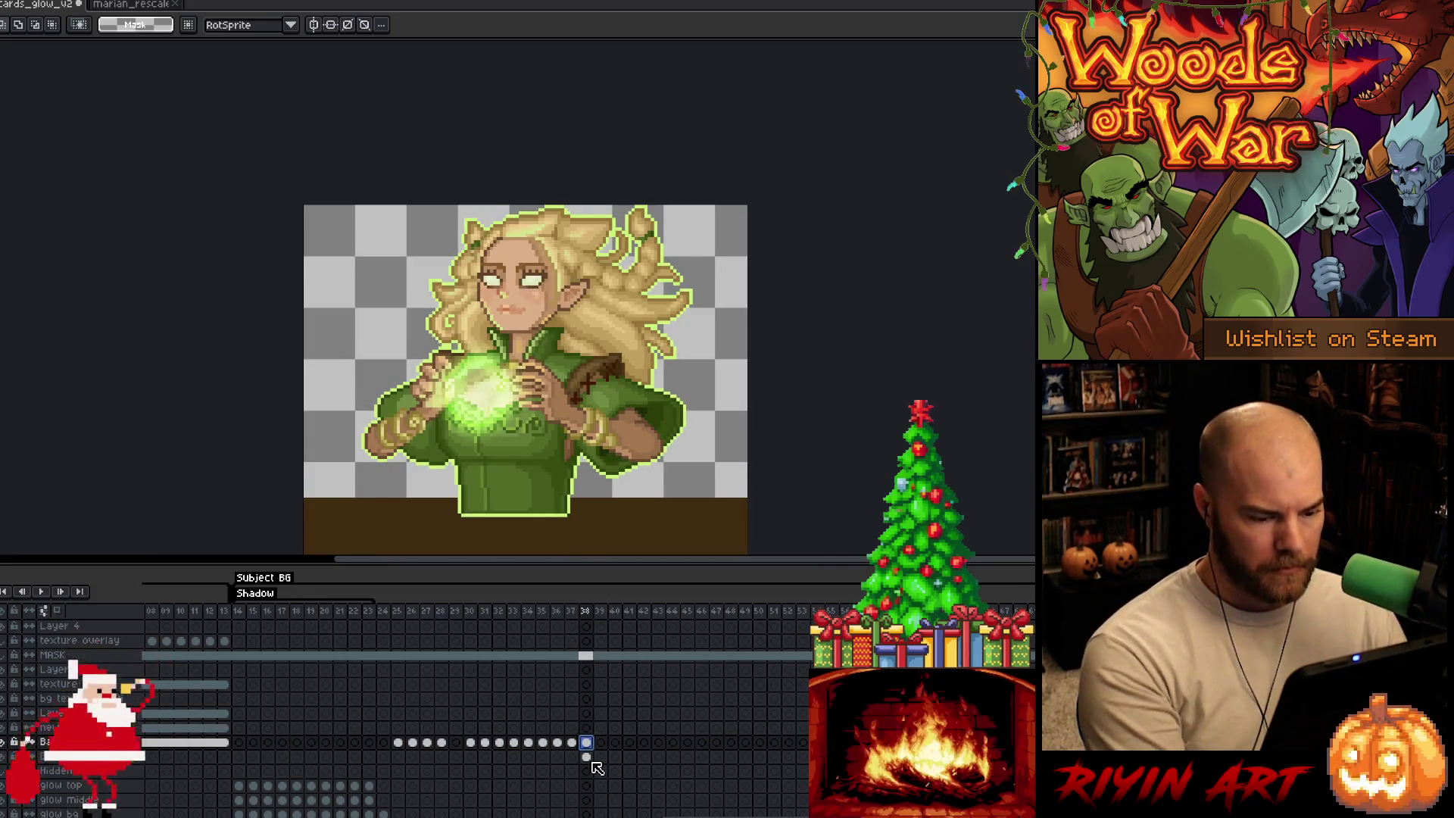
{"action": "left_click", "coordinate": [588, 756]}
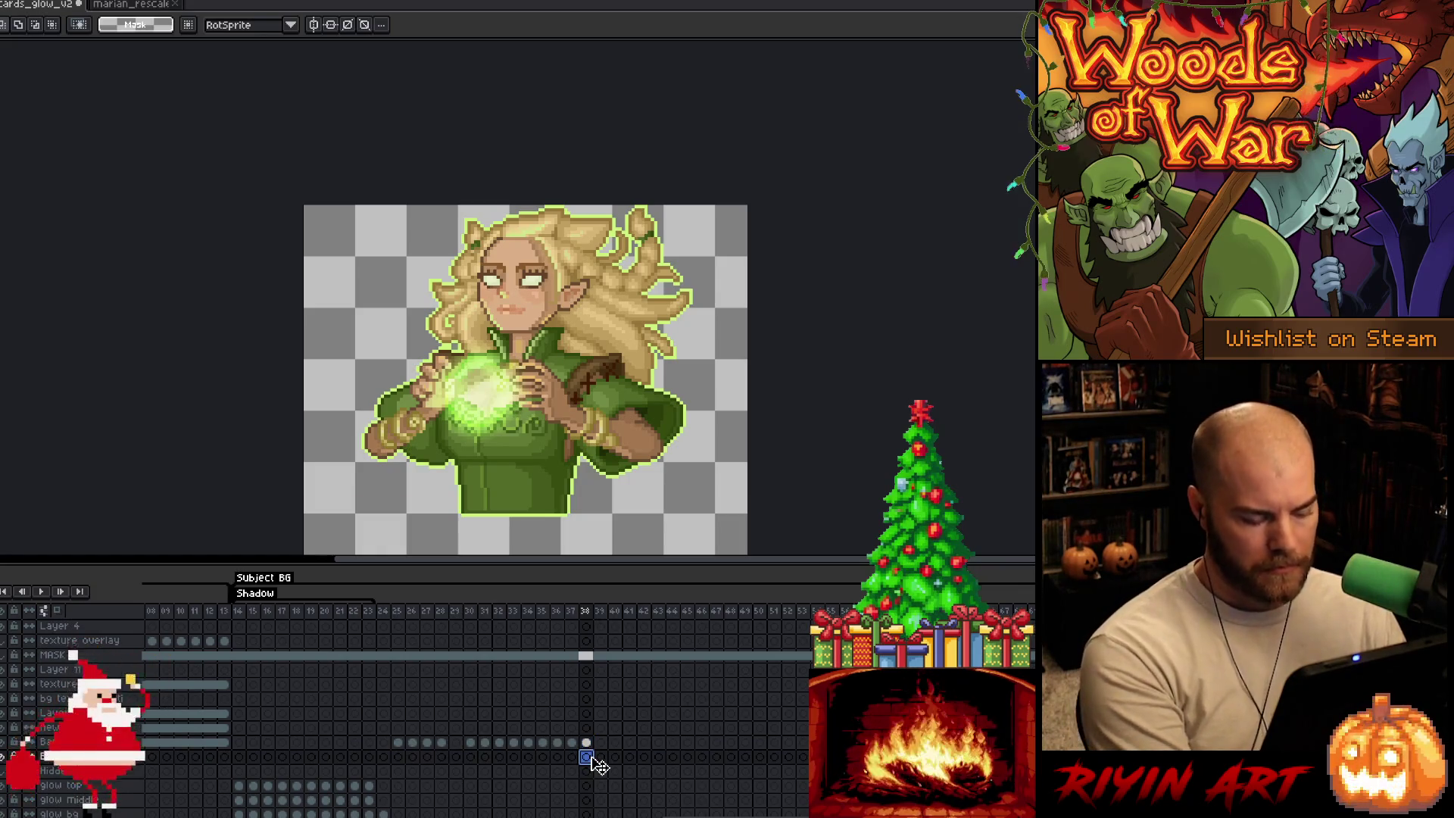
{"action": "key", "text": "ctrl+s"}
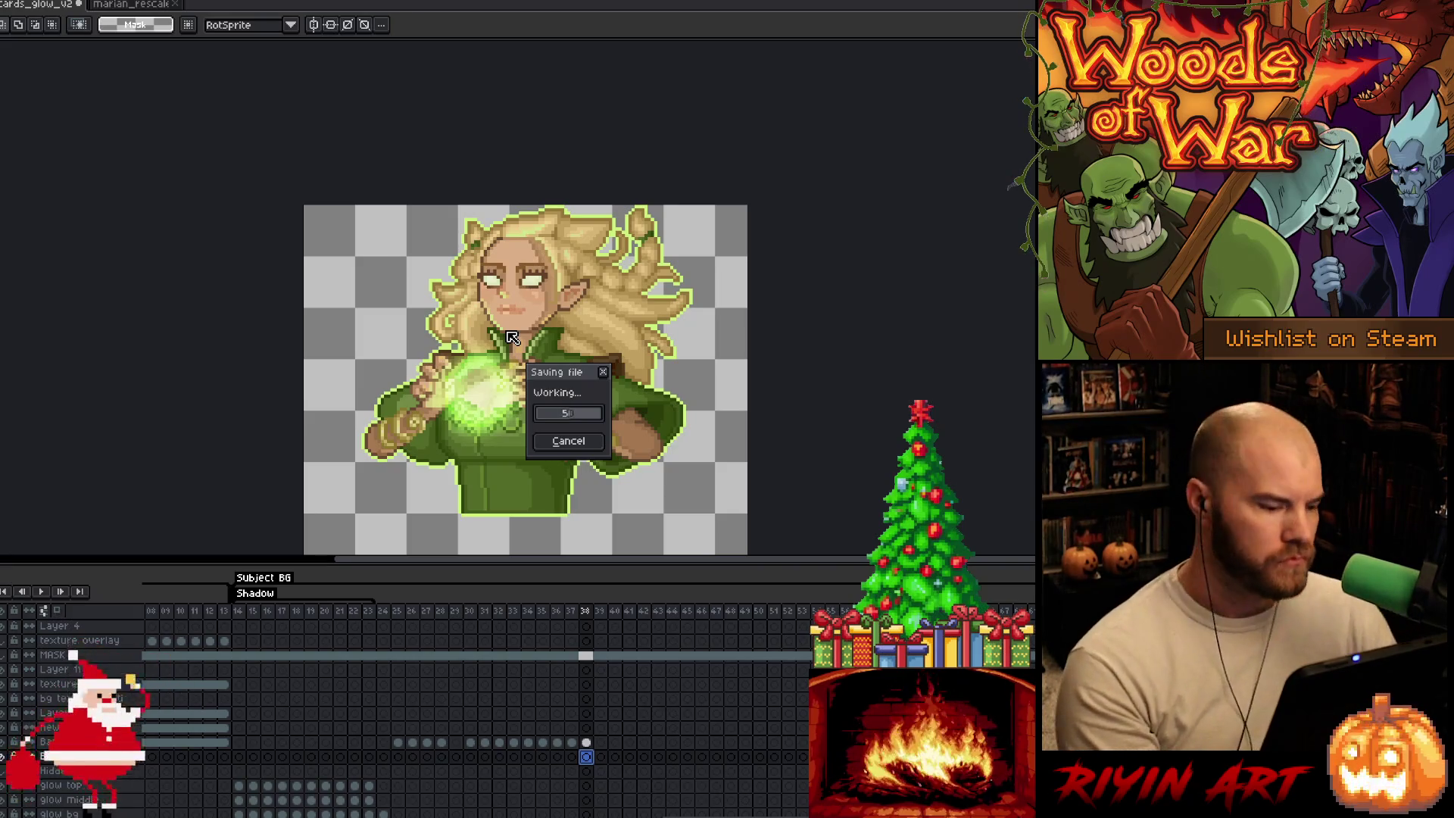
{"action": "scroll", "coordinate": [512, 337], "scroll_direction": "up", "scroll_amount": 1}
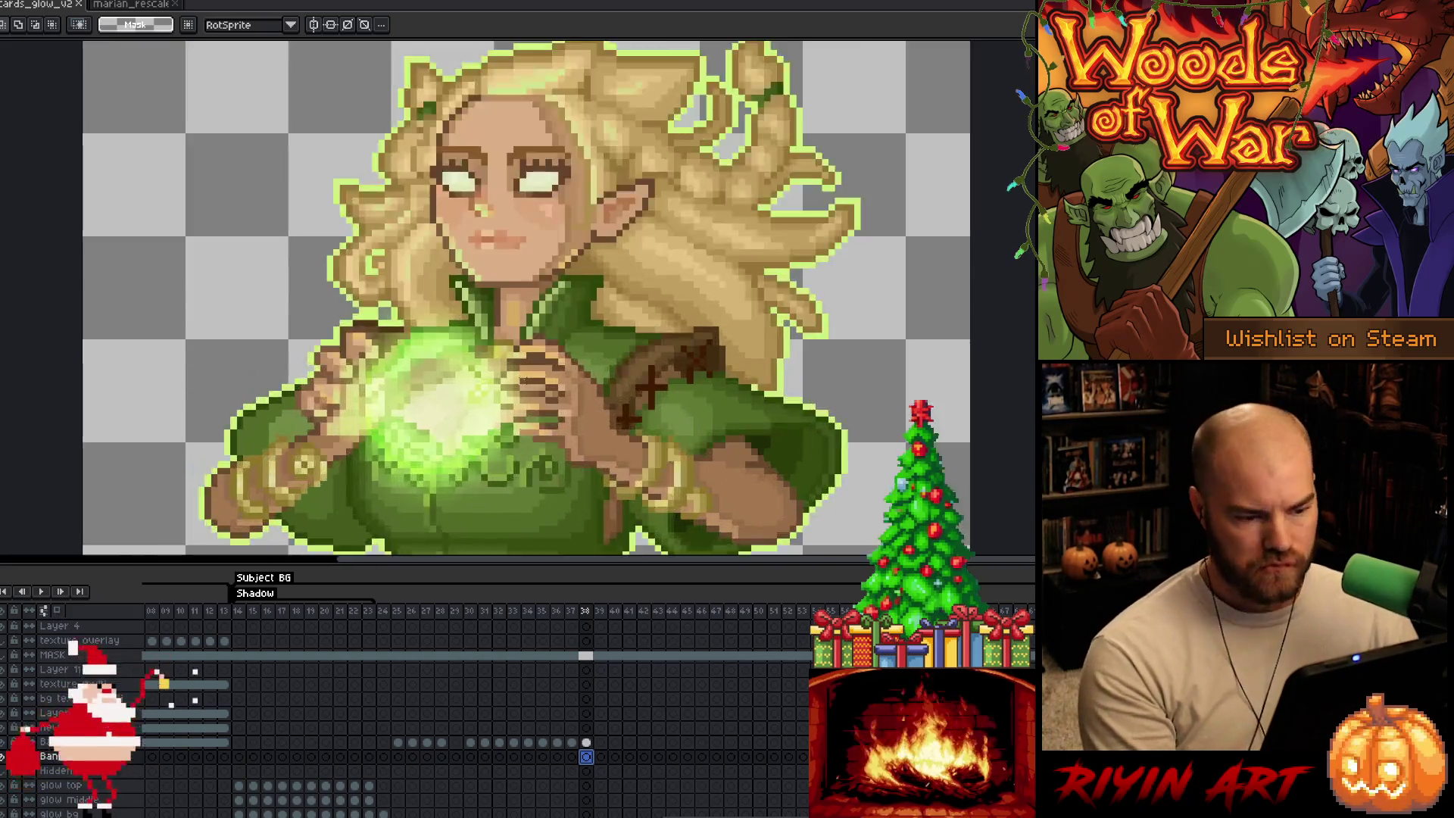
Step: Place a pixel near the elf's hands, creating a frame 38 cel, and save the file
{"action": "scroll", "coordinate": [512, 337], "scroll_direction": "up", "scroll_amount": 2}
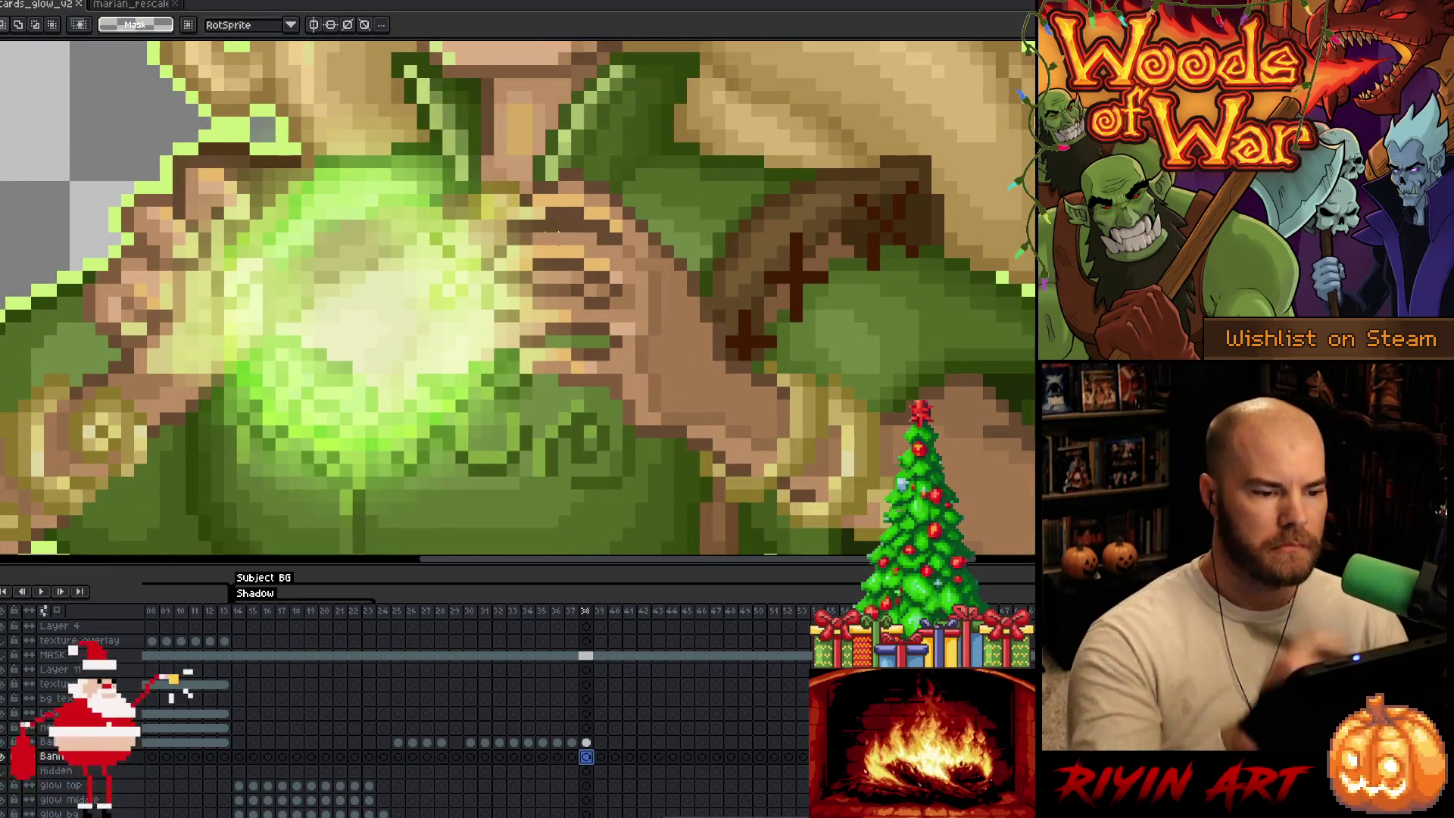
{"action": "key", "text": "i"}
{"action": "key", "text": "b"}
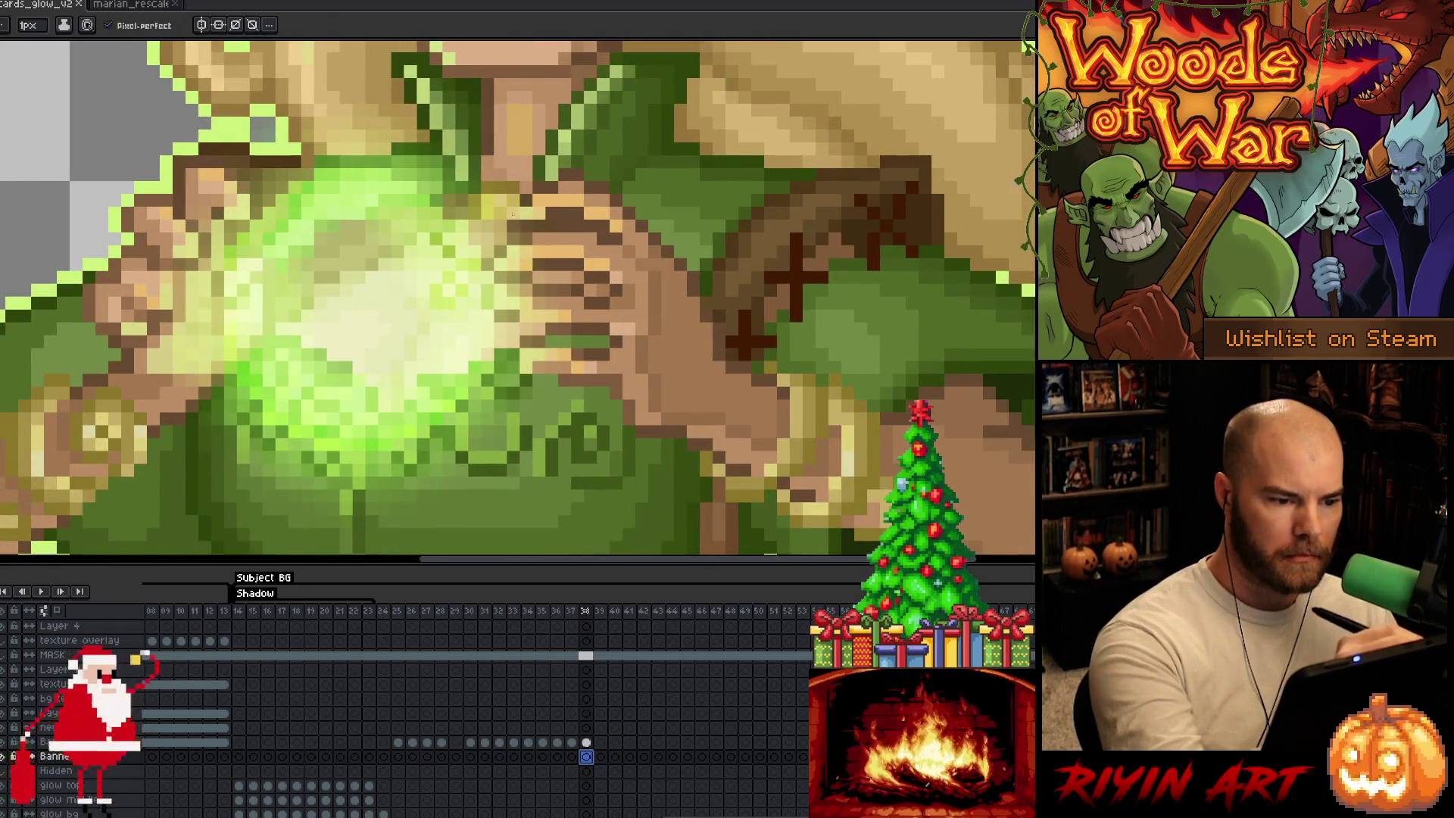
{"action": "left_click", "coordinate": [523, 218]}
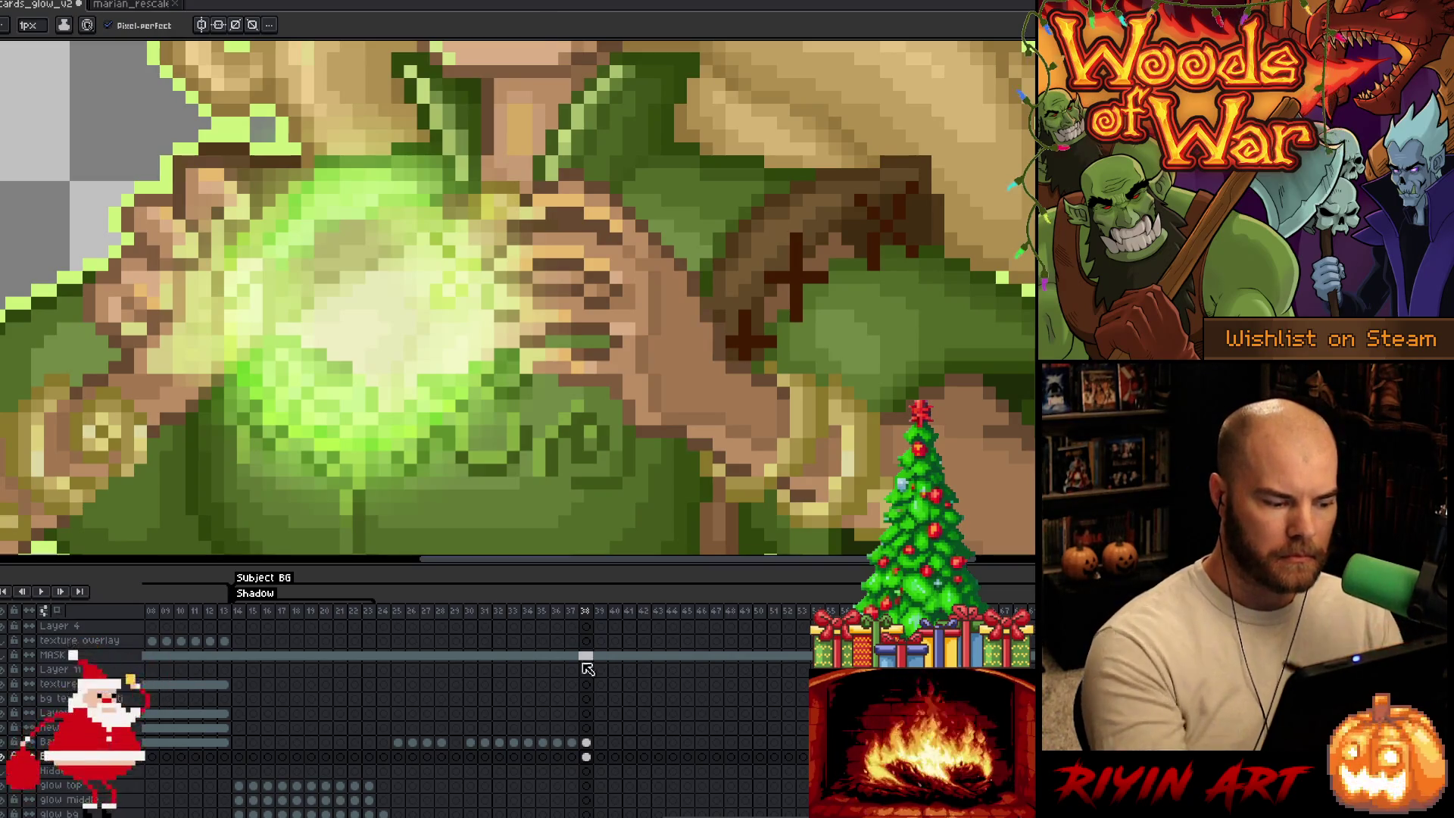
{"action": "left_click", "coordinate": [586, 755]}
{"action": "key", "text": "ctrl+s"}
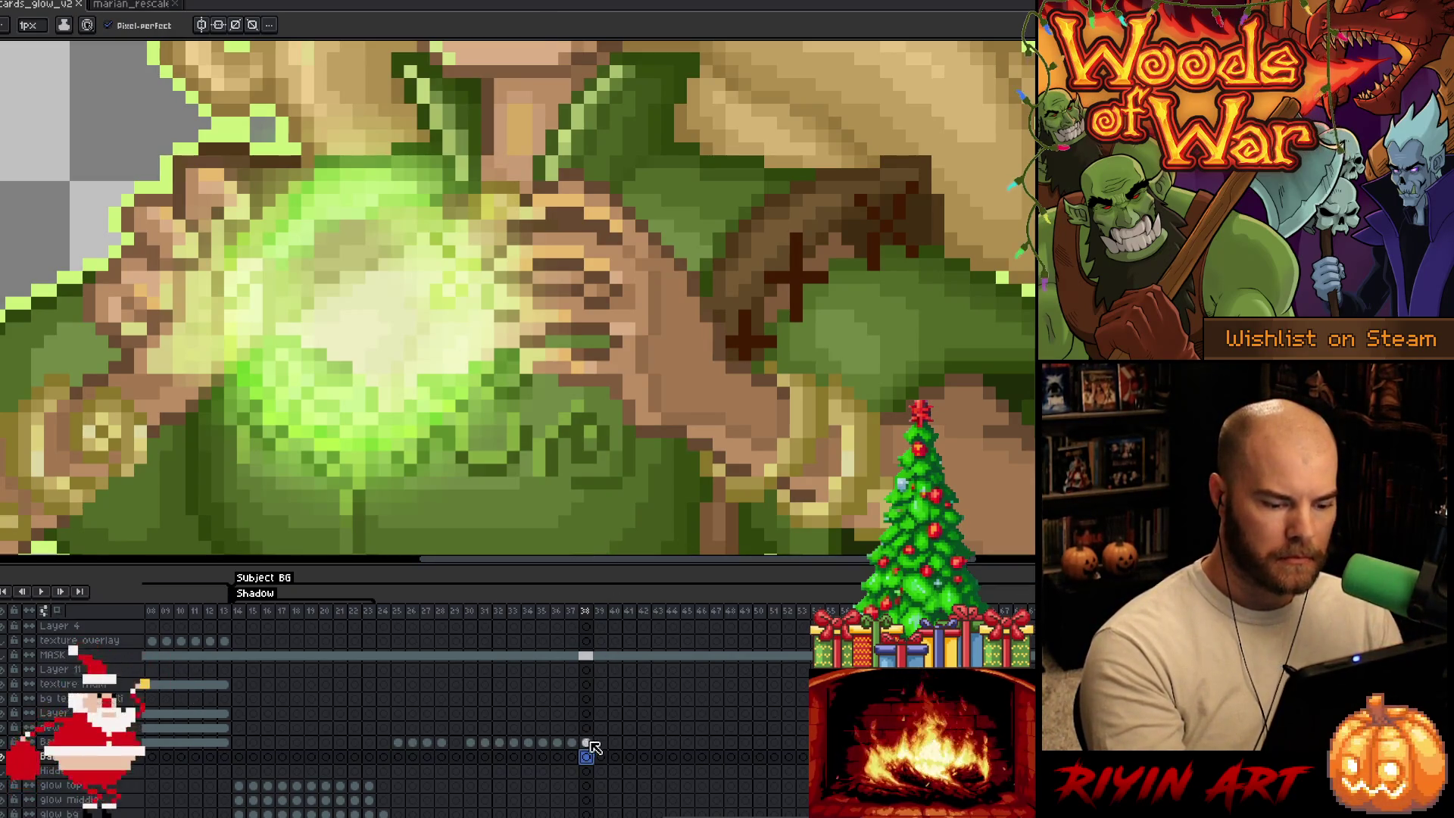
Step: On the upper layer's frame 38 cel, draw another pixel near the hands and sample a colour
{"action": "left_click", "coordinate": [588, 742]}
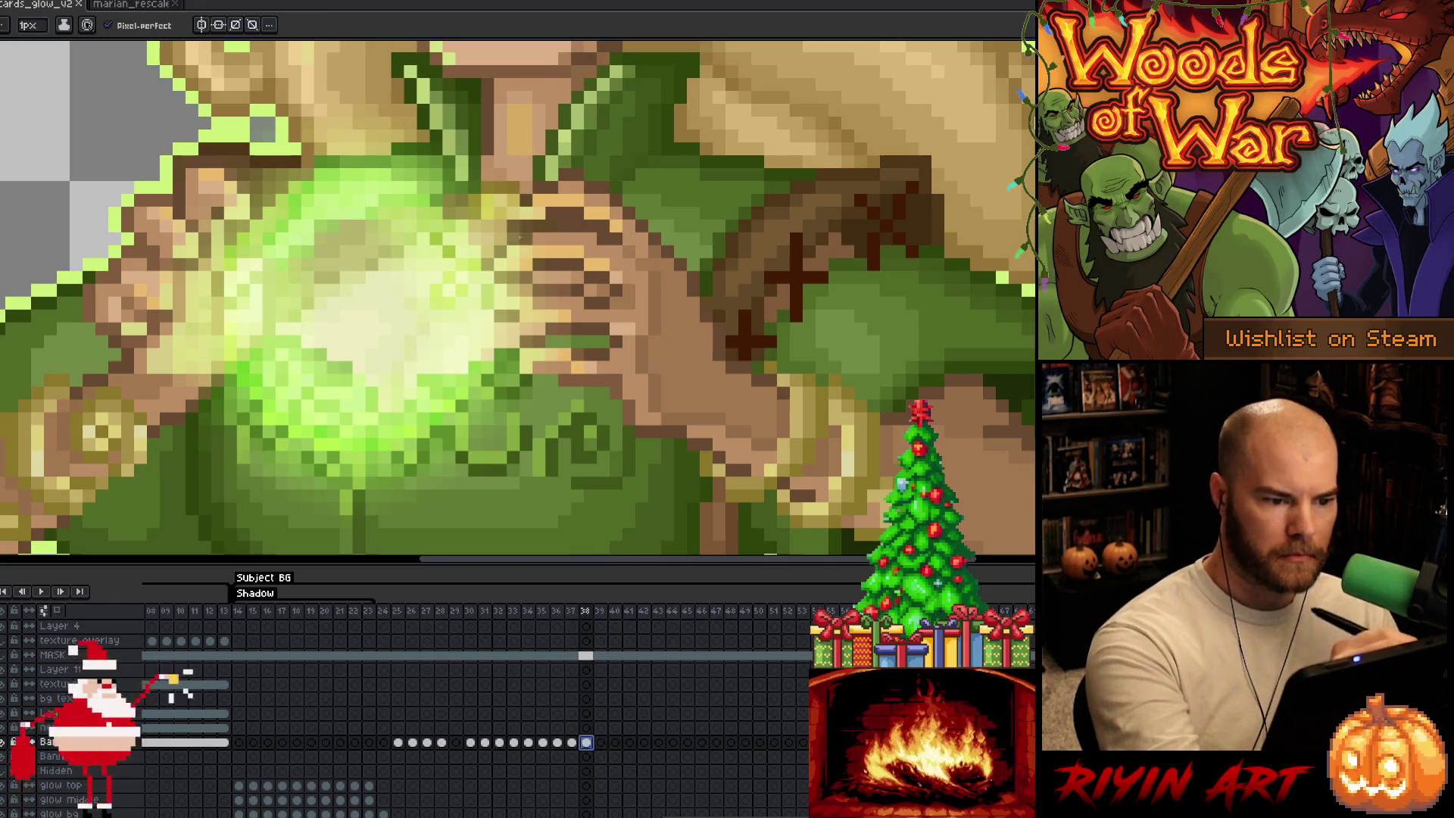
{"action": "left_click", "coordinate": [520, 214]}
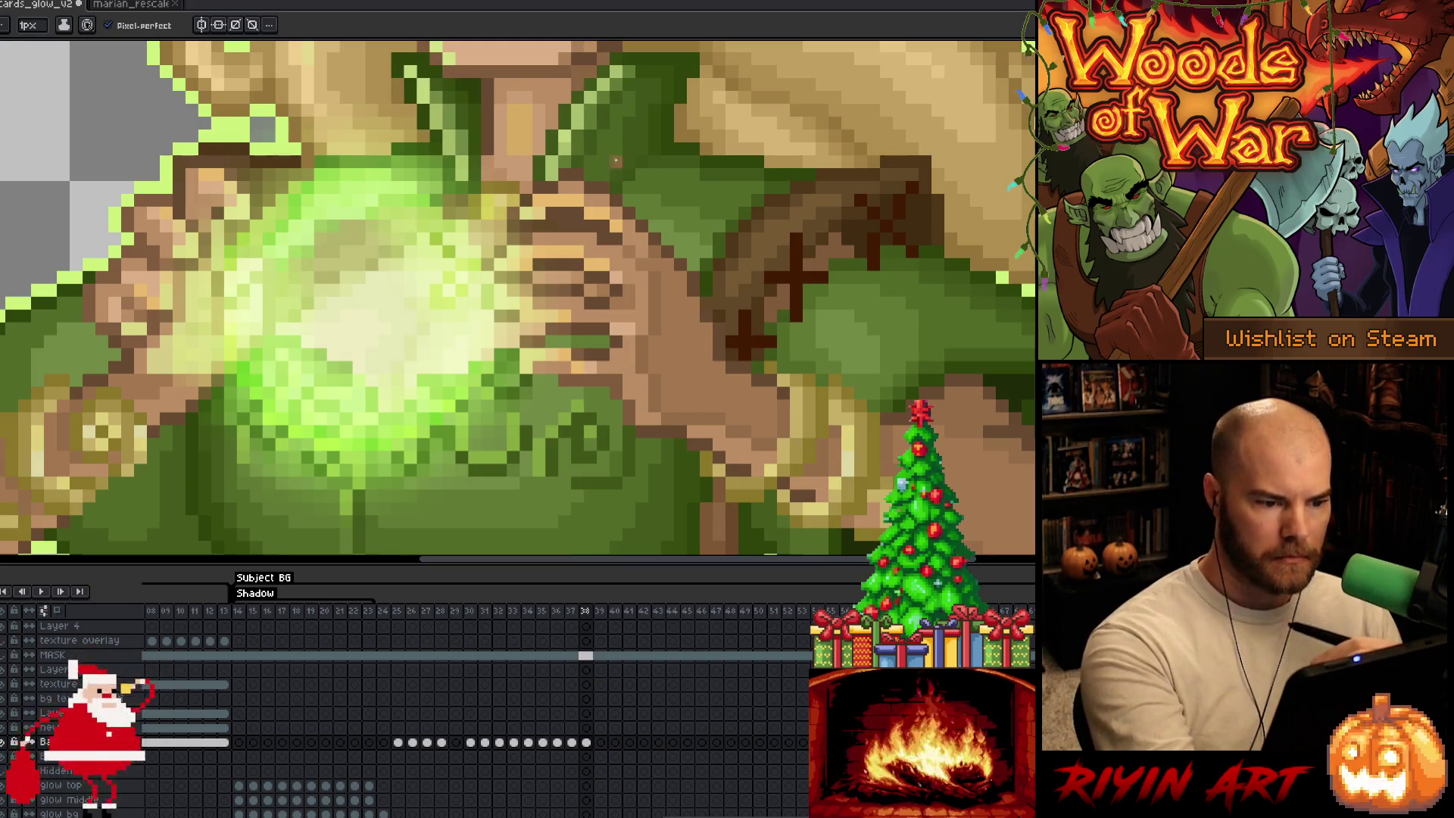
{"action": "left_click", "coordinate": [628, 187], "text": "alt"}
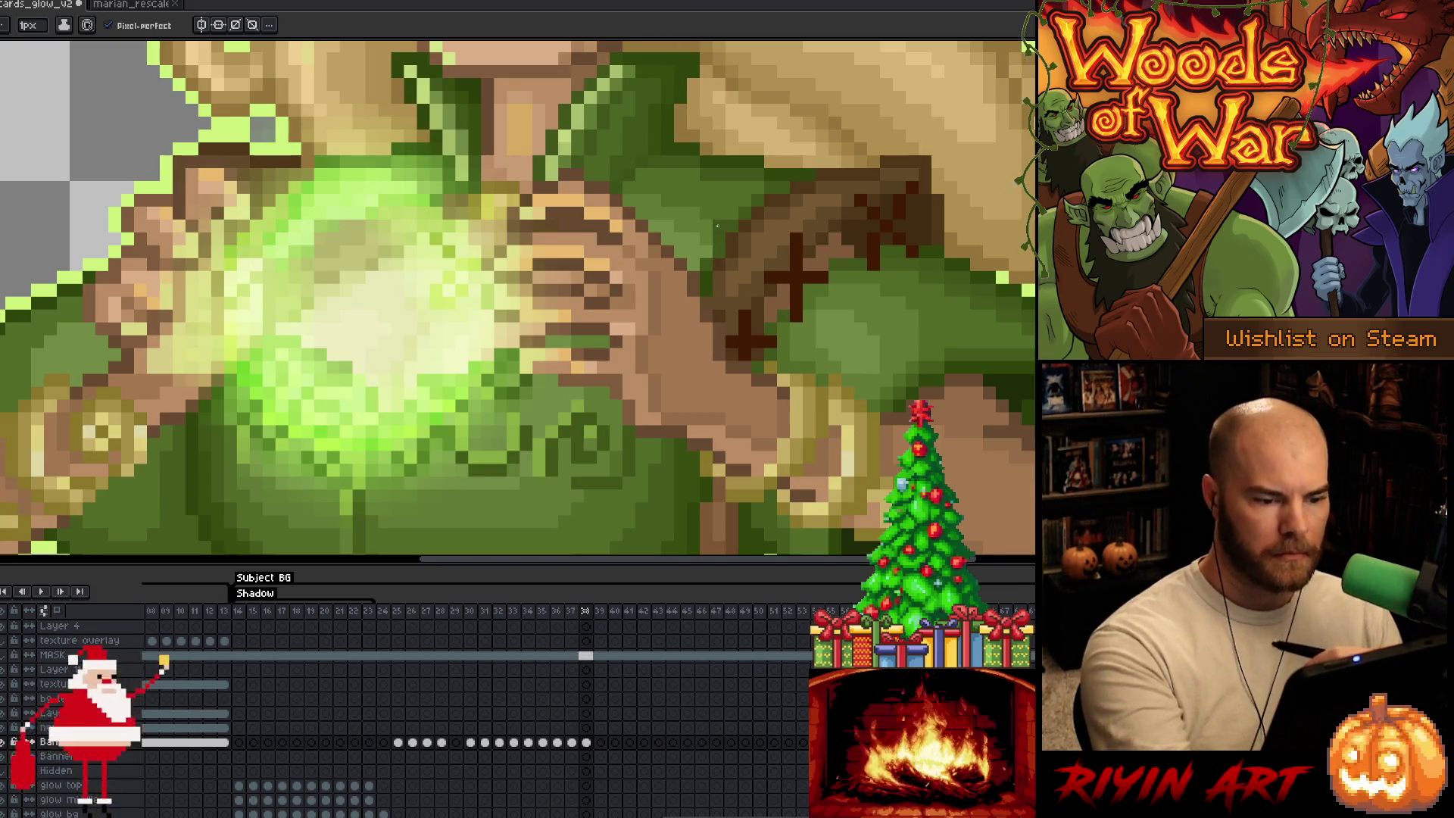
{"action": "scroll", "coordinate": [720, 229], "scroll_direction": "down", "scroll_amount": 5}
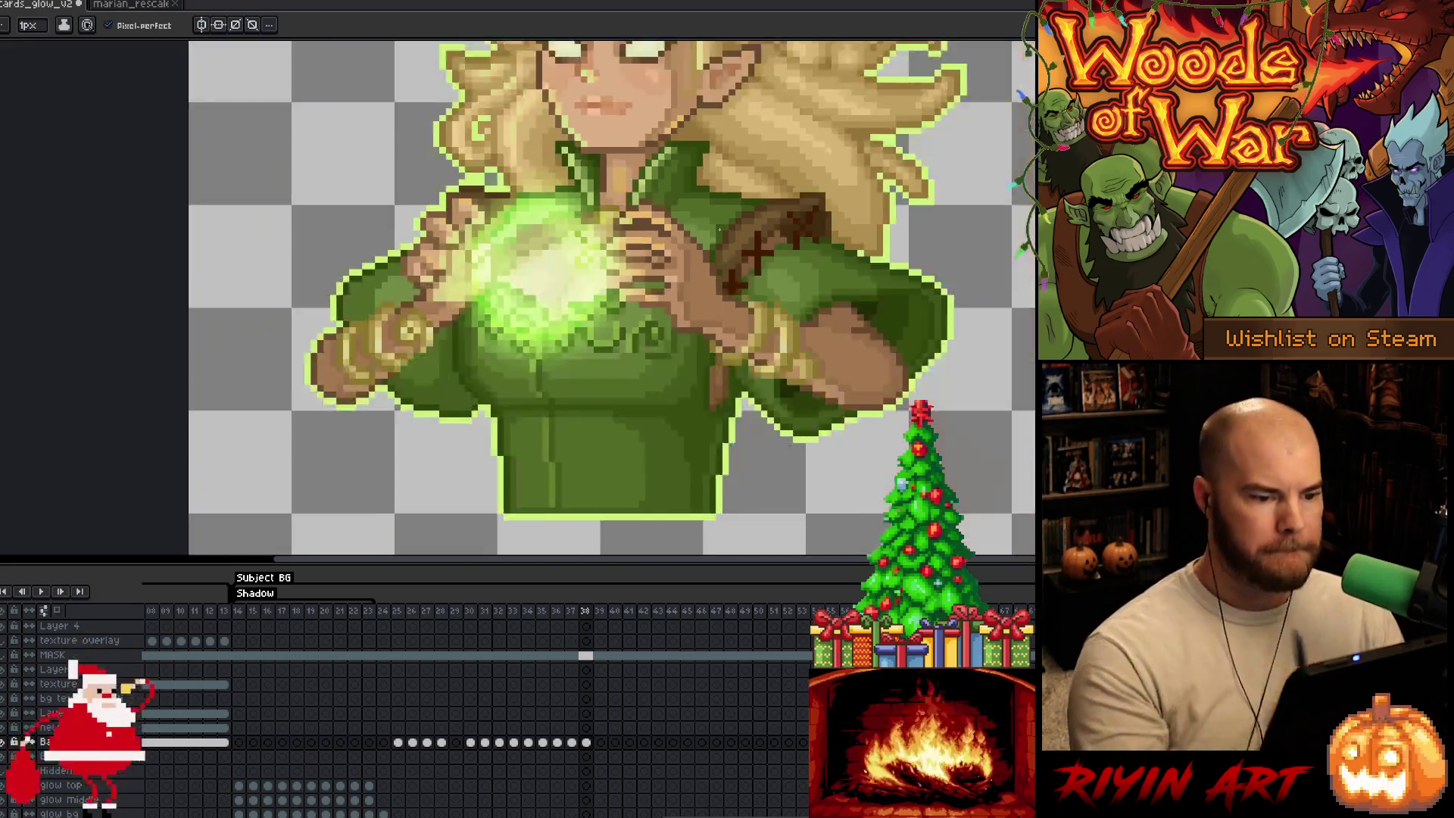
{"action": "left_click_drag", "start_coordinate": [658, 348], "coordinate": [616, 368]}
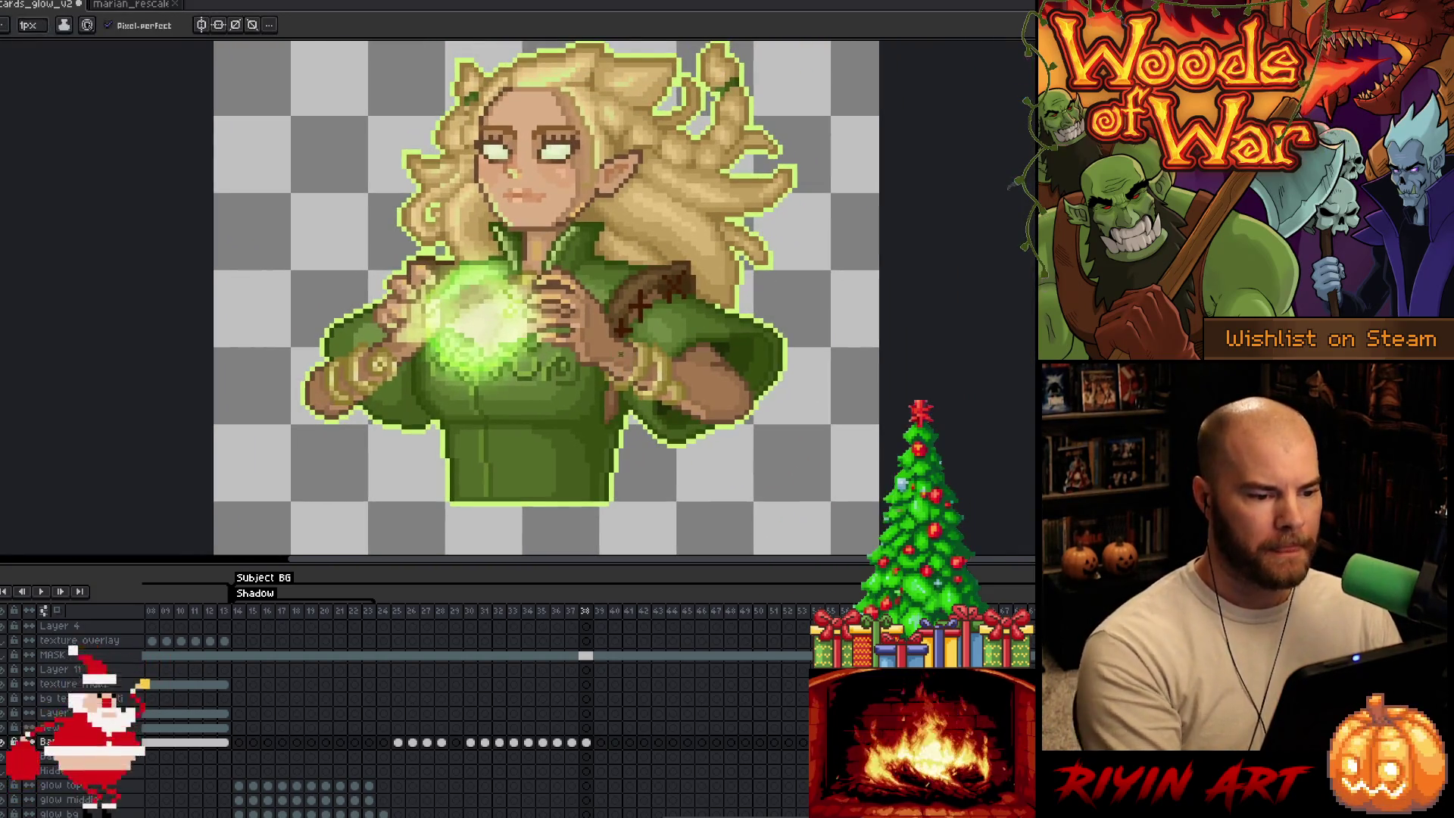
{"action": "scroll", "coordinate": [610, 333], "scroll_direction": "up", "scroll_amount": 2}
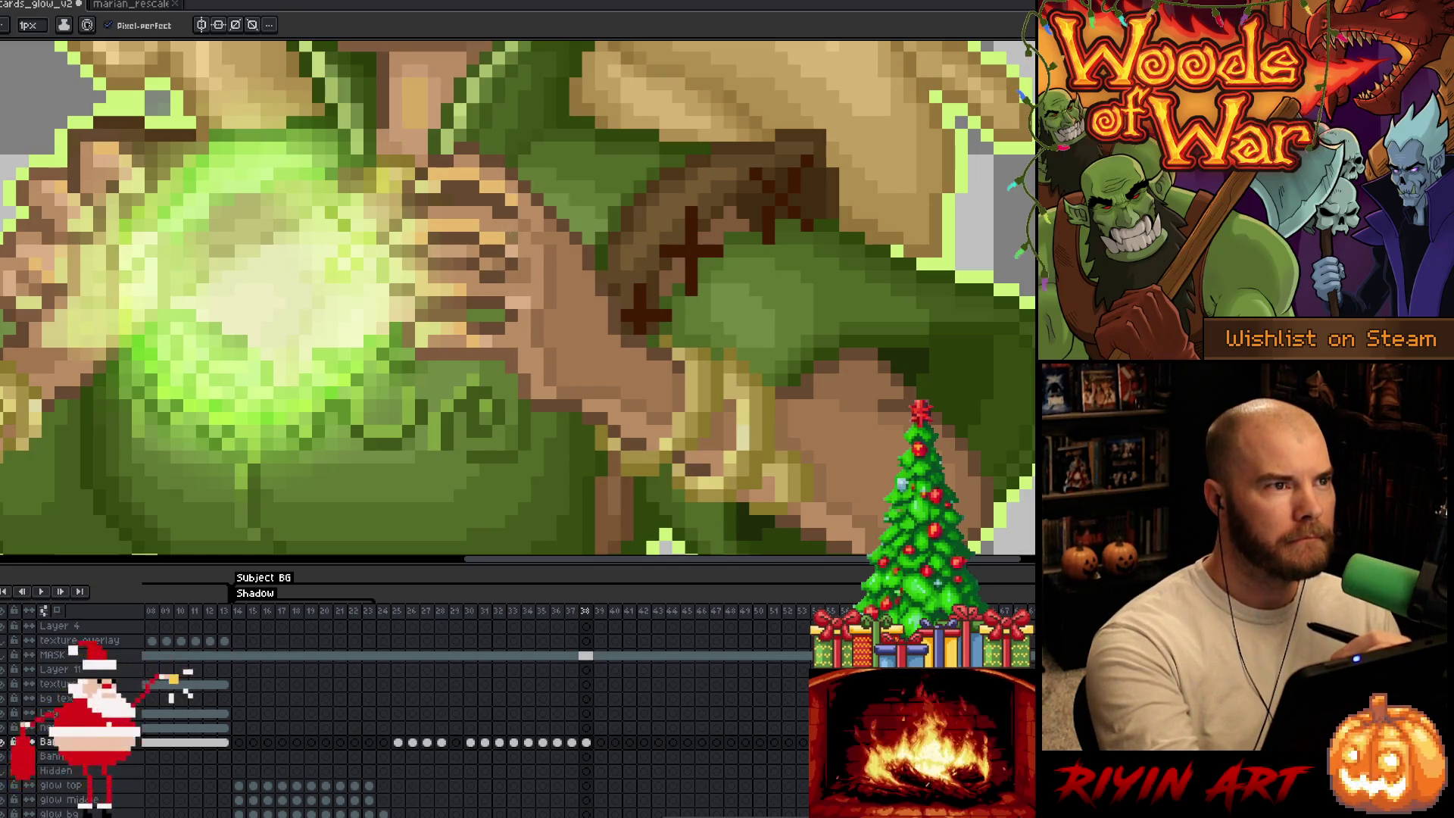
Step: Pick up the collar's light green and add two pixels extending its top-edge highlight
{"action": "mouse_move", "coordinate": [499, 252]}
{"action": "left_mouse_down"}
{"action": "mouse_move", "coordinate": [589, 294]}
{"action": "mouse_move", "coordinate": [771, 304]}
{"action": "left_mouse_up"}
{"action": "key", "text": "alt"}
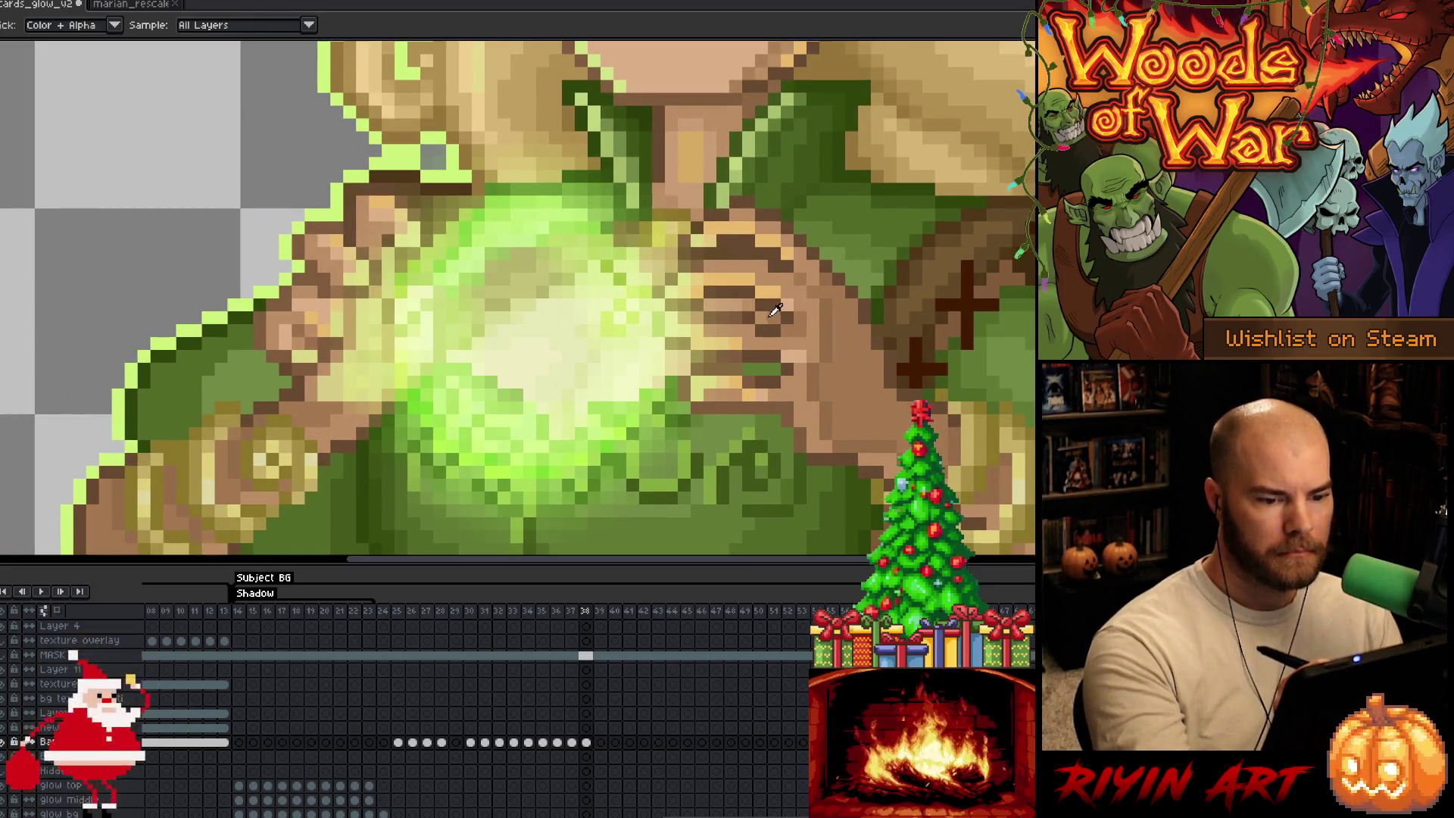
{"action": "left_click", "coordinate": [774, 309], "text": "alt"}
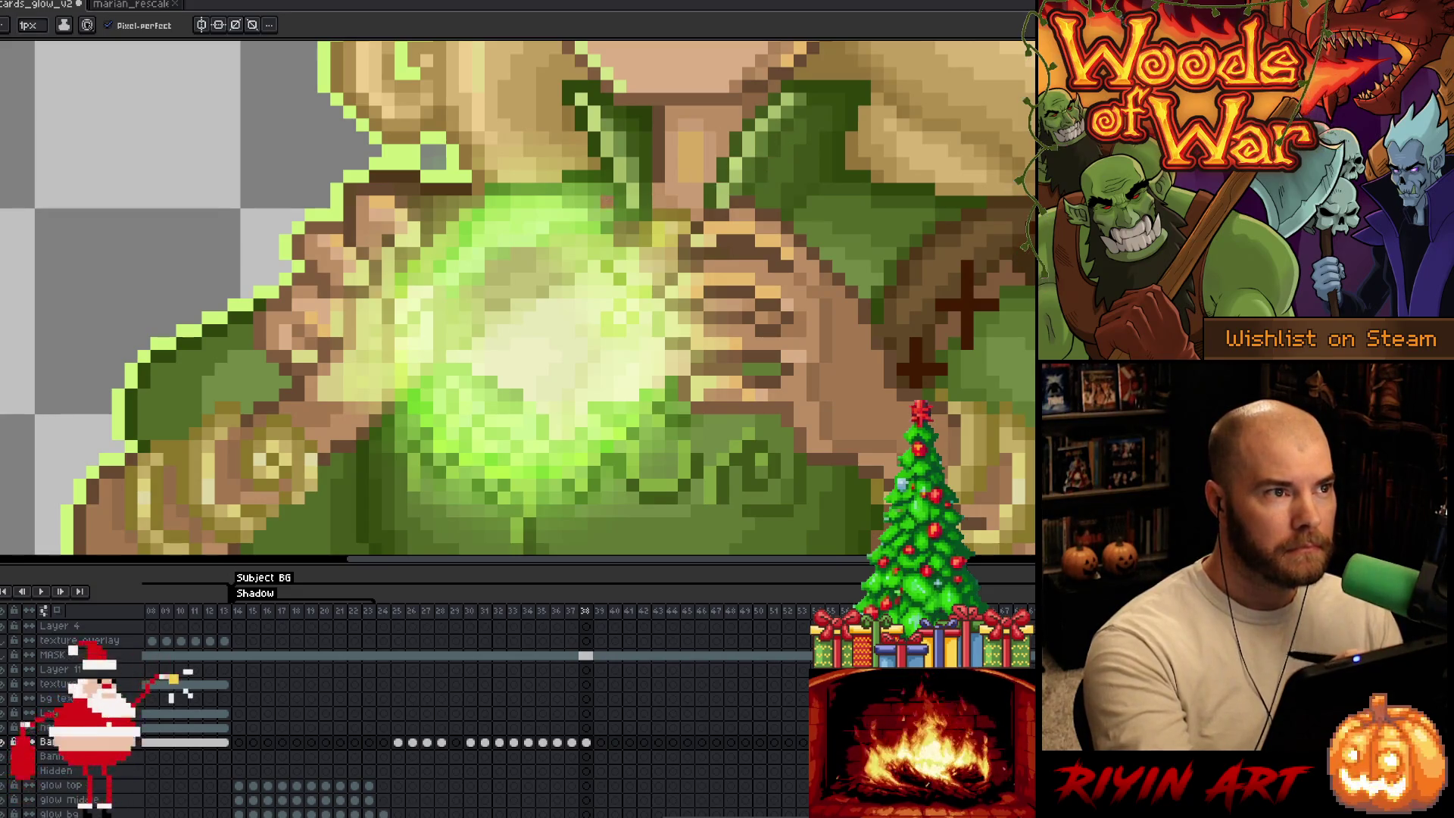
{"action": "key", "text": "space"}
{"action": "mouse_move", "coordinate": [548, 314]}
{"action": "left_mouse_down"}
{"action": "mouse_move", "coordinate": [533, 301]}
{"action": "mouse_move", "coordinate": [447, 348]}
{"action": "mouse_move", "coordinate": [450, 334]}
{"action": "left_mouse_up"}
{"action": "key", "text": "alt"}
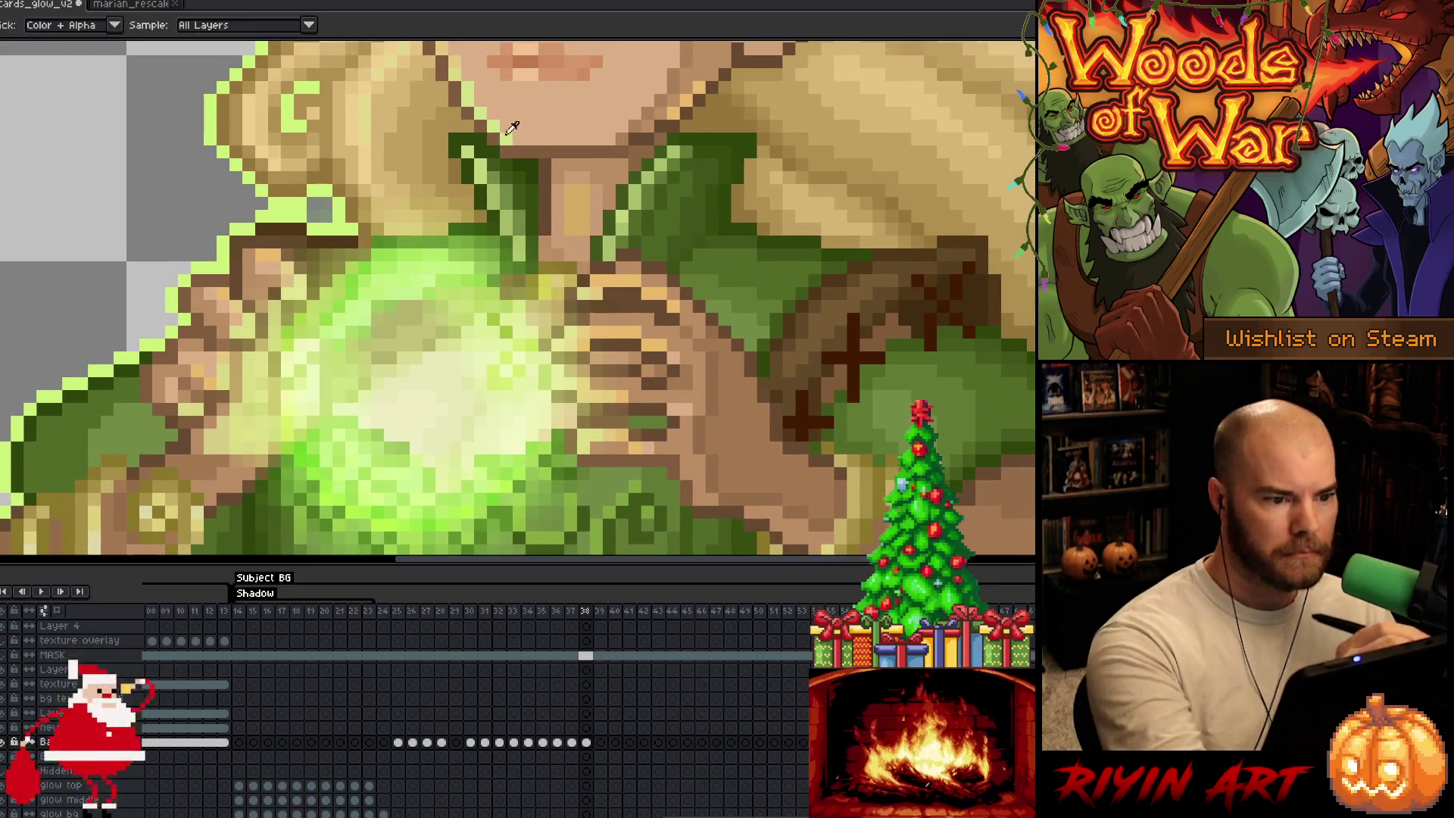
{"action": "left_click", "coordinate": [512, 127], "text": "alt"}
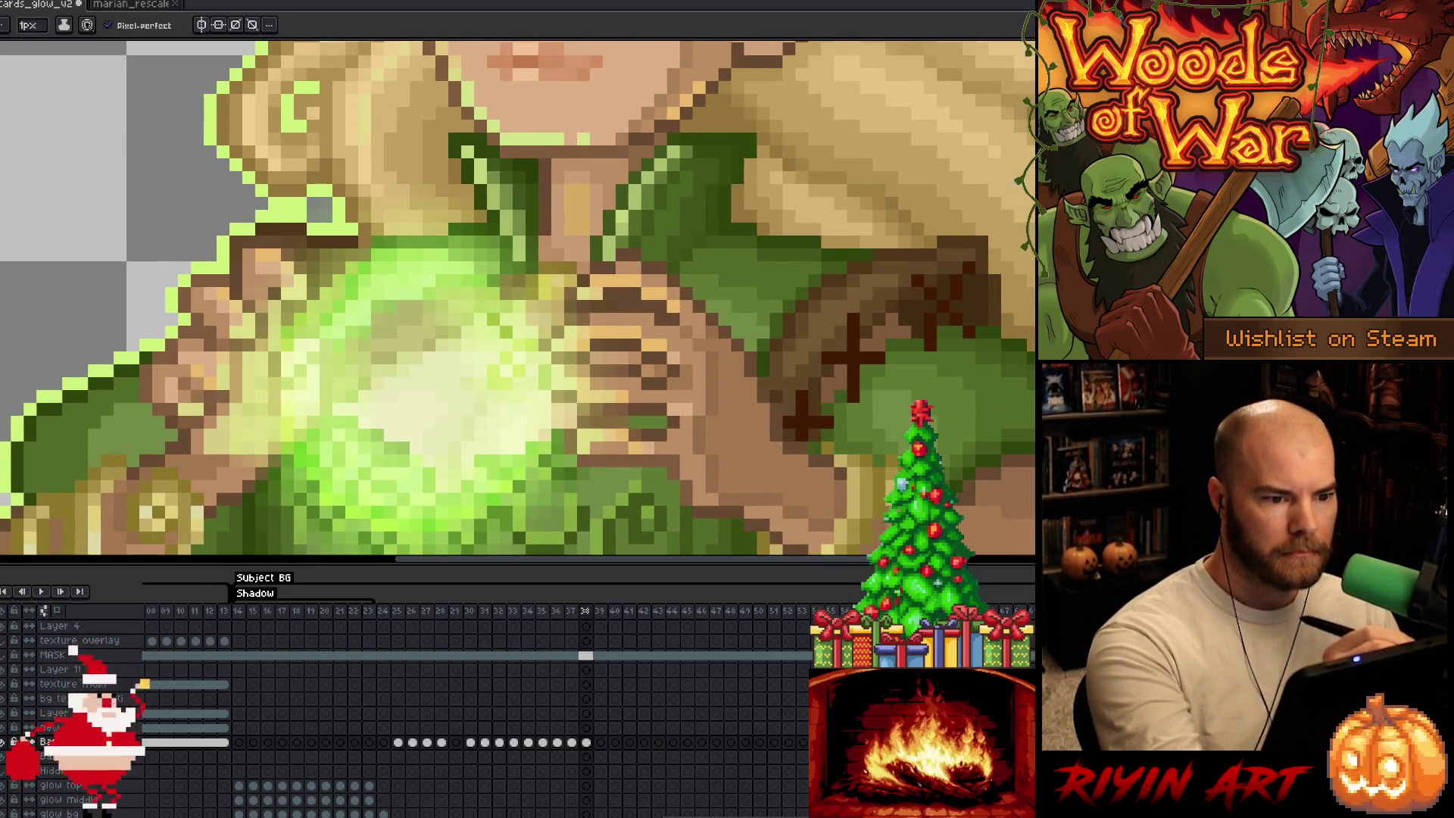
{"action": "left_click", "coordinate": [570, 139]}
{"action": "left_click", "coordinate": [596, 139]}
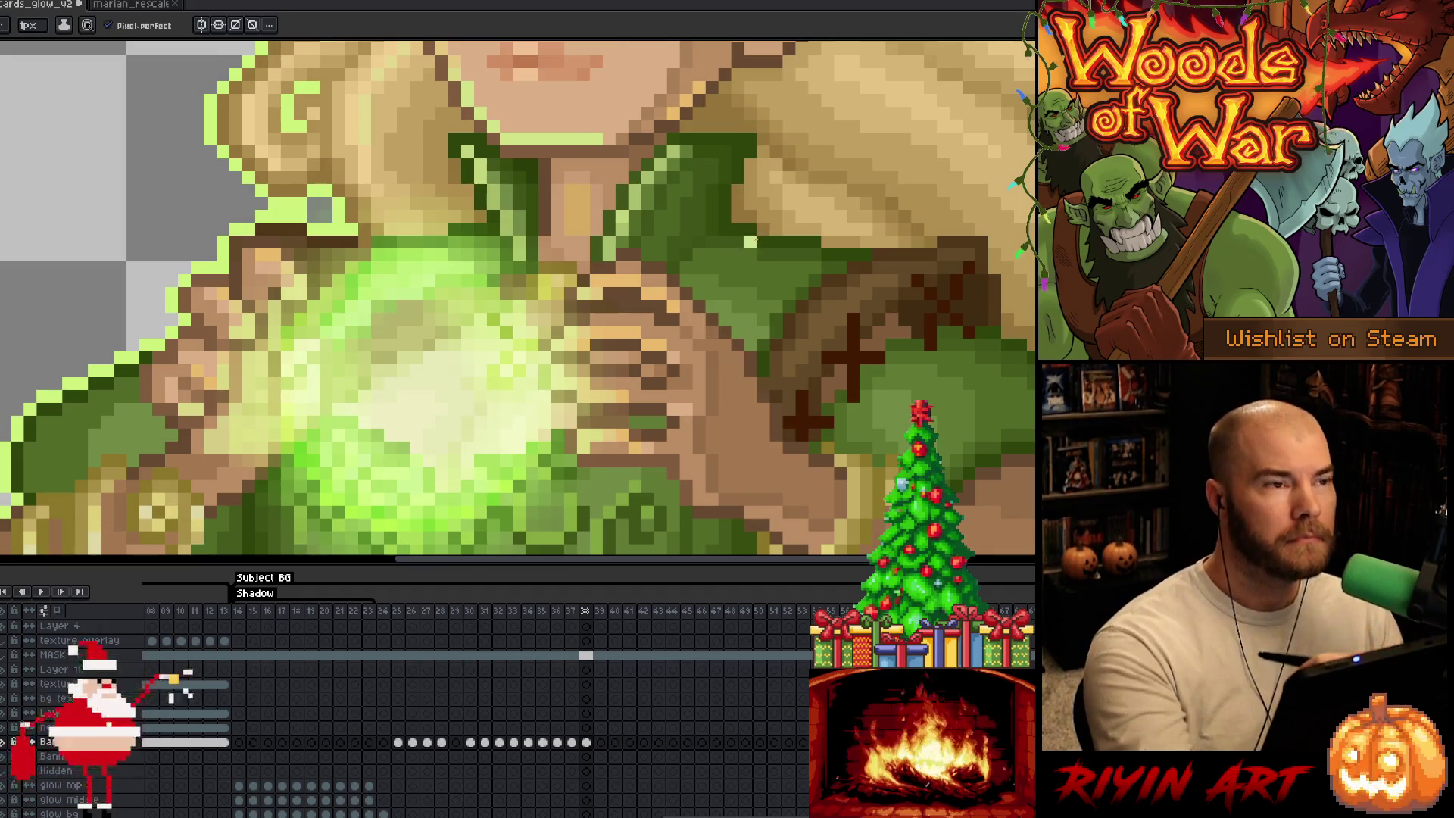
Step: Zoom out to show the whole elf sprite on screen
{"action": "scroll", "coordinate": [749, 241], "scroll_direction": "down", "scroll_amount": 5}
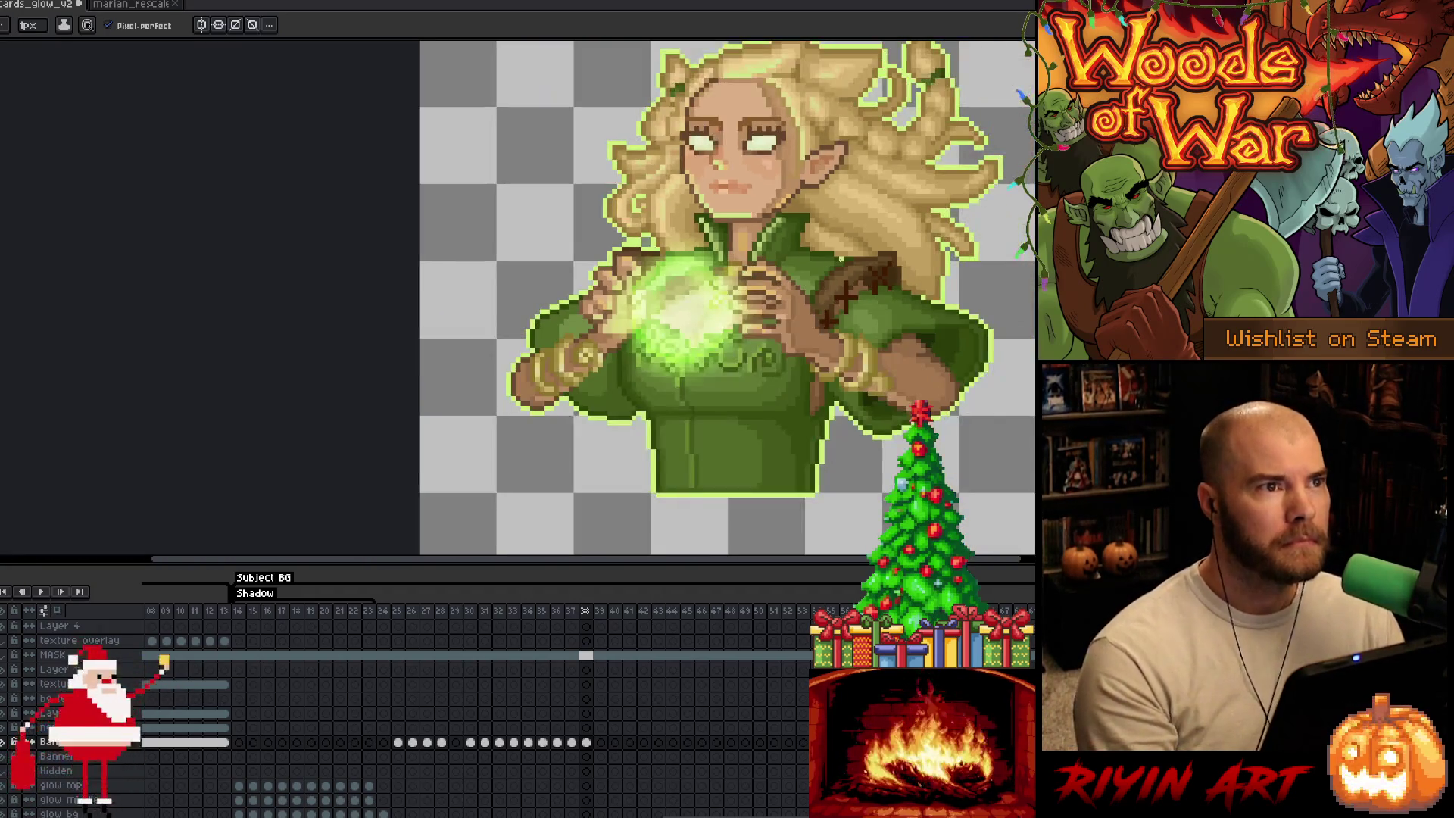
{"action": "scroll", "coordinate": [714, 338], "scroll_direction": "up", "scroll_amount": 2}
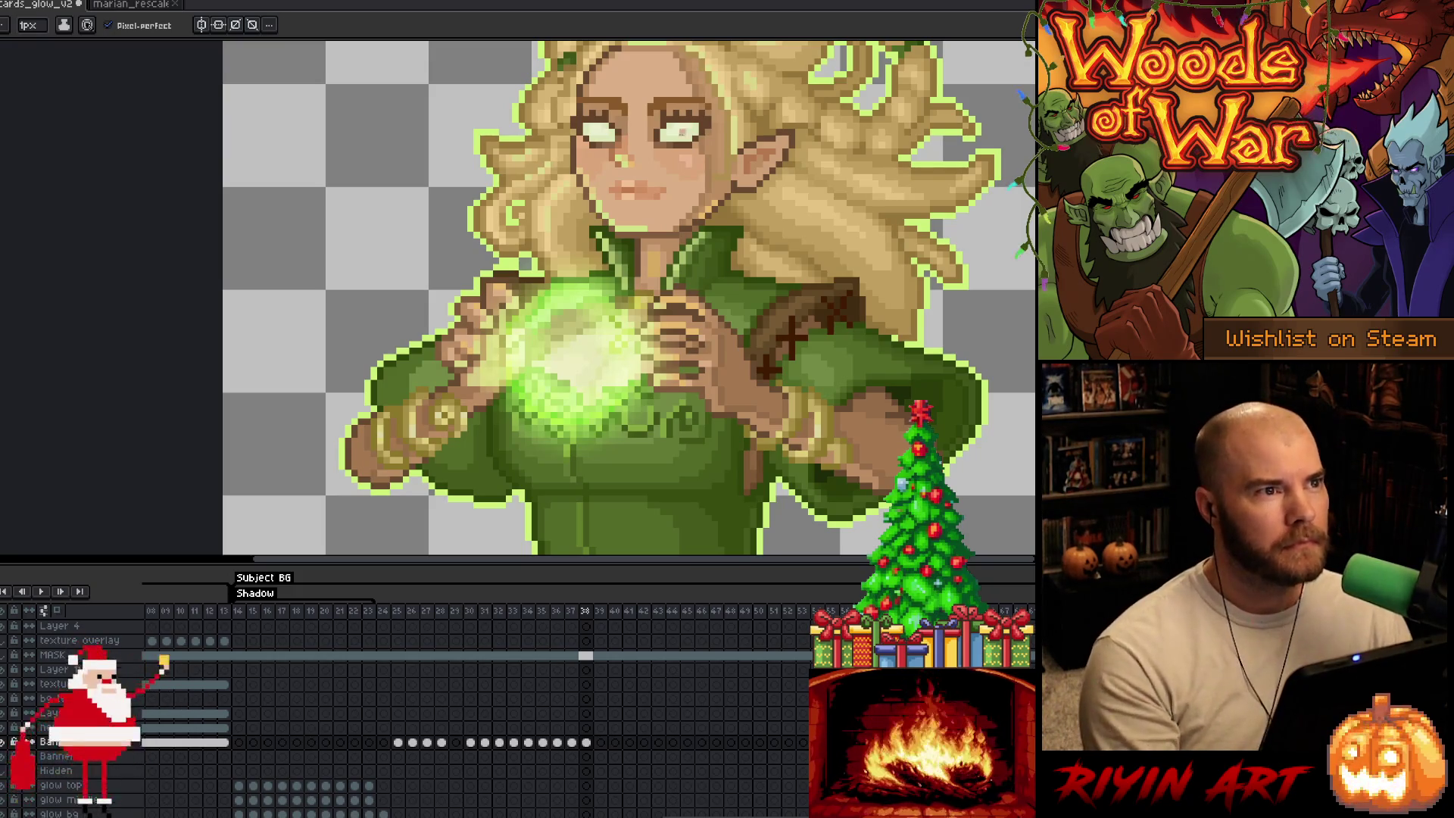
{"action": "scroll", "coordinate": [637, 227], "scroll_direction": "down", "scroll_amount": 3}
{"action": "left_click_drag", "start_coordinate": [711, 357], "coordinate": [464, 302]}
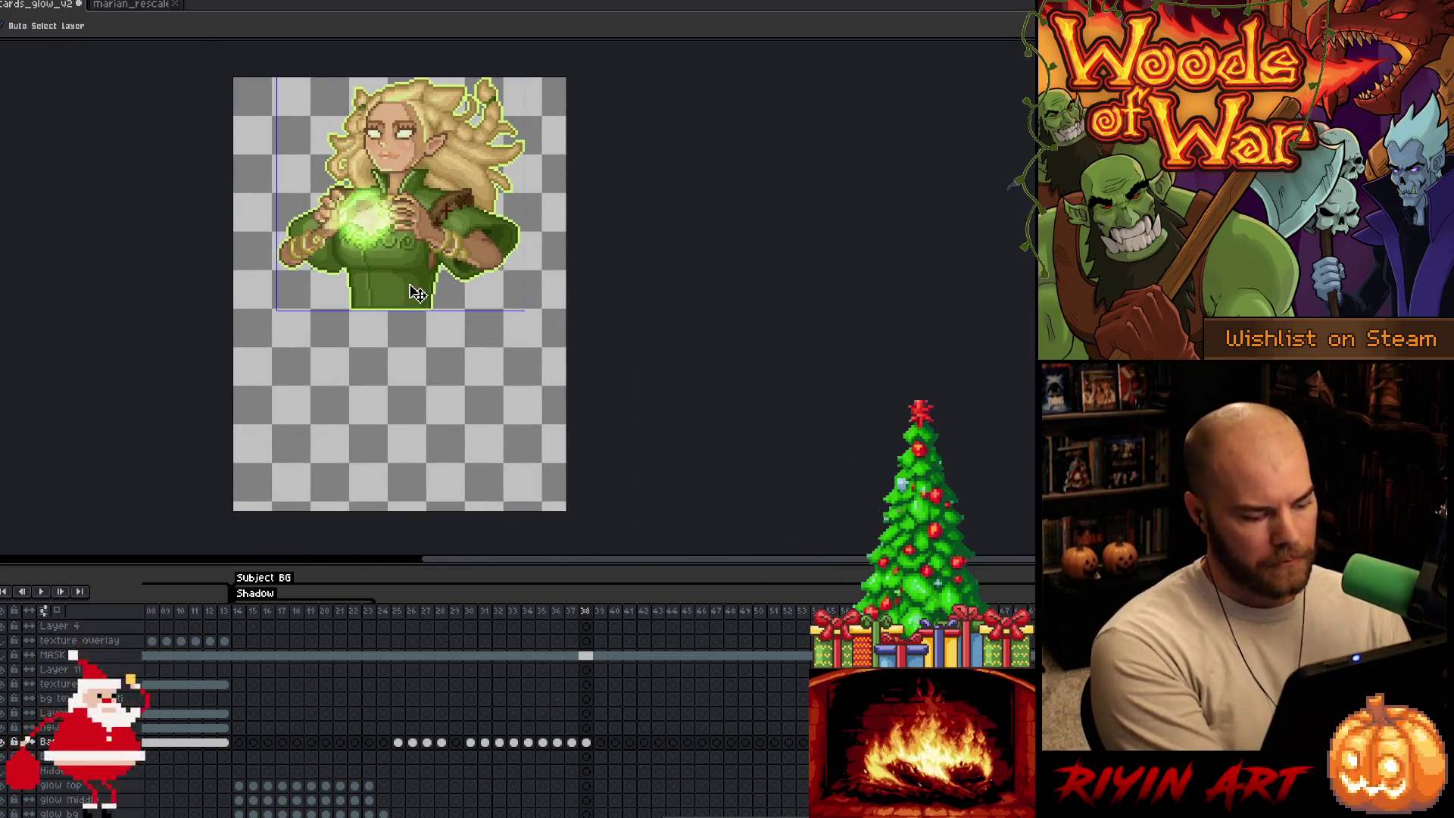
Step: Save the card file, then bring up the marian_rescale document
{"action": "key", "text": "ctrl+s"}
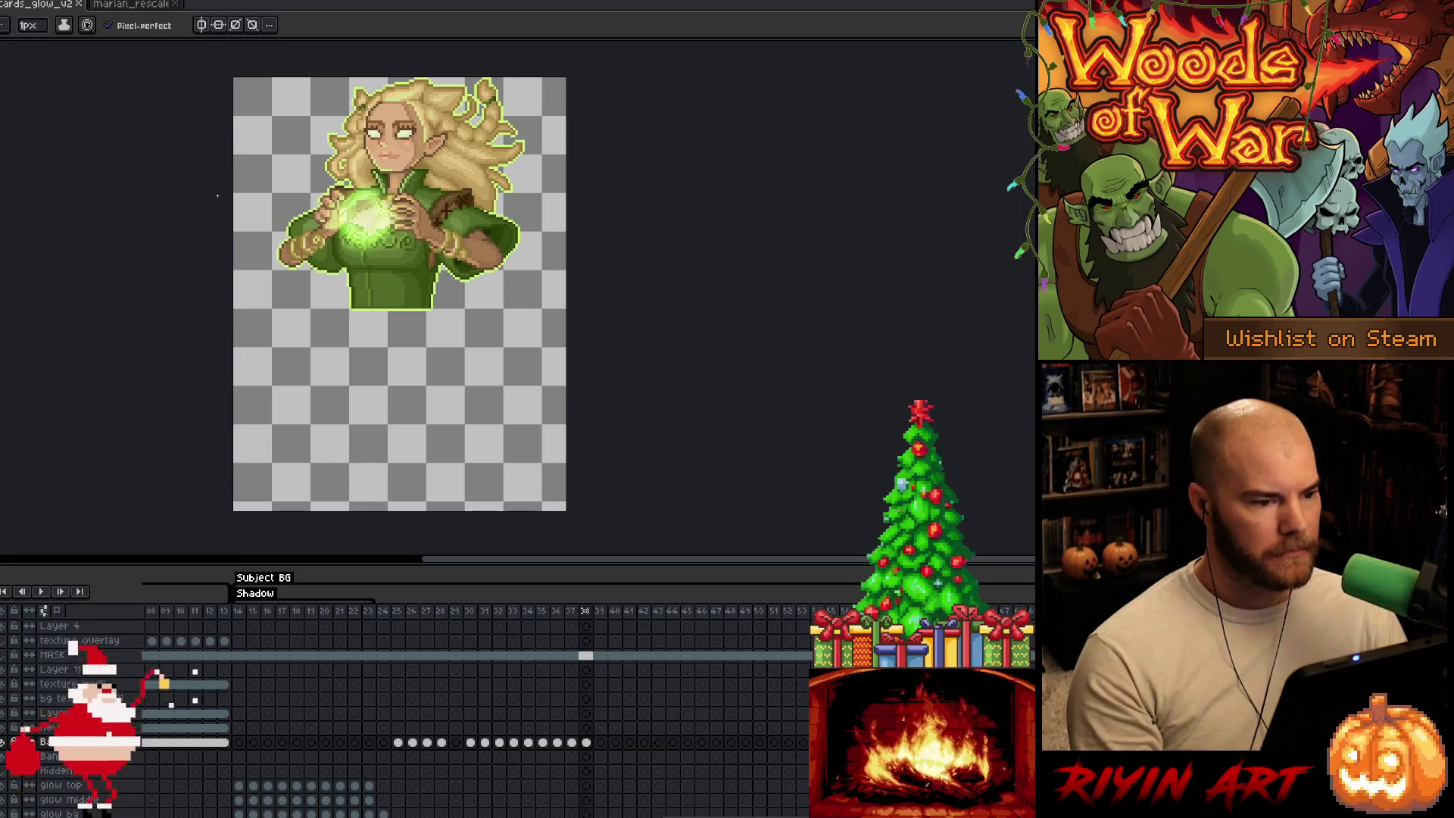
{"action": "scroll", "coordinate": [527, 96], "scroll_direction": "up", "scroll_amount": 2}
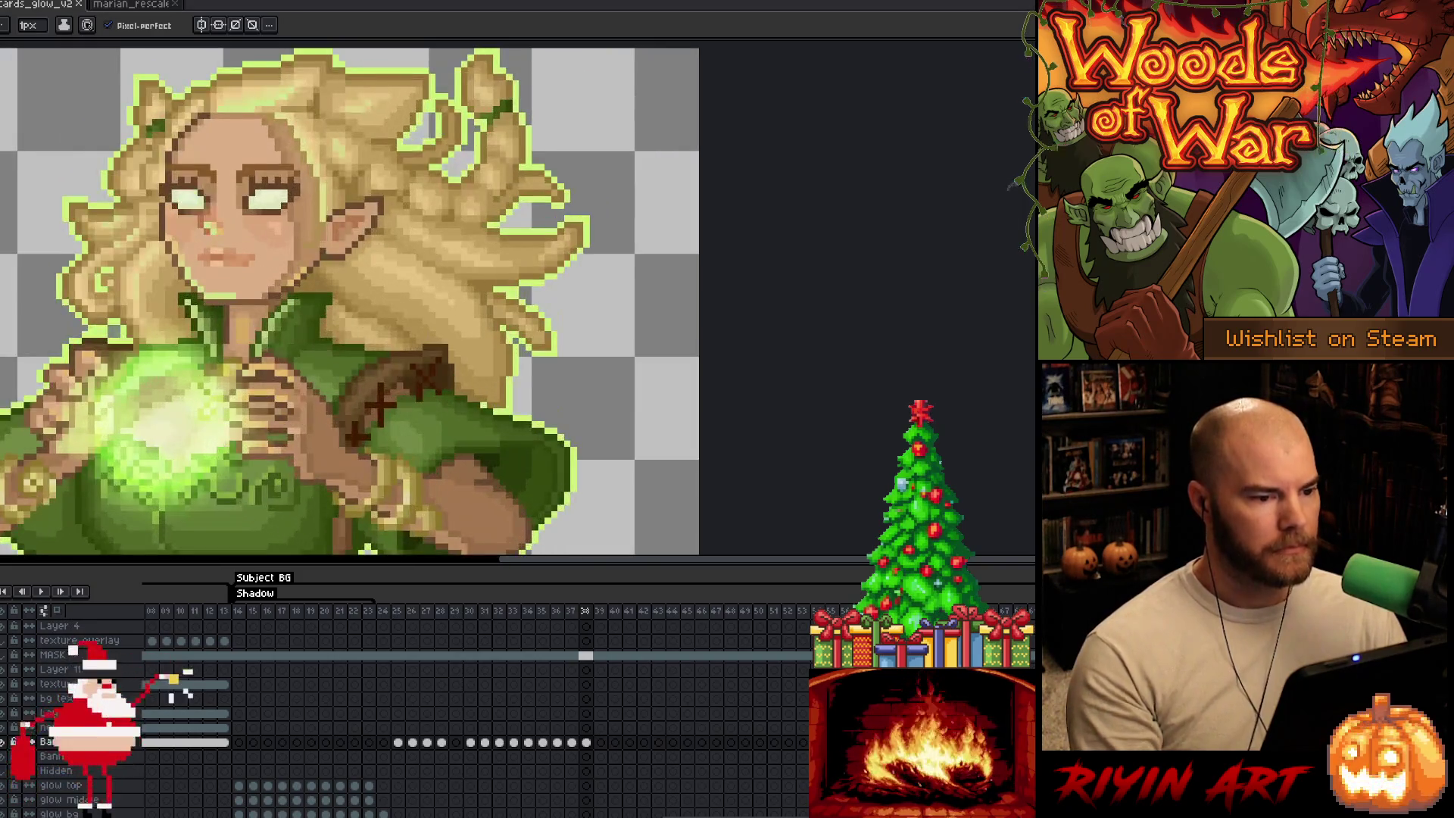
{"action": "scroll", "coordinate": [151, 53], "scroll_direction": "up", "scroll_amount": 1}
{"action": "left_click", "coordinate": [141, 18]}
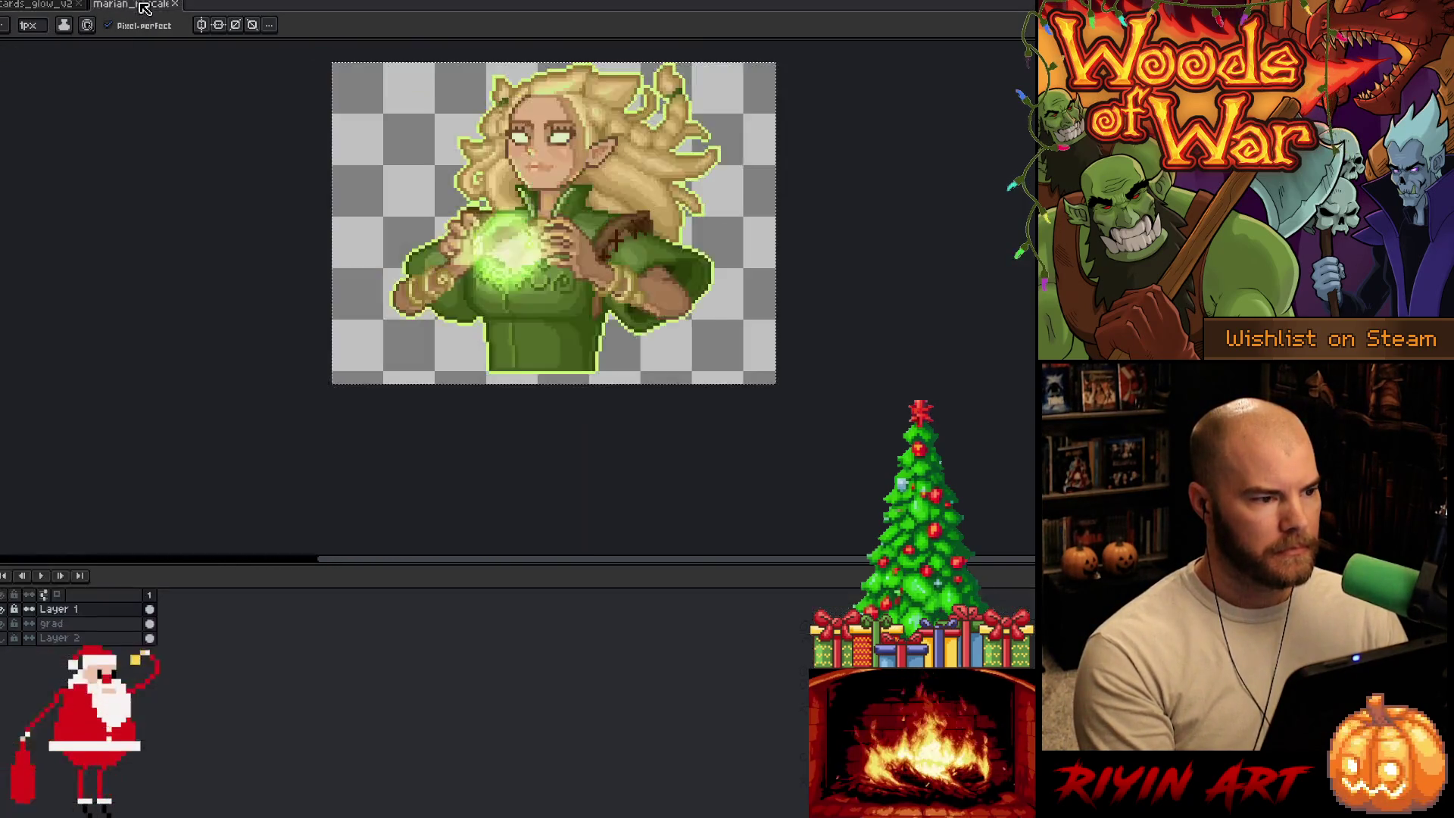
{"action": "scroll", "coordinate": [623, 80], "scroll_direction": "up", "scroll_amount": 2}
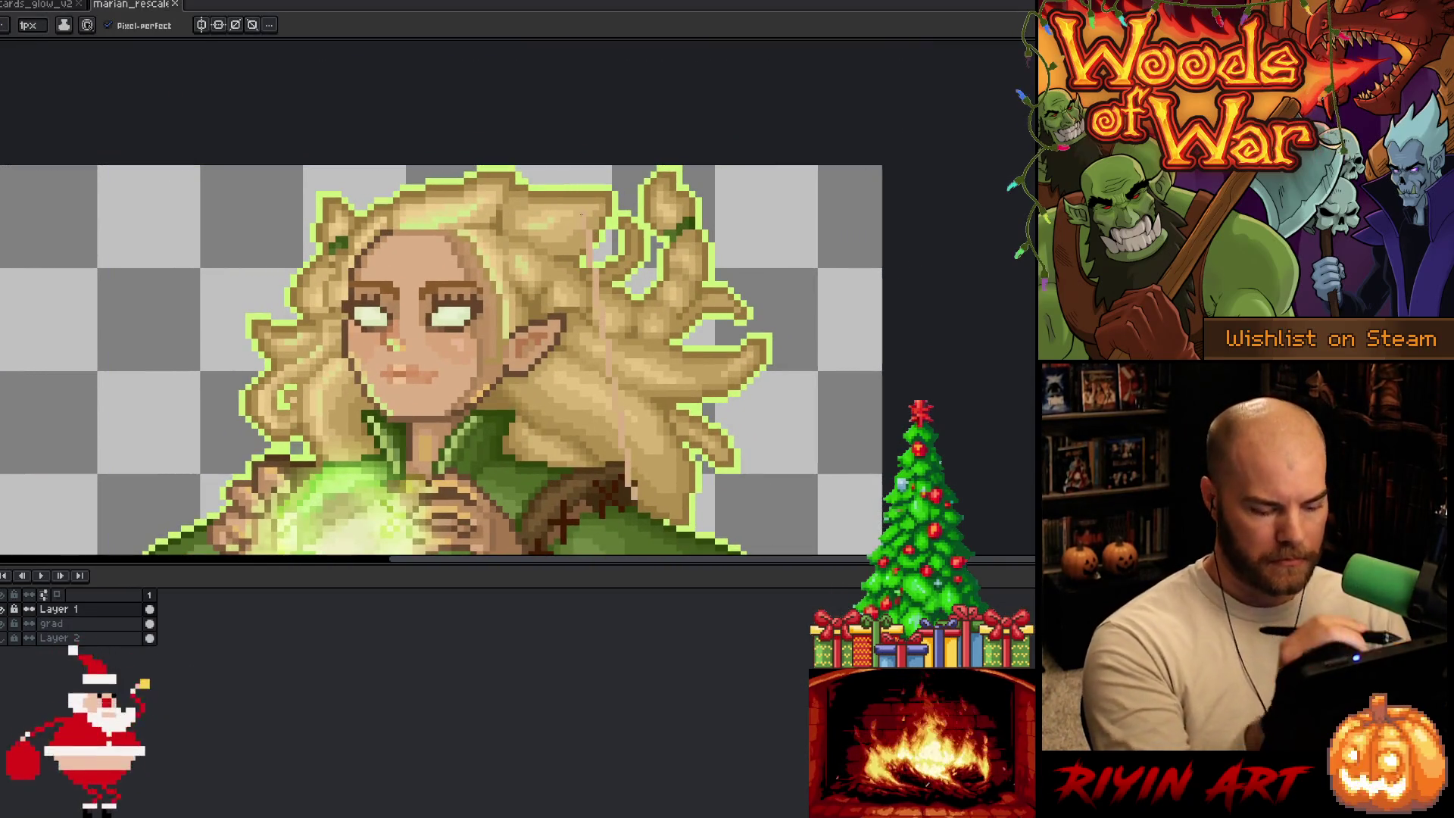
Step: Add a new empty layer on top of the layer stack
{"action": "key", "text": "shift+n"}
{"action": "key", "text": "i"}
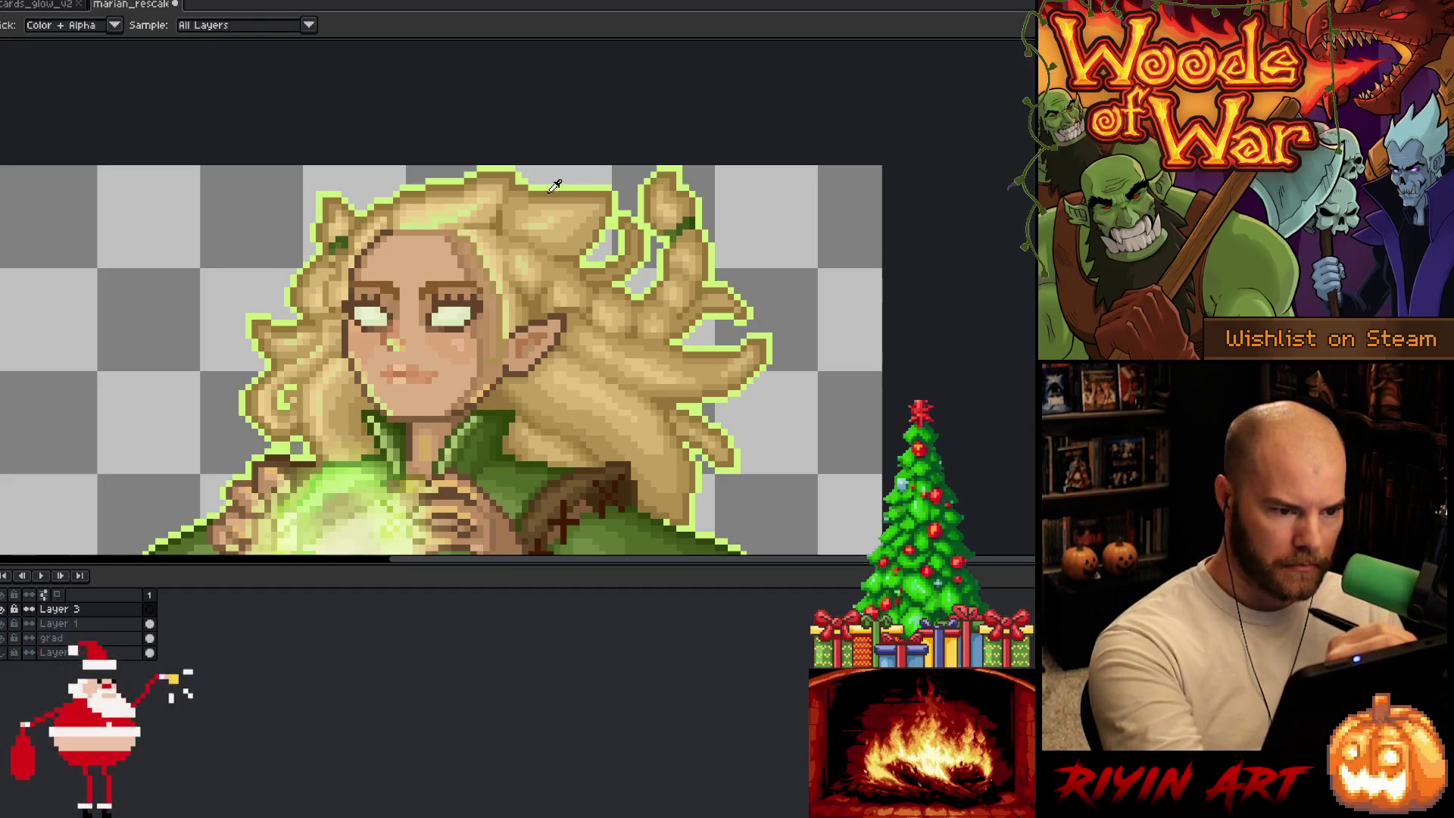
{"action": "key", "text": "b"}
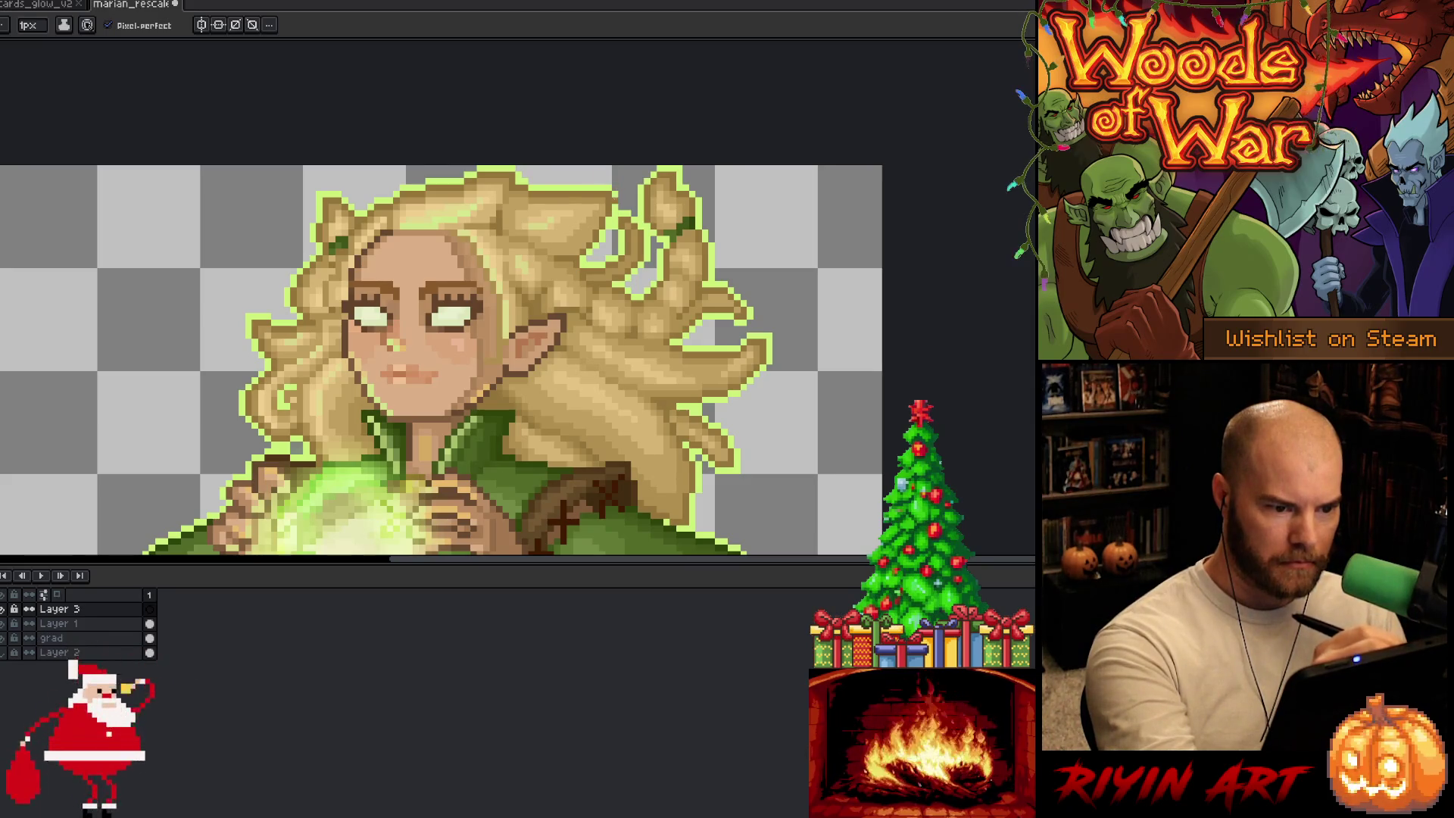
{"action": "key", "text": "m"}
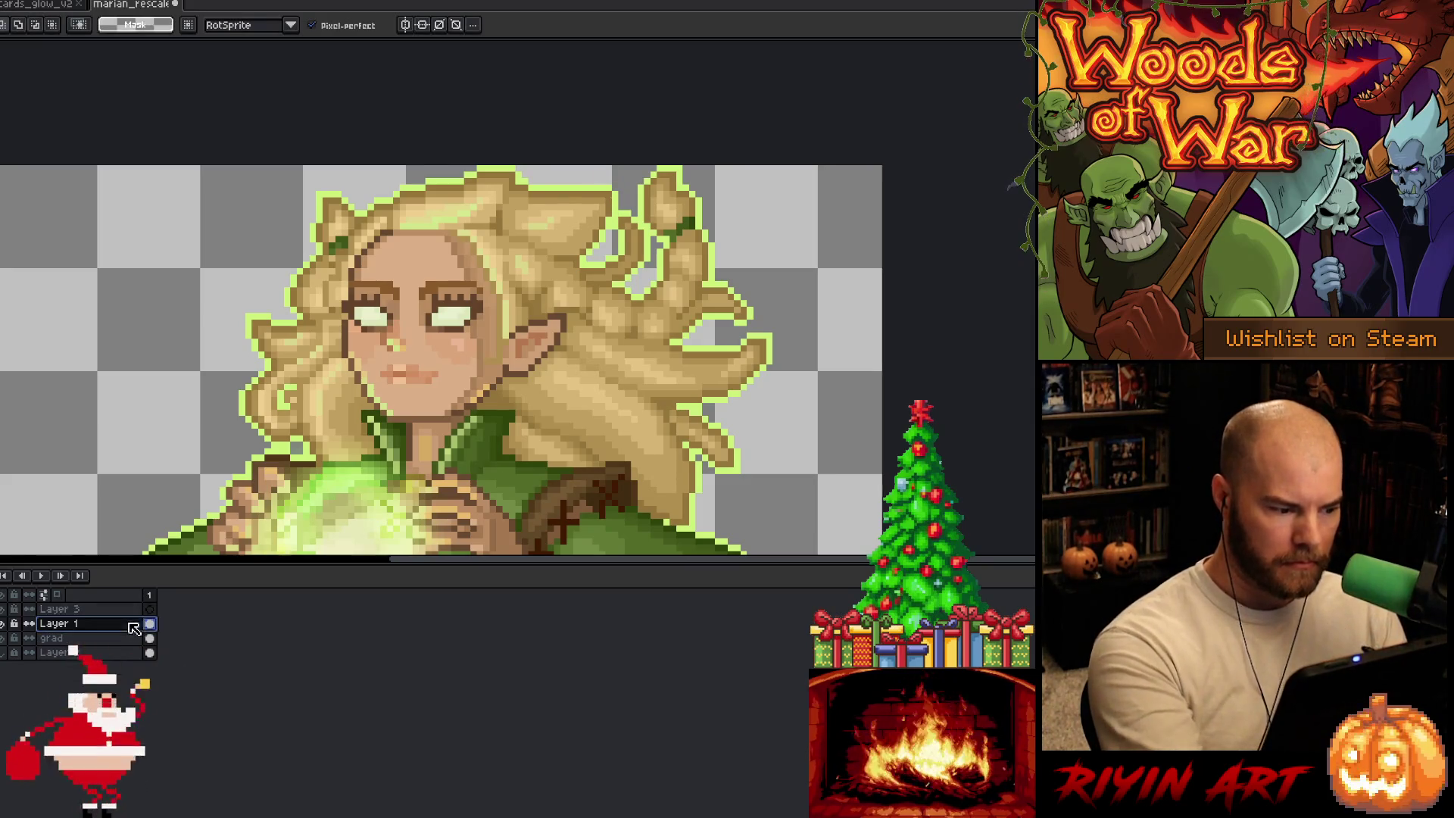
Step: Duplicate Layer 1, make Layer 1 Copy's frame-1 cel active, and mark out the hair-top region
{"action": "left_click", "coordinate": [59, 624]}
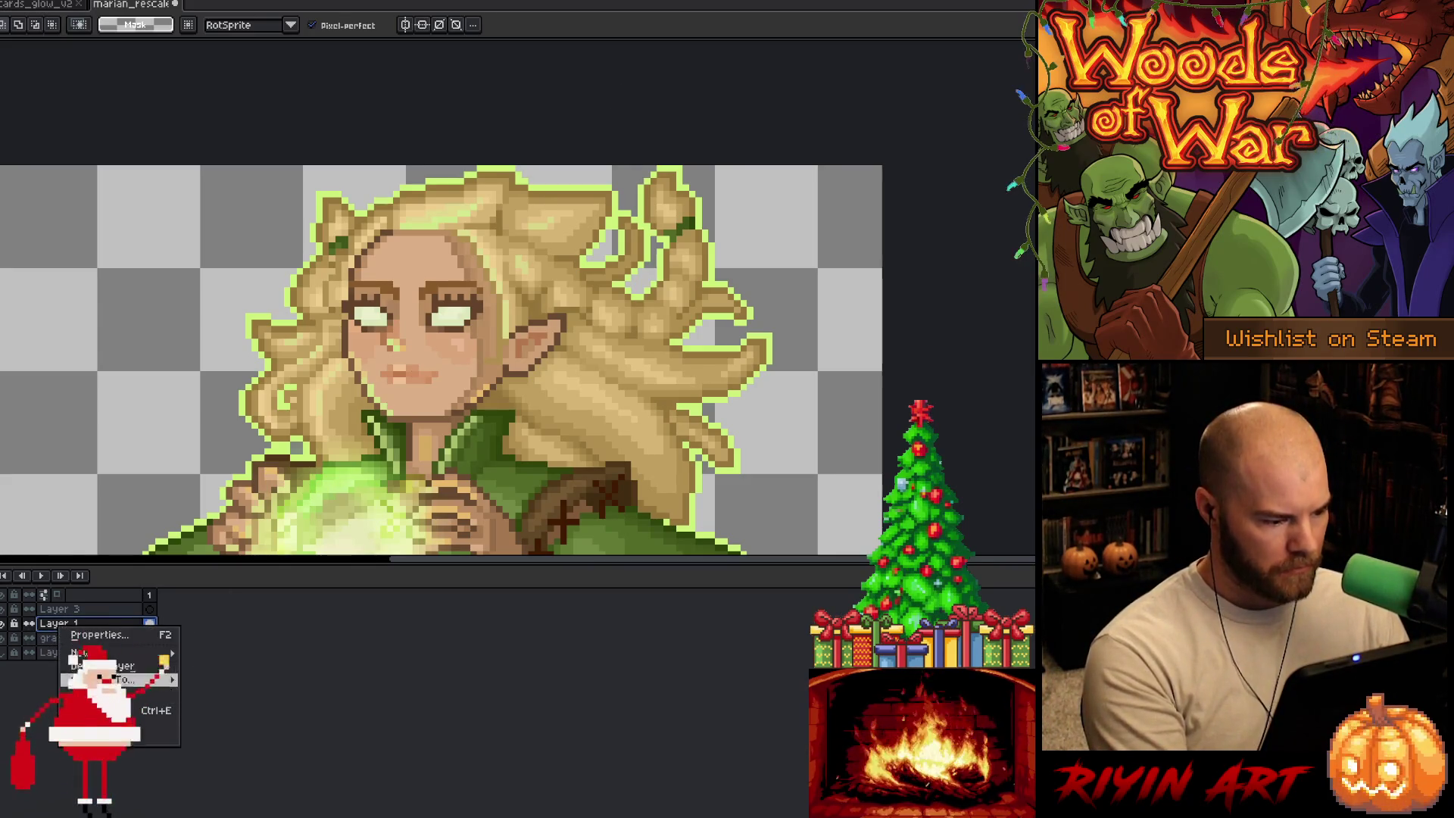
{"action": "key", "text": "ctrl+j"}
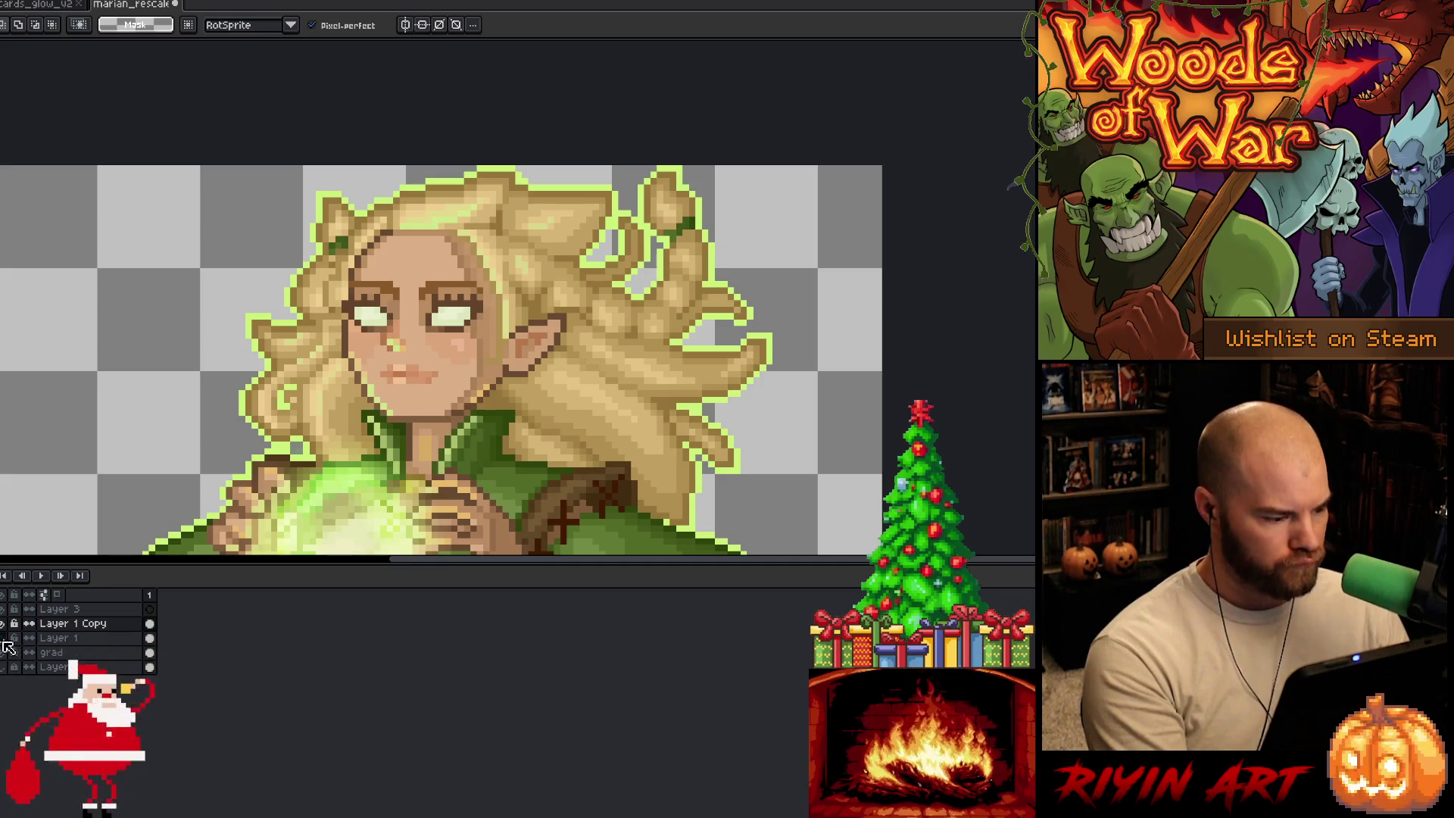
{"action": "left_click", "coordinate": [151, 624]}
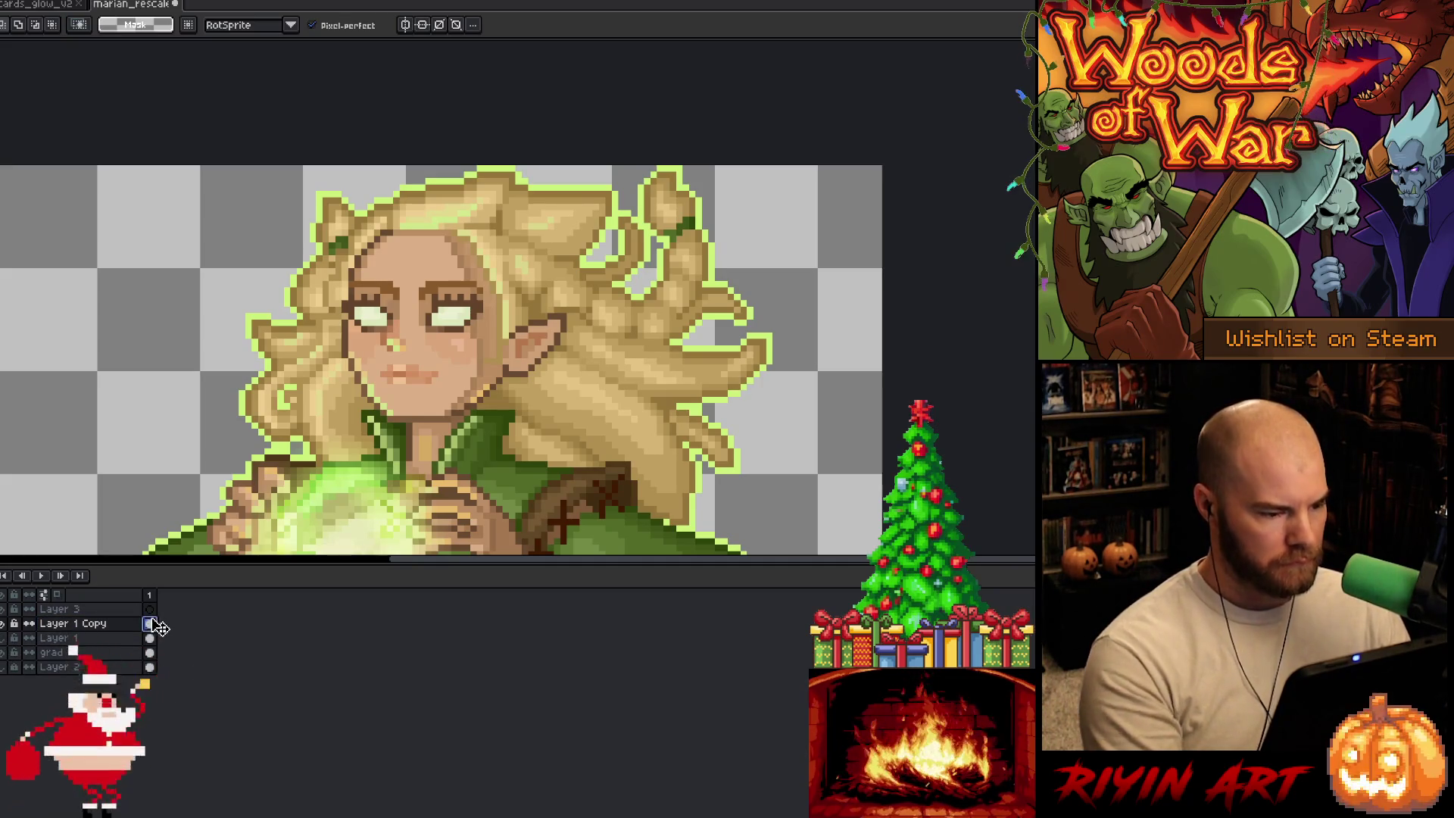
{"action": "mouse_move", "coordinate": [615, 200]}
{"action": "left_mouse_down"}
{"action": "mouse_move", "coordinate": [574, 256]}
{"action": "mouse_move", "coordinate": [504, 225]}
{"action": "mouse_move", "coordinate": [553, 171]}
{"action": "mouse_move", "coordinate": [584, 174]}
{"action": "left_mouse_up"}
Step: Erase the old hair tuft and draw a curved brown arc with pixel-perfect turned off
{"action": "key", "text": "Delete"}
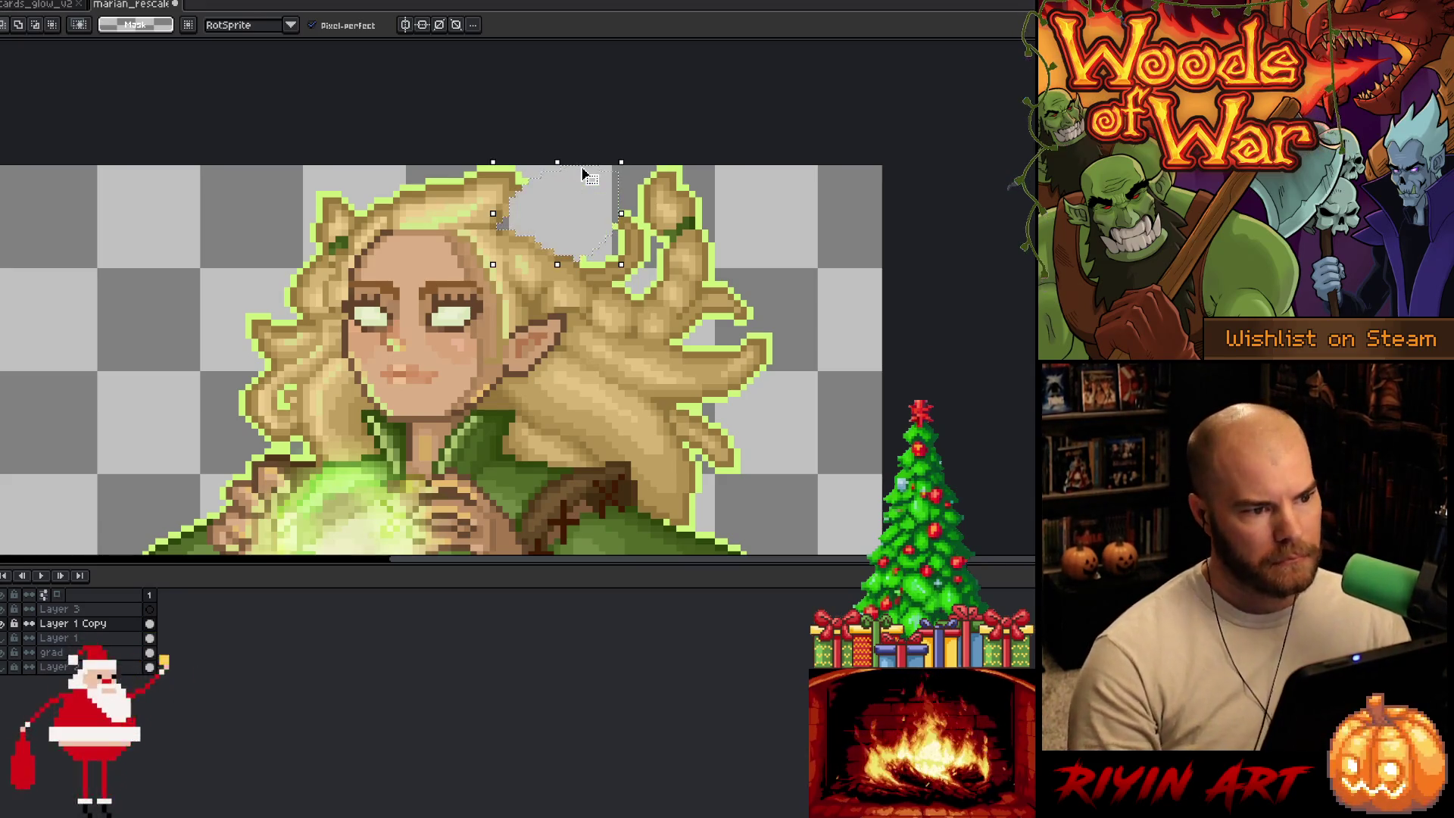
{"action": "key", "text": "b"}
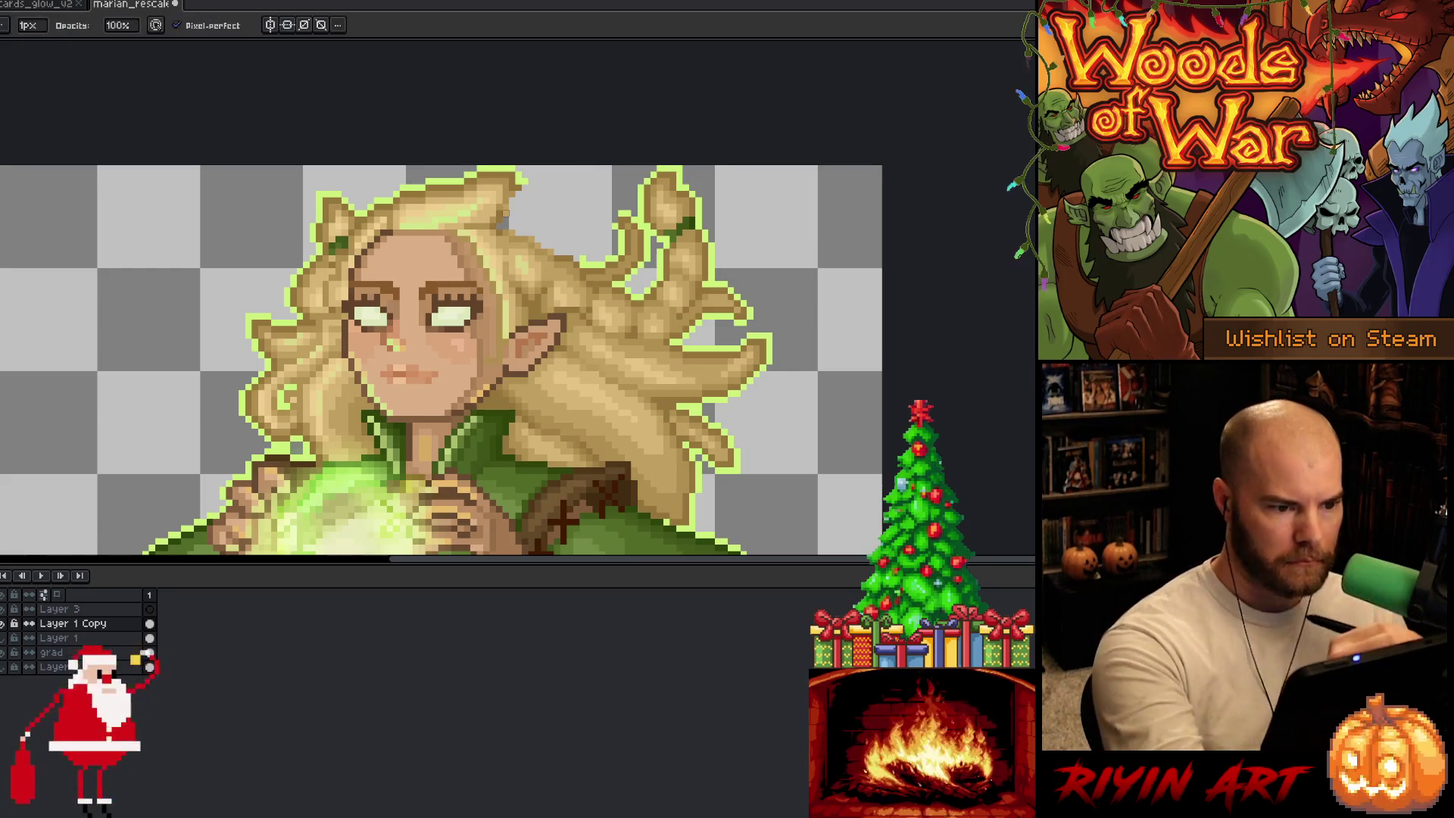
{"action": "left_click", "coordinate": [176, 25]}
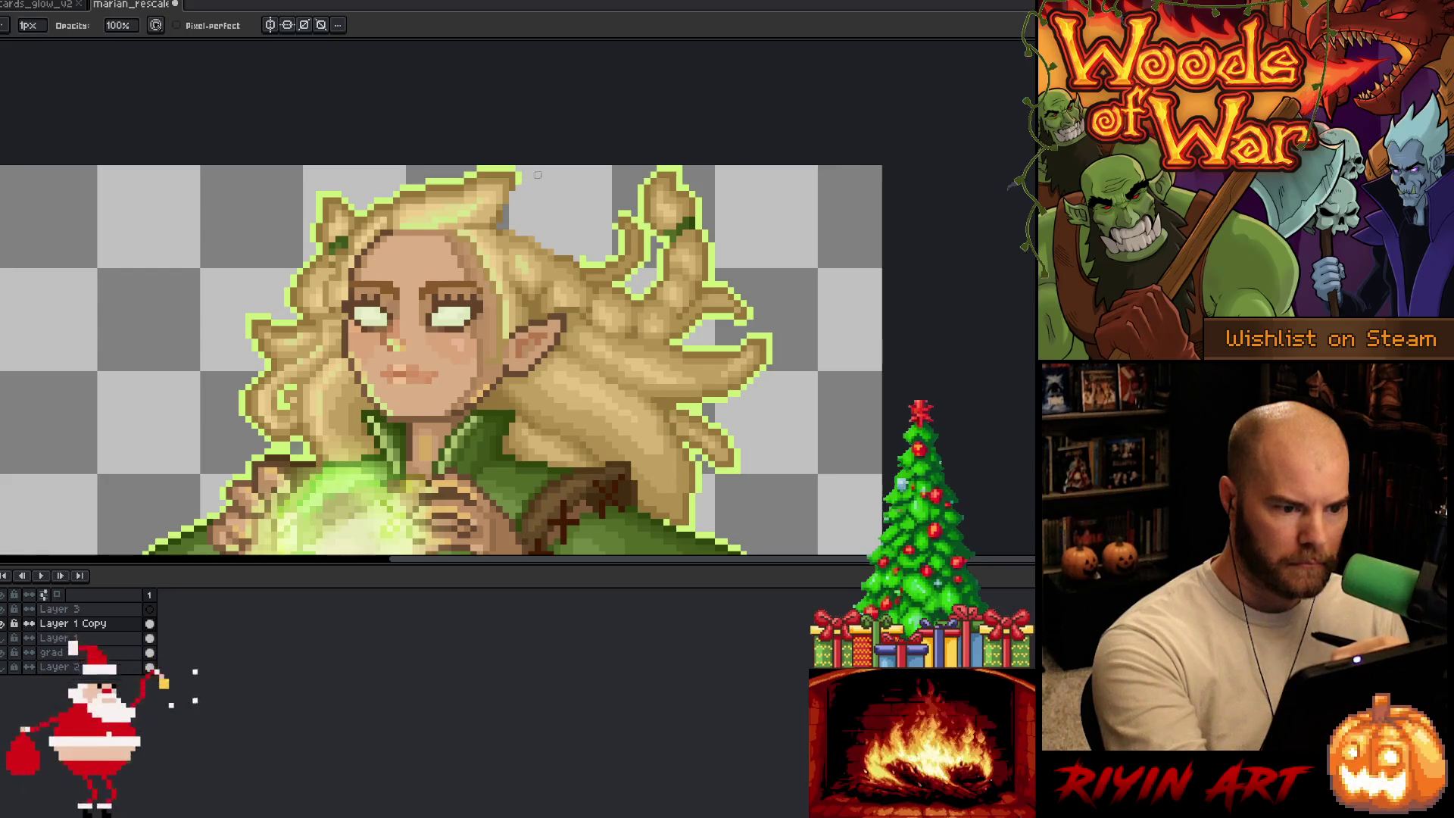
{"action": "key", "text": "i"}
{"action": "key", "text": "b"}
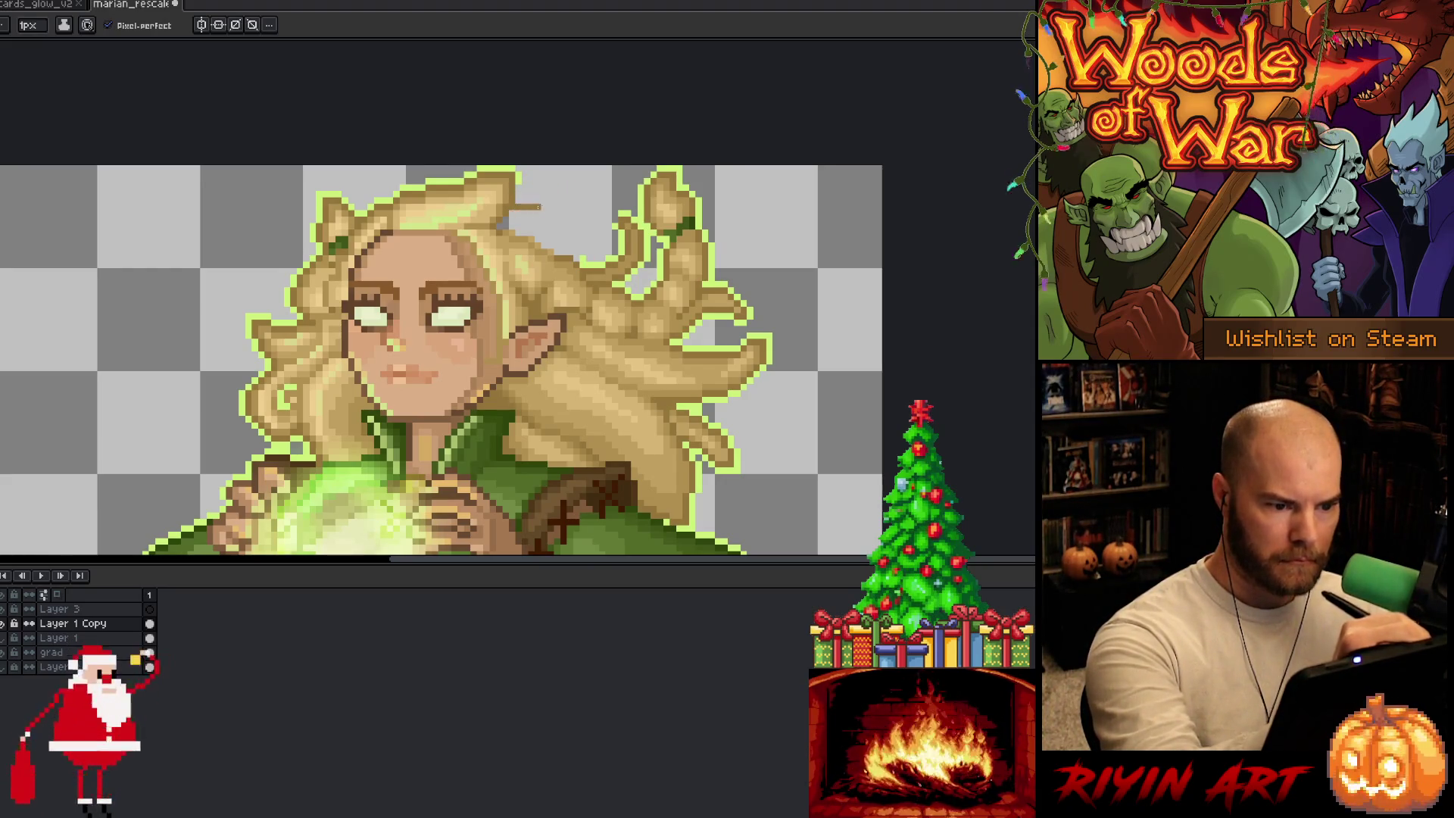
{"action": "left_click_drag", "start_coordinate": [541, 206], "coordinate": [588, 258]}
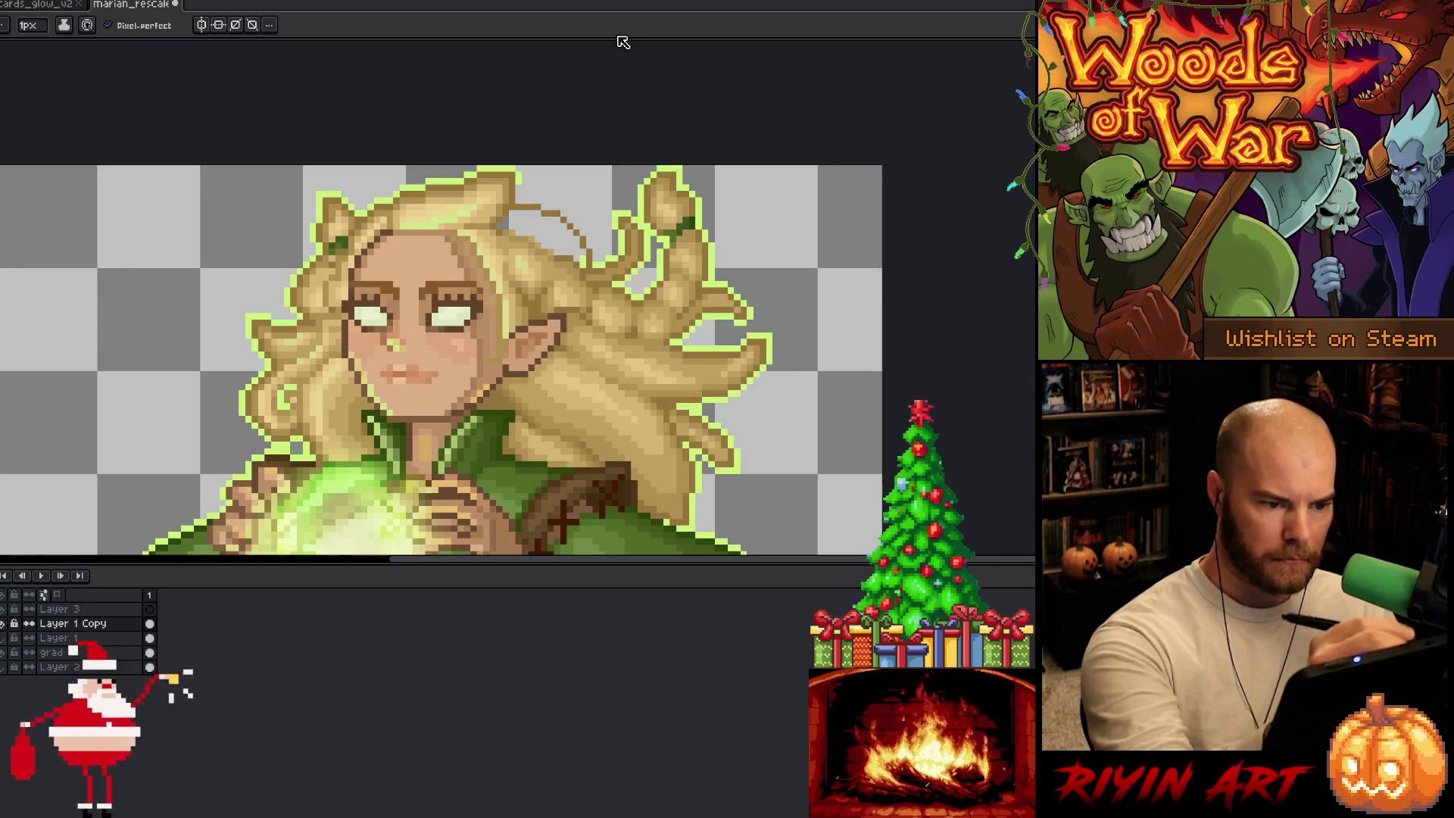
Step: Fill the area inside the new tuft arc with the Paint Bucket
{"action": "key", "text": "g"}
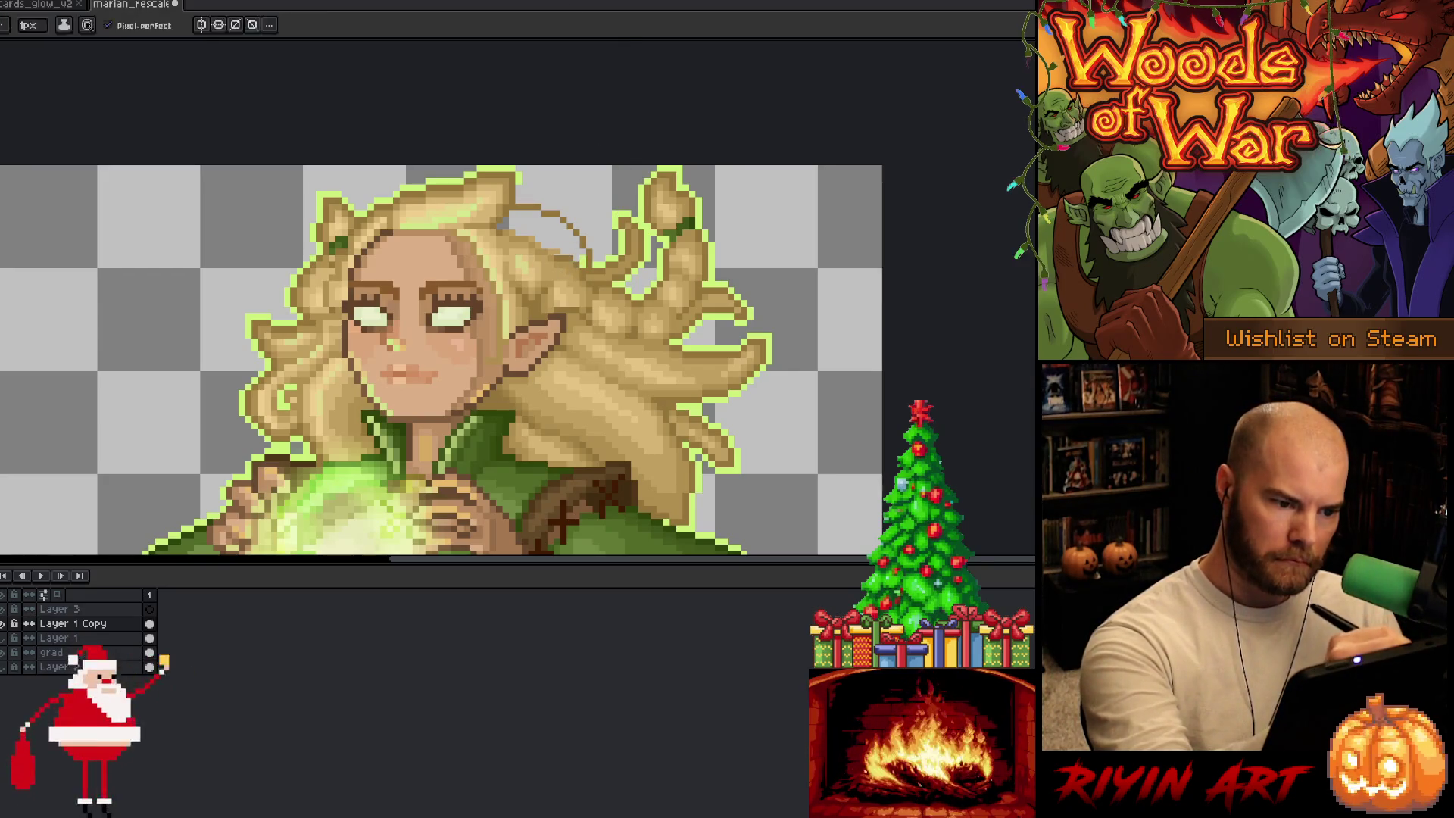
{"action": "left_click", "coordinate": [547, 227]}
{"action": "scroll", "coordinate": [609, 205], "scroll_direction": "down", "scroll_amount": 3}
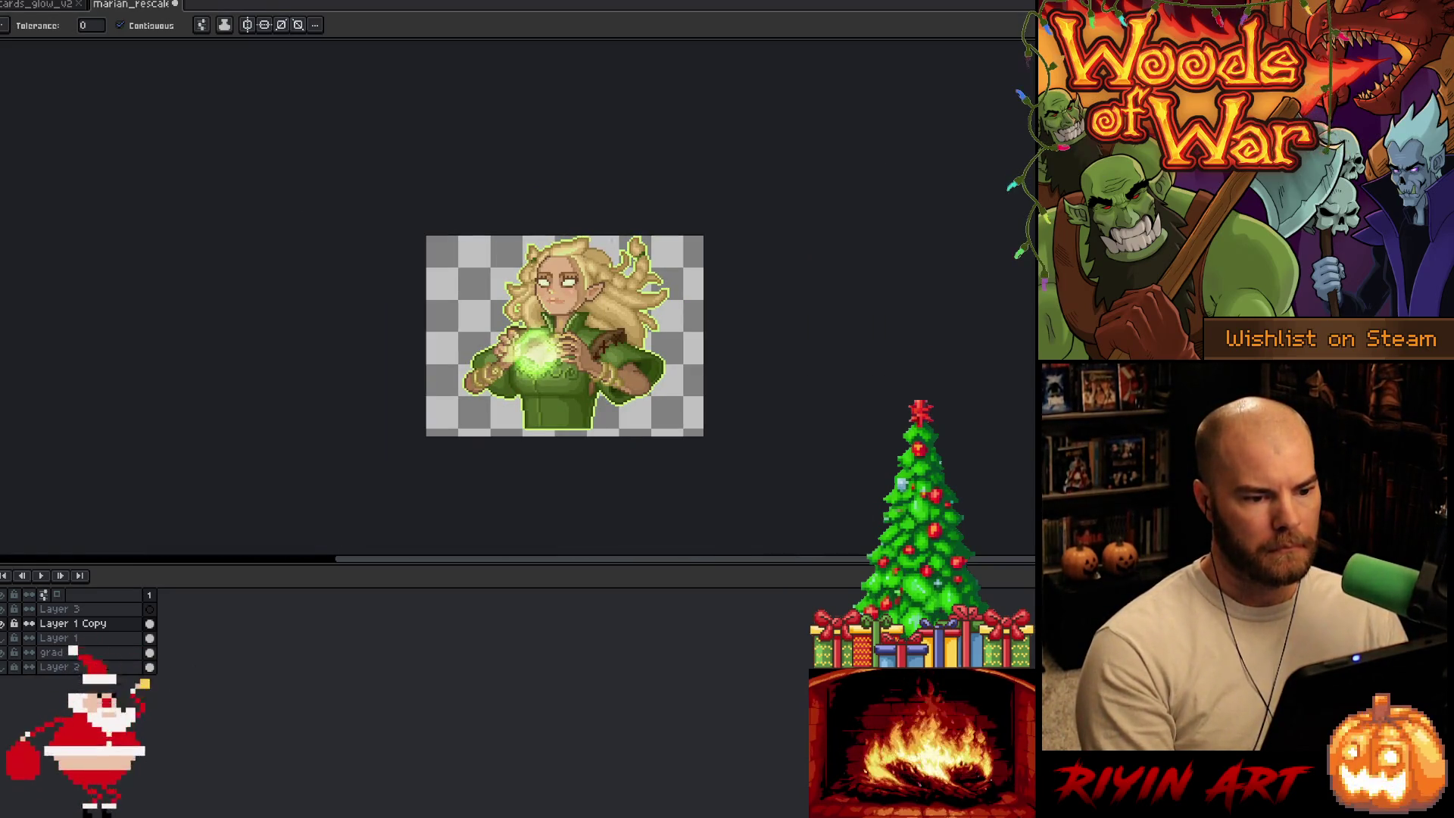
Step: Redraw the tuft's outline stroke across the hair after undoing a misplaced attempt
{"action": "scroll", "coordinate": [612, 250], "scroll_direction": "up", "scroll_amount": 1}
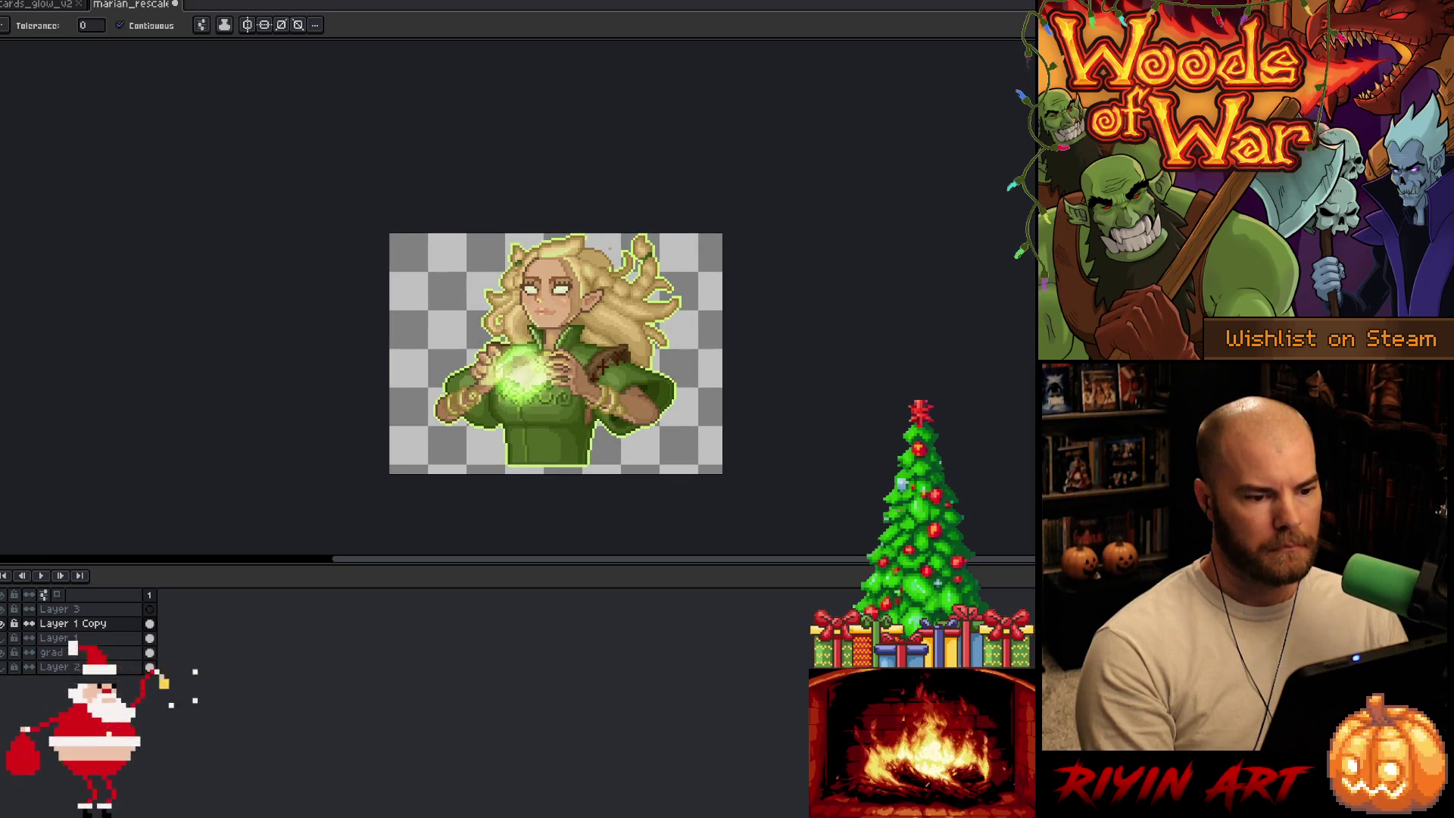
{"action": "scroll", "coordinate": [616, 265], "scroll_direction": "up", "scroll_amount": 3}
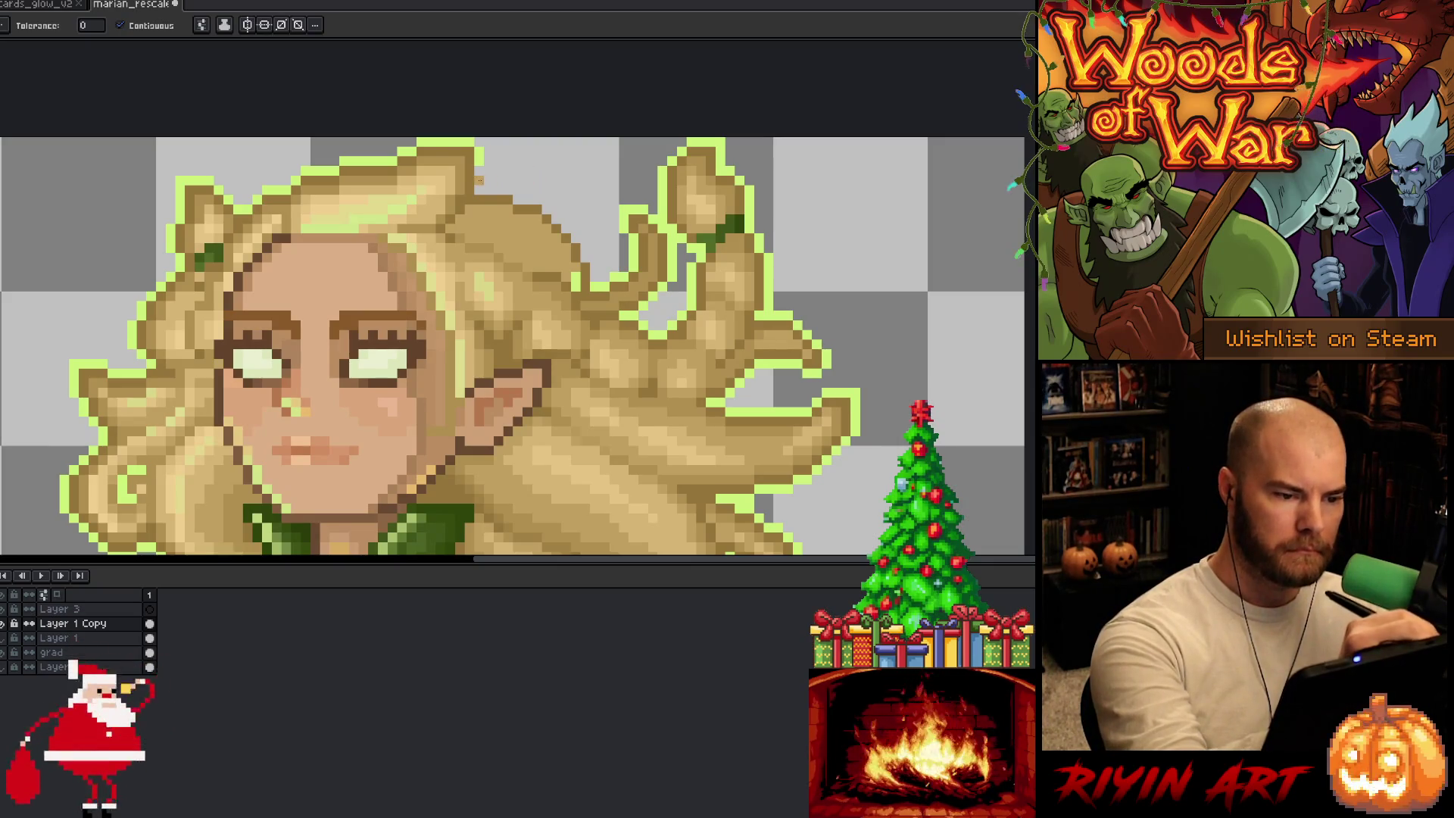
{"action": "key", "text": "b"}
{"action": "left_click_drag", "start_coordinate": [513, 188], "coordinate": [619, 249]}
{"action": "key", "text": "ctrl+z"}
{"action": "key", "text": "ctrl+z"}
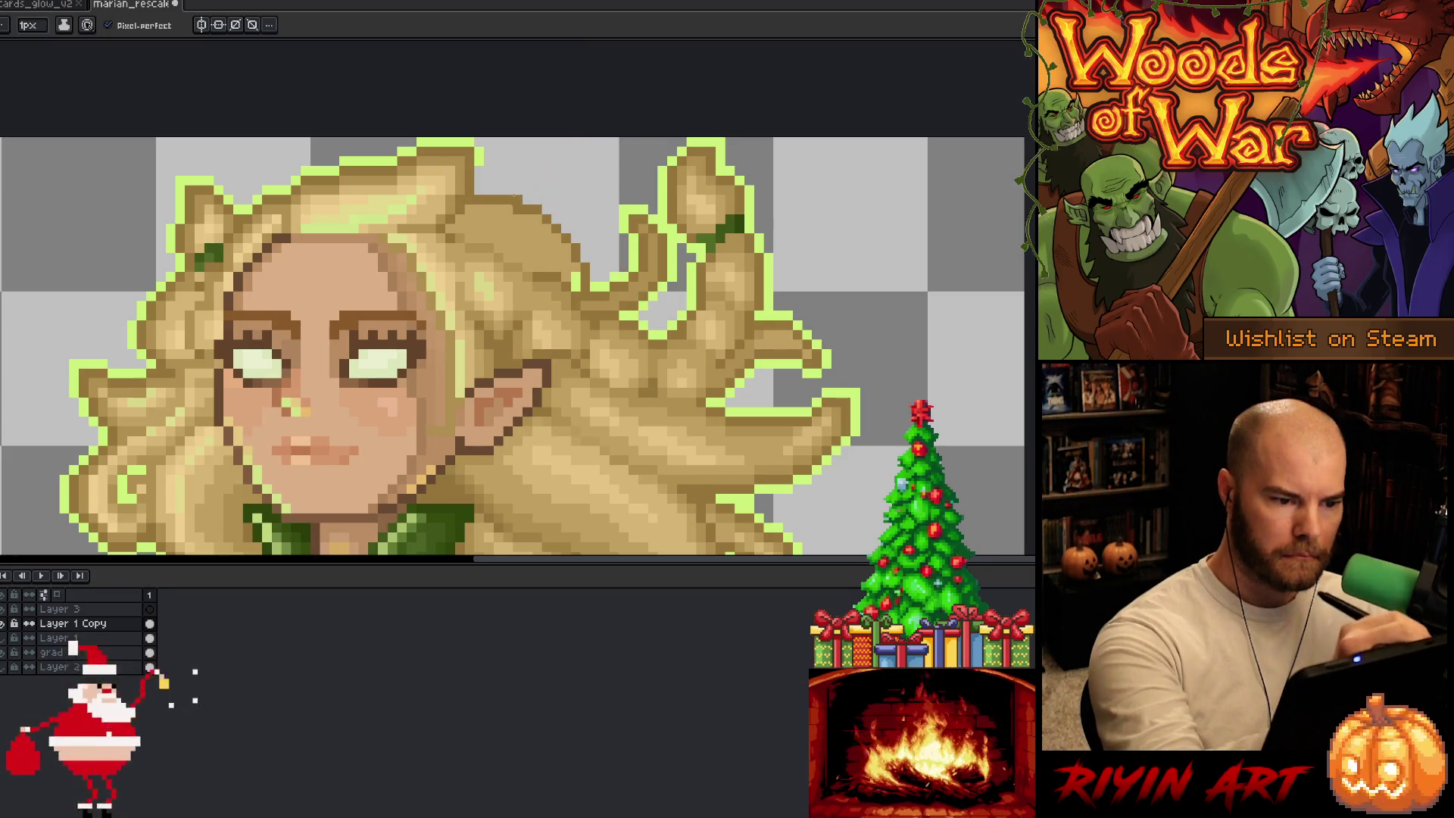
{"action": "mouse_move", "coordinate": [518, 189]}
{"action": "left_mouse_down"}
{"action": "mouse_move", "coordinate": [580, 215]}
{"action": "mouse_move", "coordinate": [618, 270]}
{"action": "left_mouse_up"}
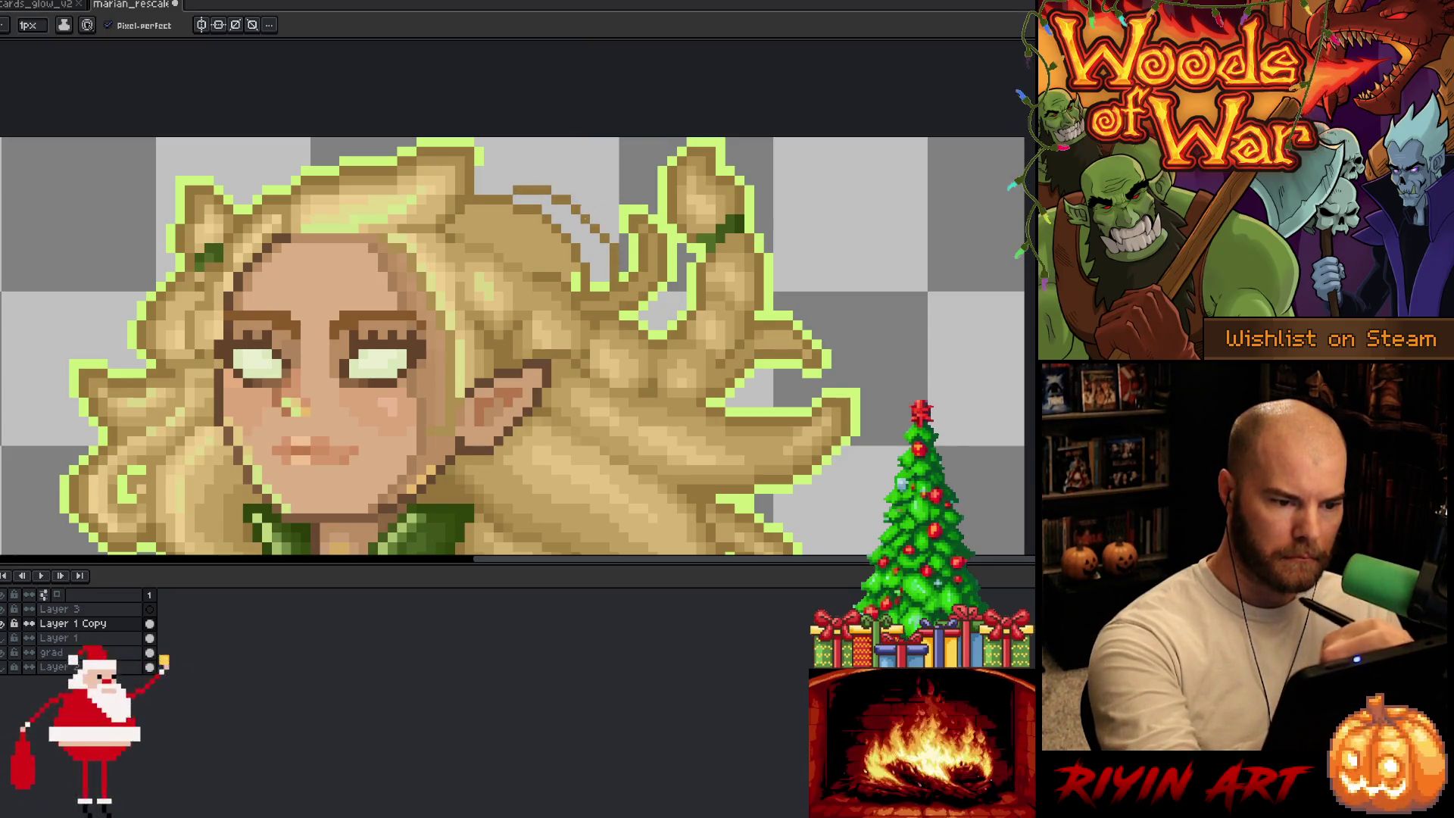
Step: Fill the tuft stroke with hair colour, then briefly try the Move tool and Magic Wand
{"action": "key", "text": "g"}
{"action": "left_click", "coordinate": [561, 216]}
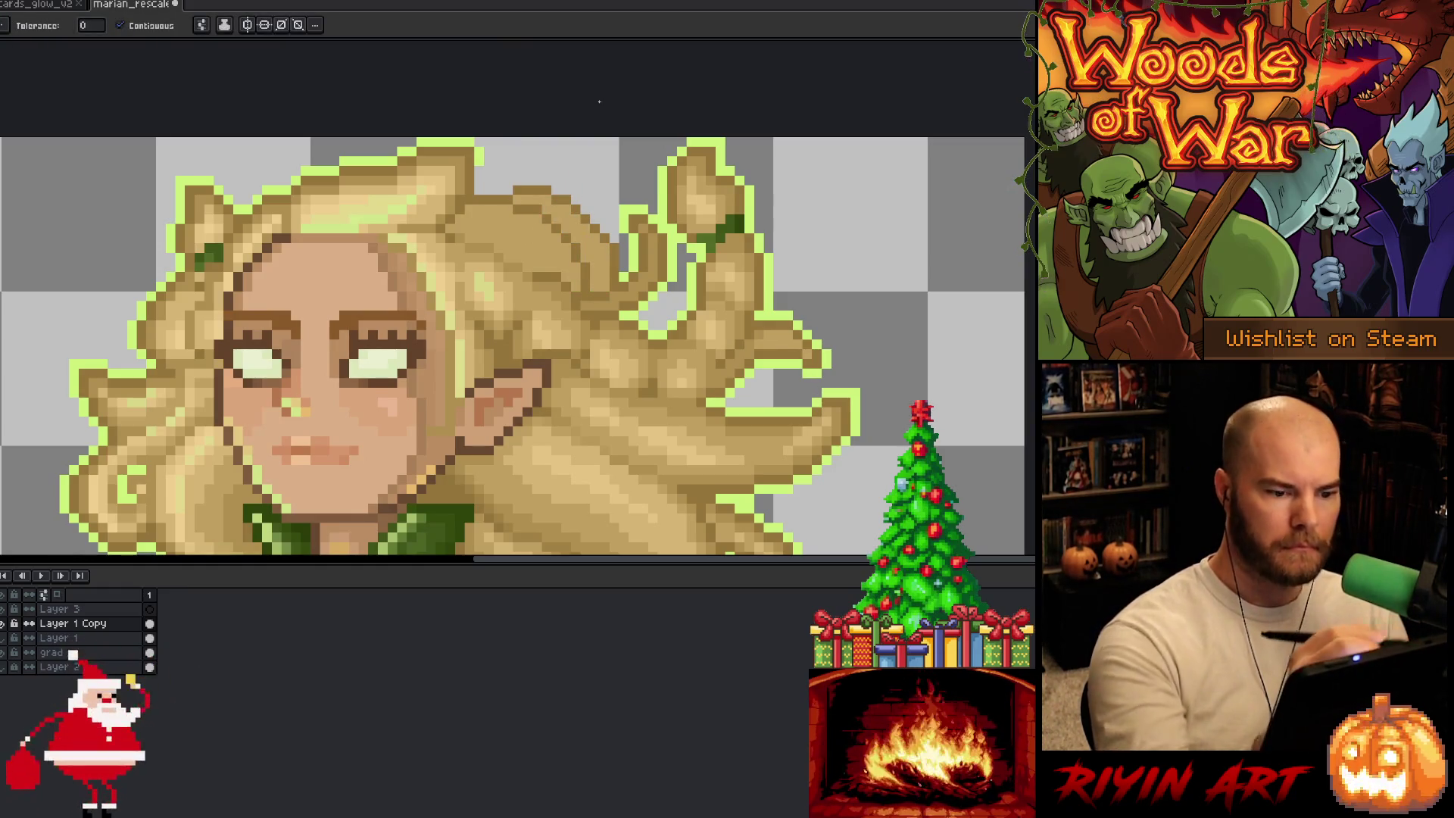
{"action": "scroll", "coordinate": [600, 102], "scroll_direction": "down", "scroll_amount": 4}
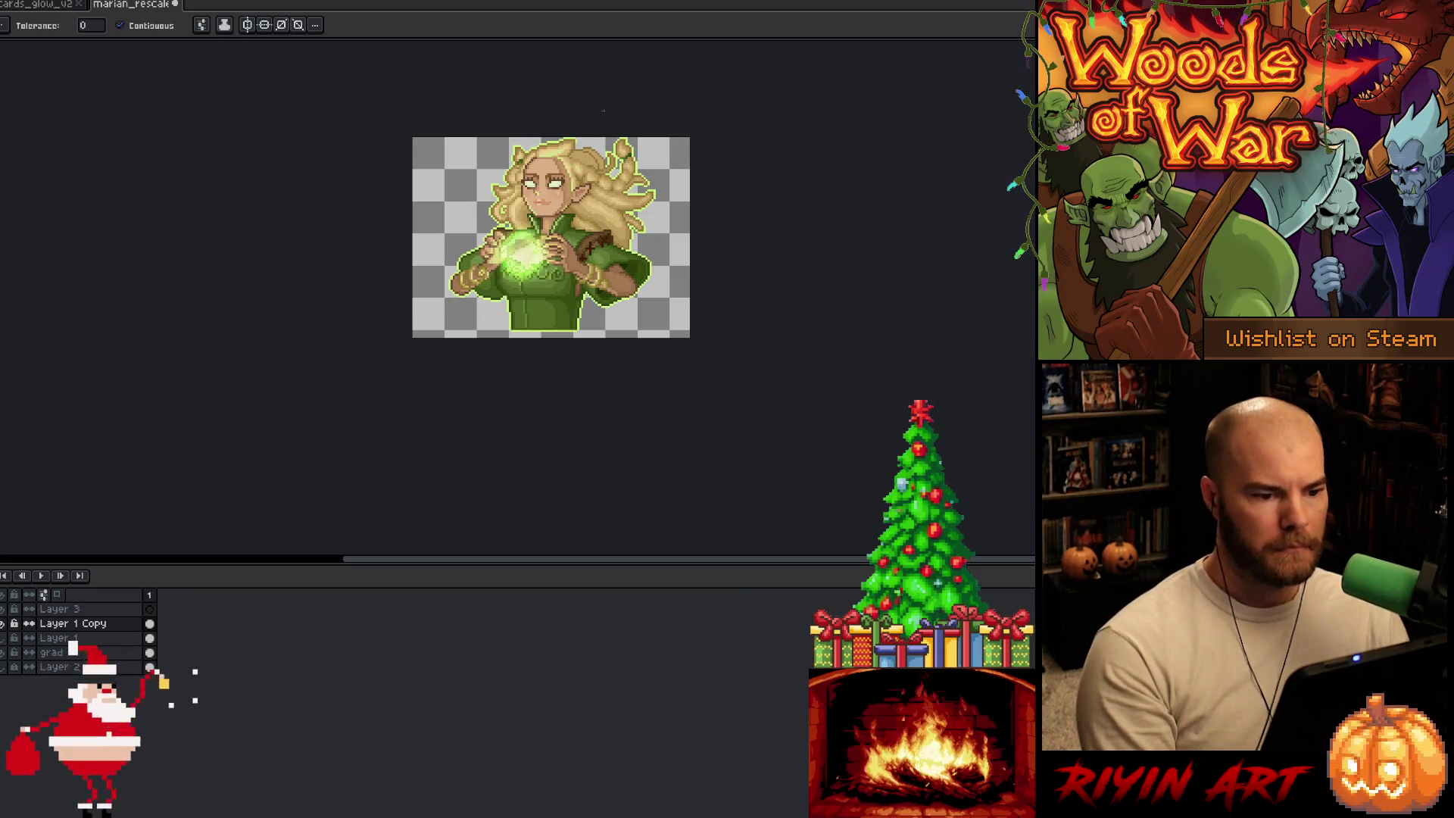
{"action": "key", "text": "v"}
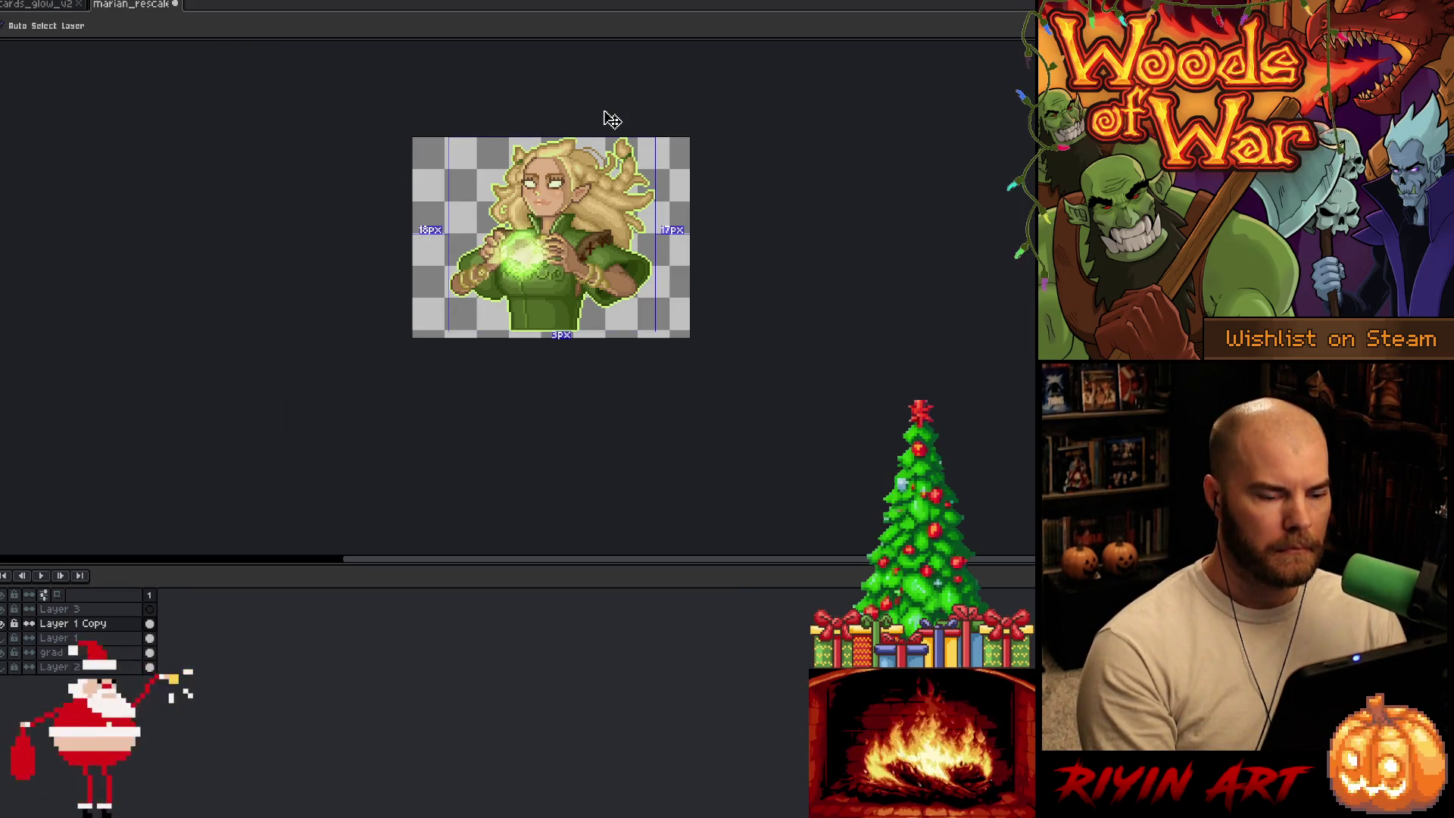
{"action": "key", "text": "w"}
{"action": "scroll", "coordinate": [603, 110], "scroll_direction": "up", "scroll_amount": 5}
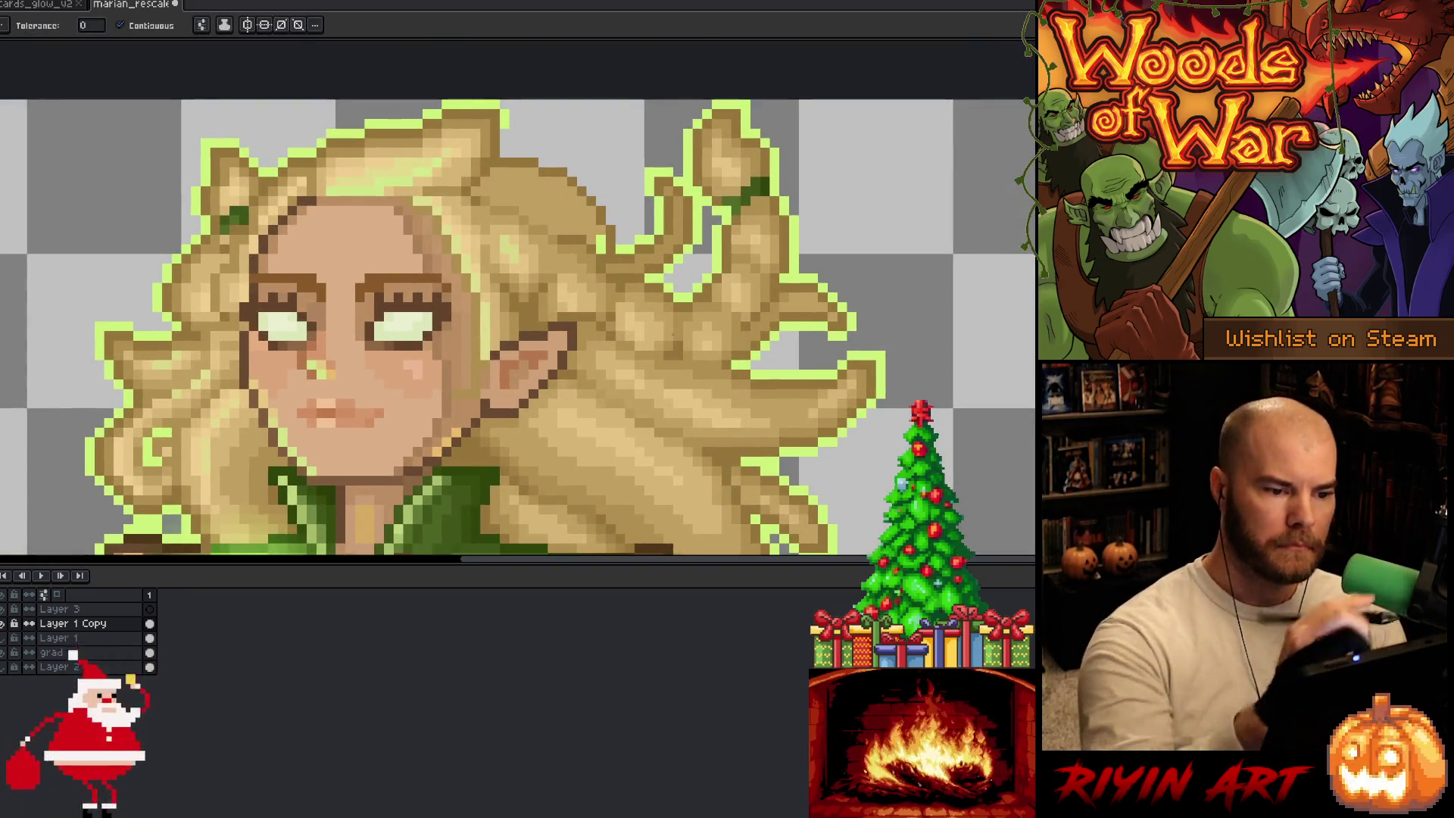
Step: Touch up the new tuft with the Pencil, sampling several blonde hair colours from the curls
{"action": "key", "text": "b"}
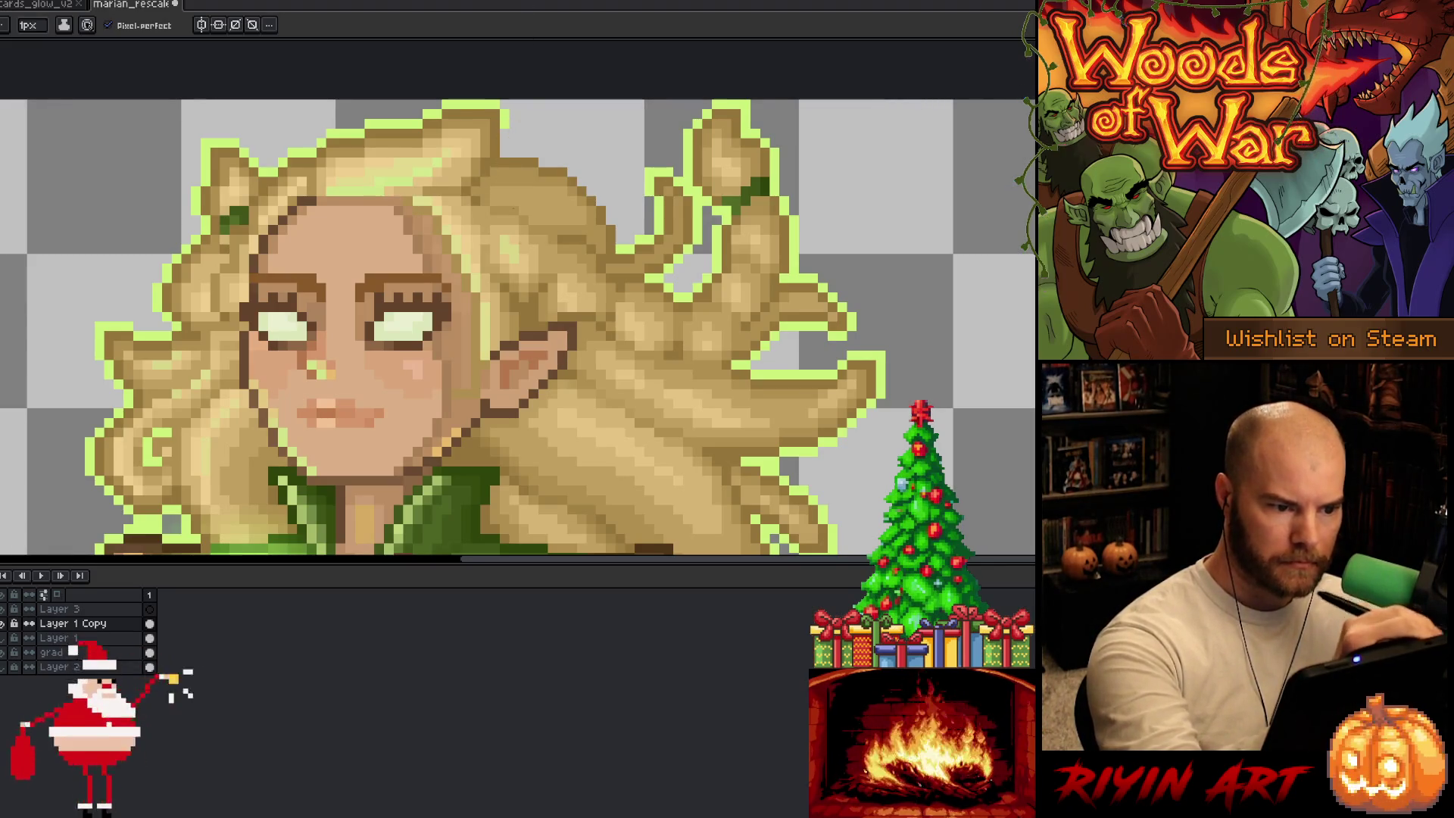
{"action": "key", "text": "i"}
{"action": "key", "text": "b"}
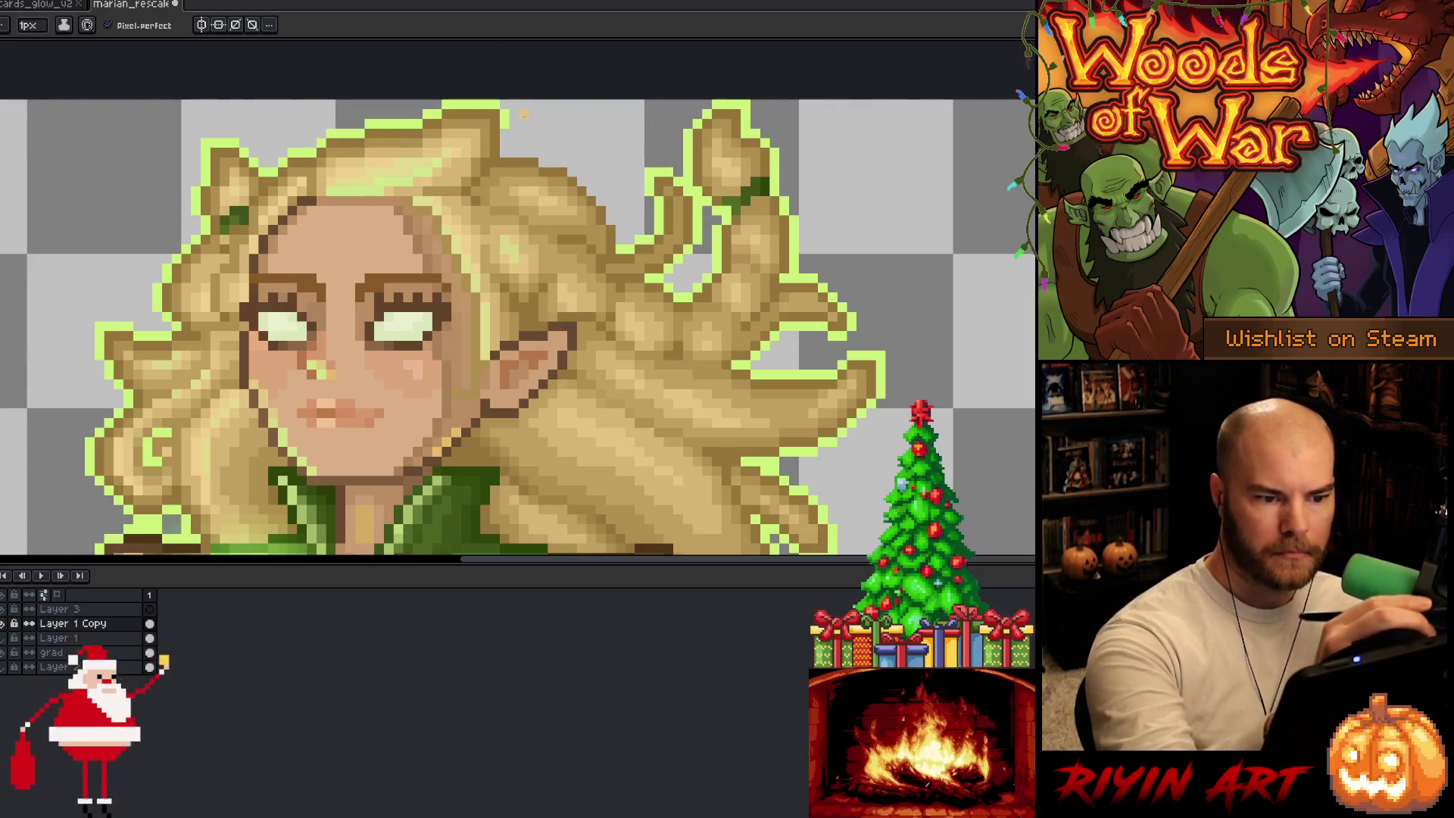
{"action": "key", "text": "alt"}
{"action": "left_click", "coordinate": [515, 233]}
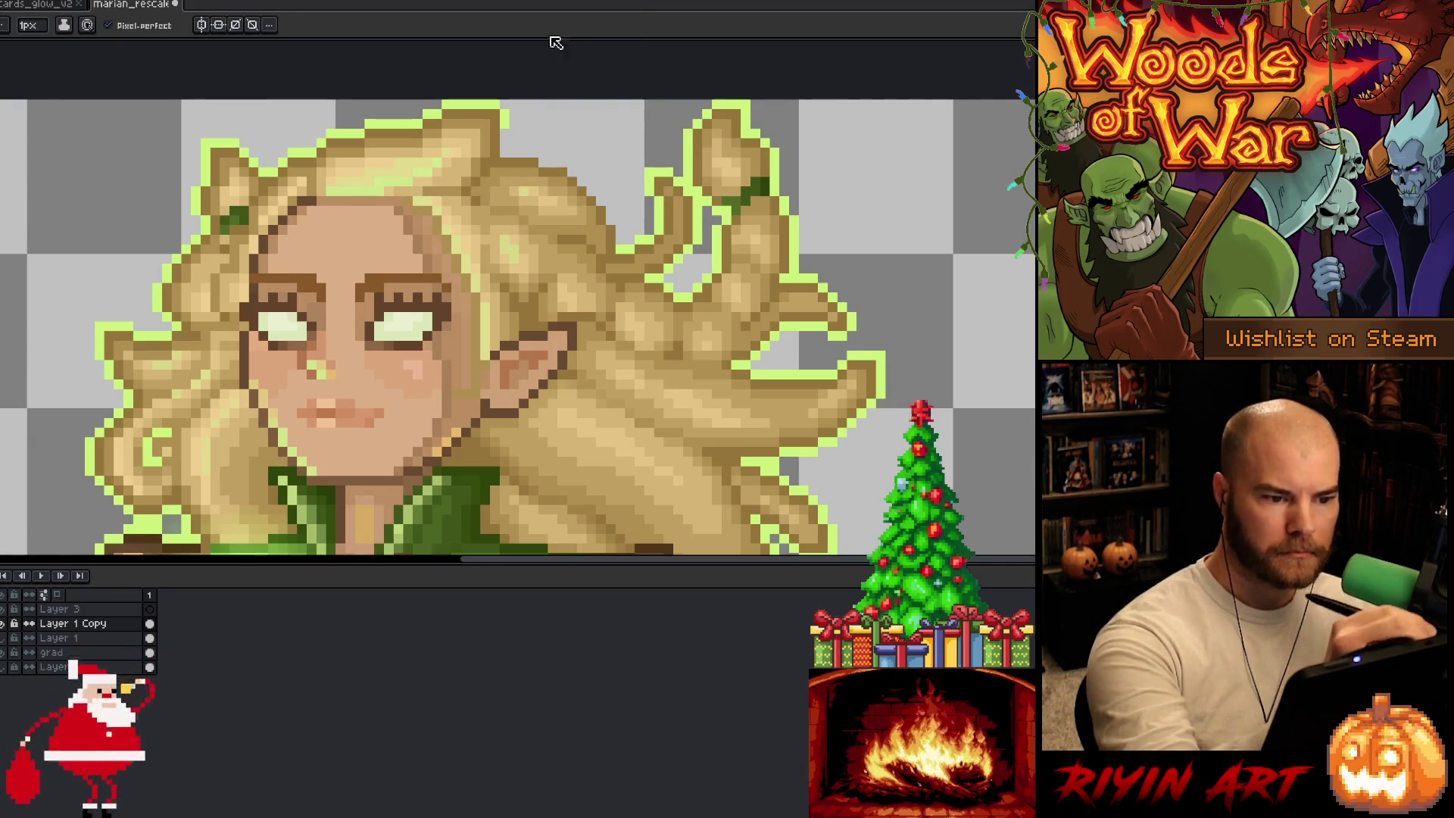
{"action": "left_click", "coordinate": [551, 189], "text": "alt"}
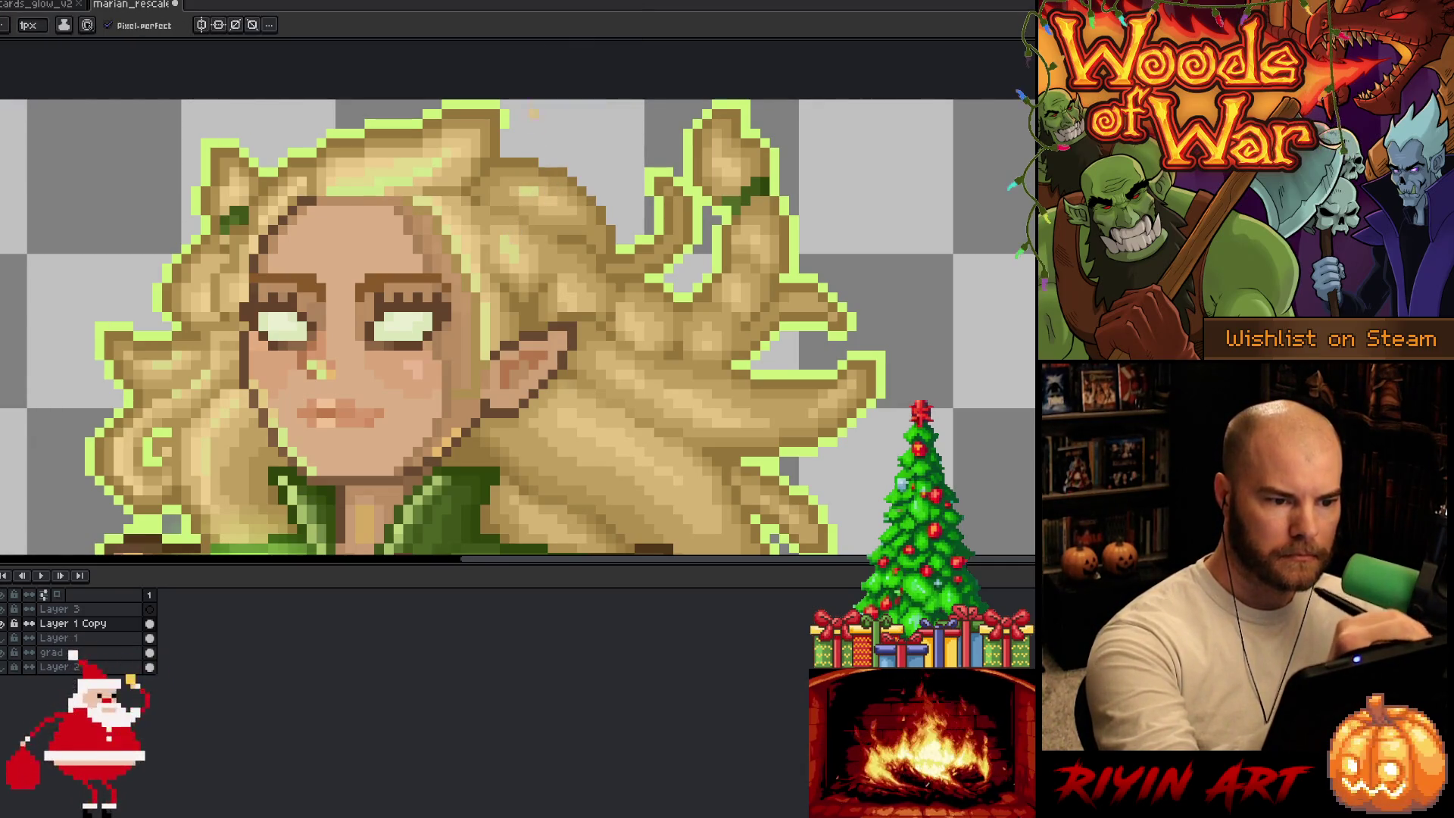
{"action": "left_click", "coordinate": [533, 172], "text": "alt"}
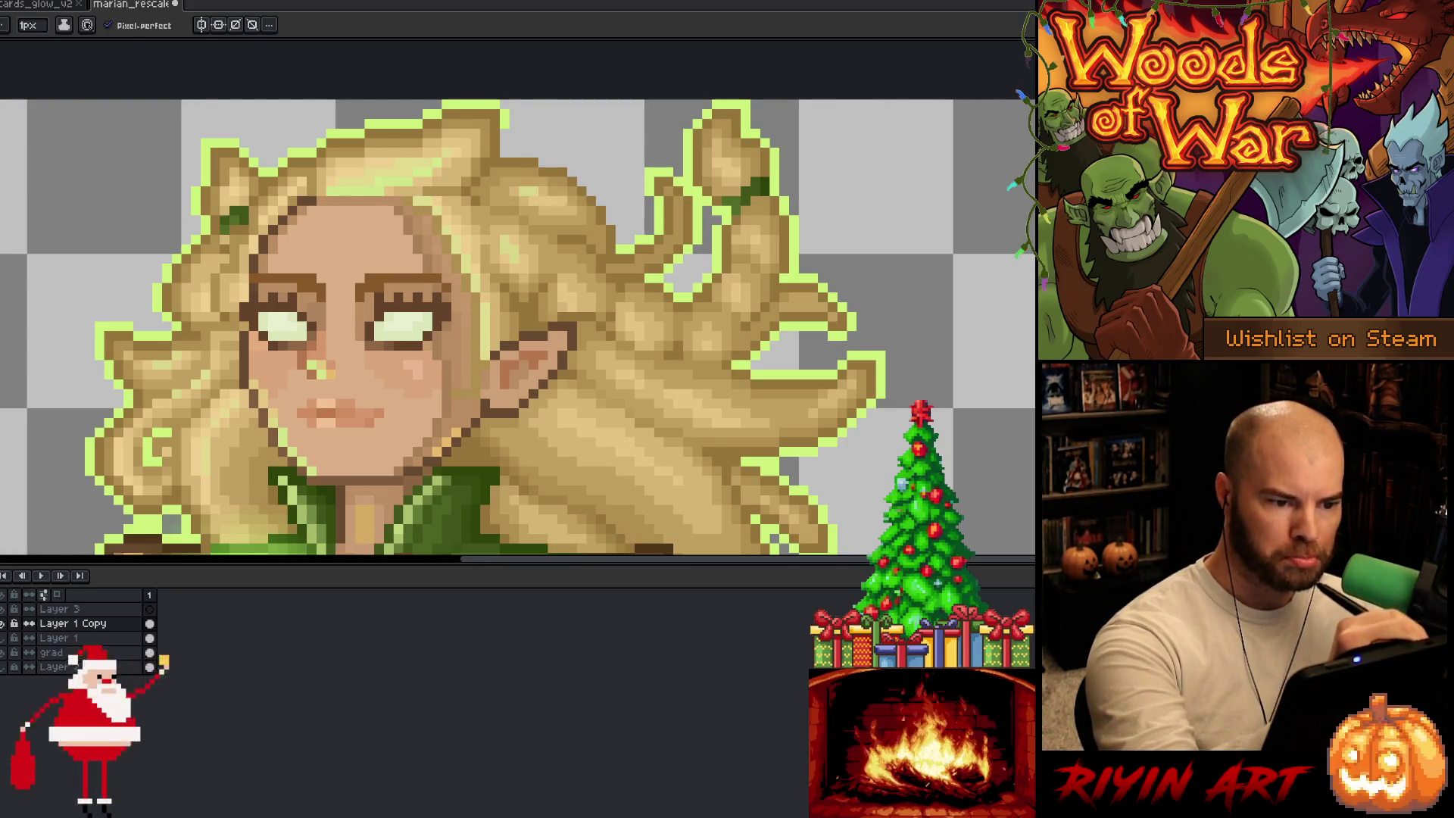
{"action": "left_click", "coordinate": [542, 142], "text": "alt"}
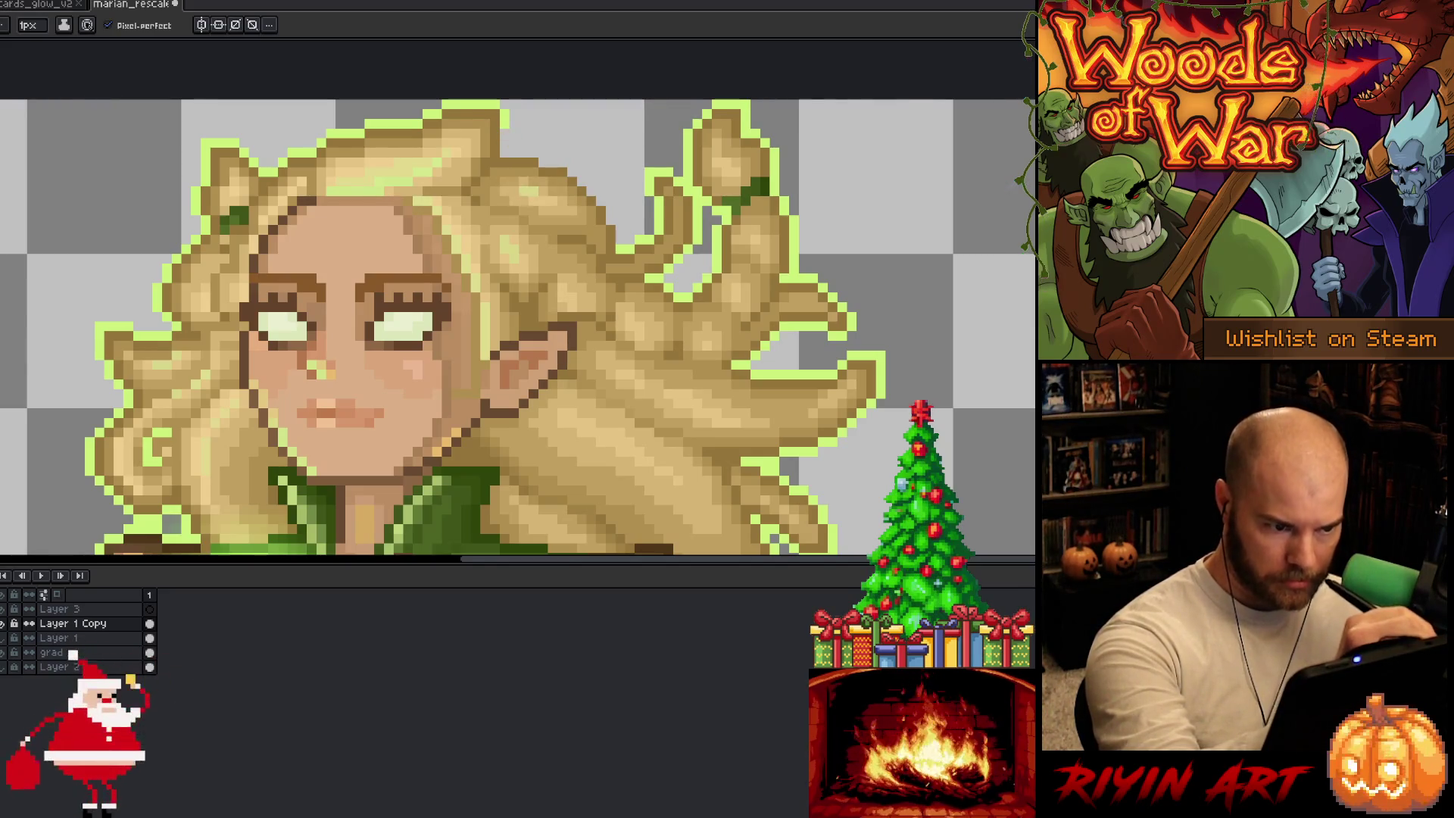
{"action": "left_click", "coordinate": [521, 185], "text": "alt"}
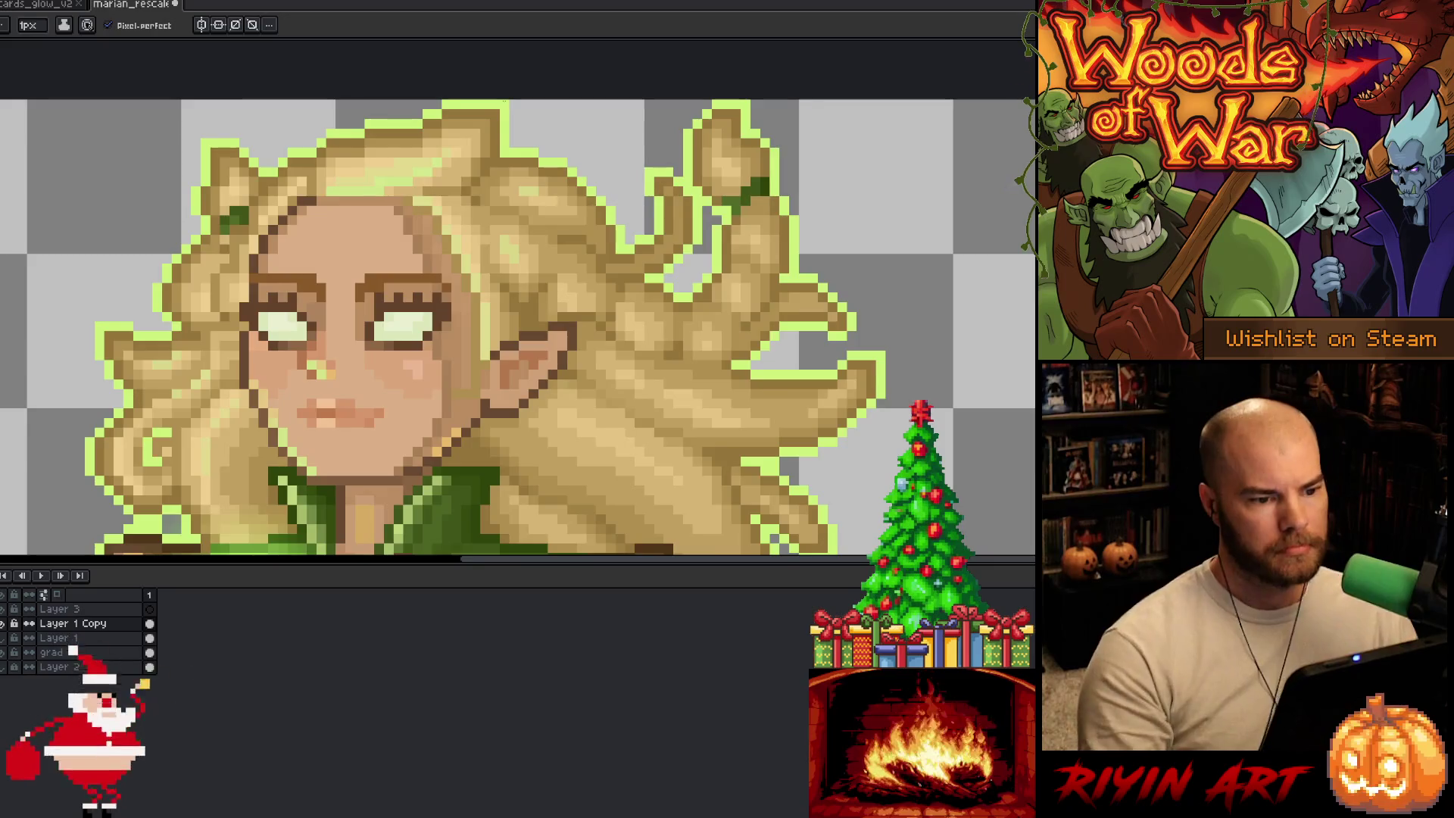
Step: Check the whole sprite zoomed out and save it
{"action": "scroll", "coordinate": [469, 318], "scroll_direction": "down", "scroll_amount": 5}
{"action": "left_click_drag", "start_coordinate": [331, 433], "coordinate": [393, 433]}
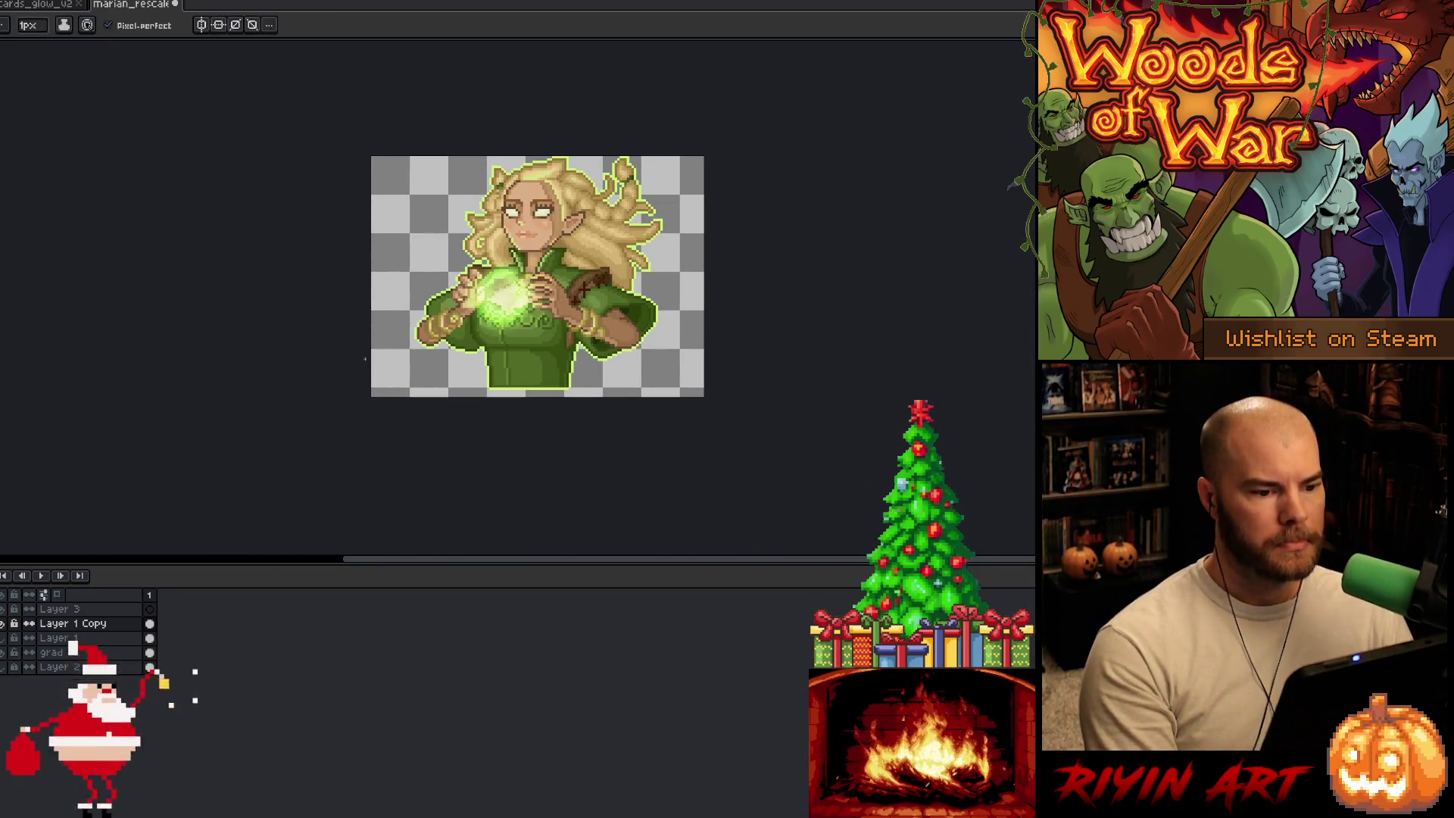
{"action": "scroll", "coordinate": [588, 291], "scroll_direction": "up", "scroll_amount": 1}
{"action": "key", "text": "ctrl+s"}
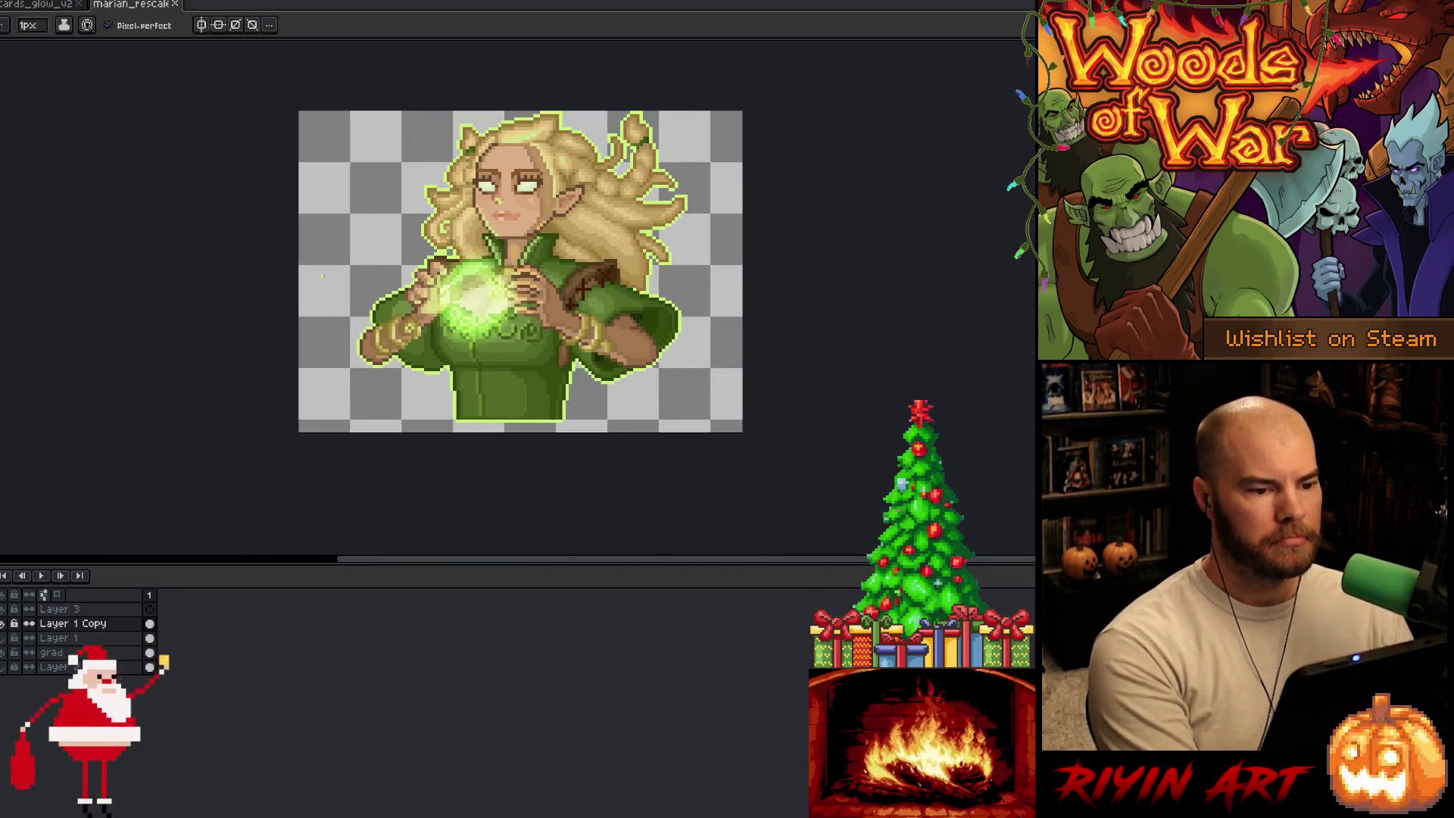
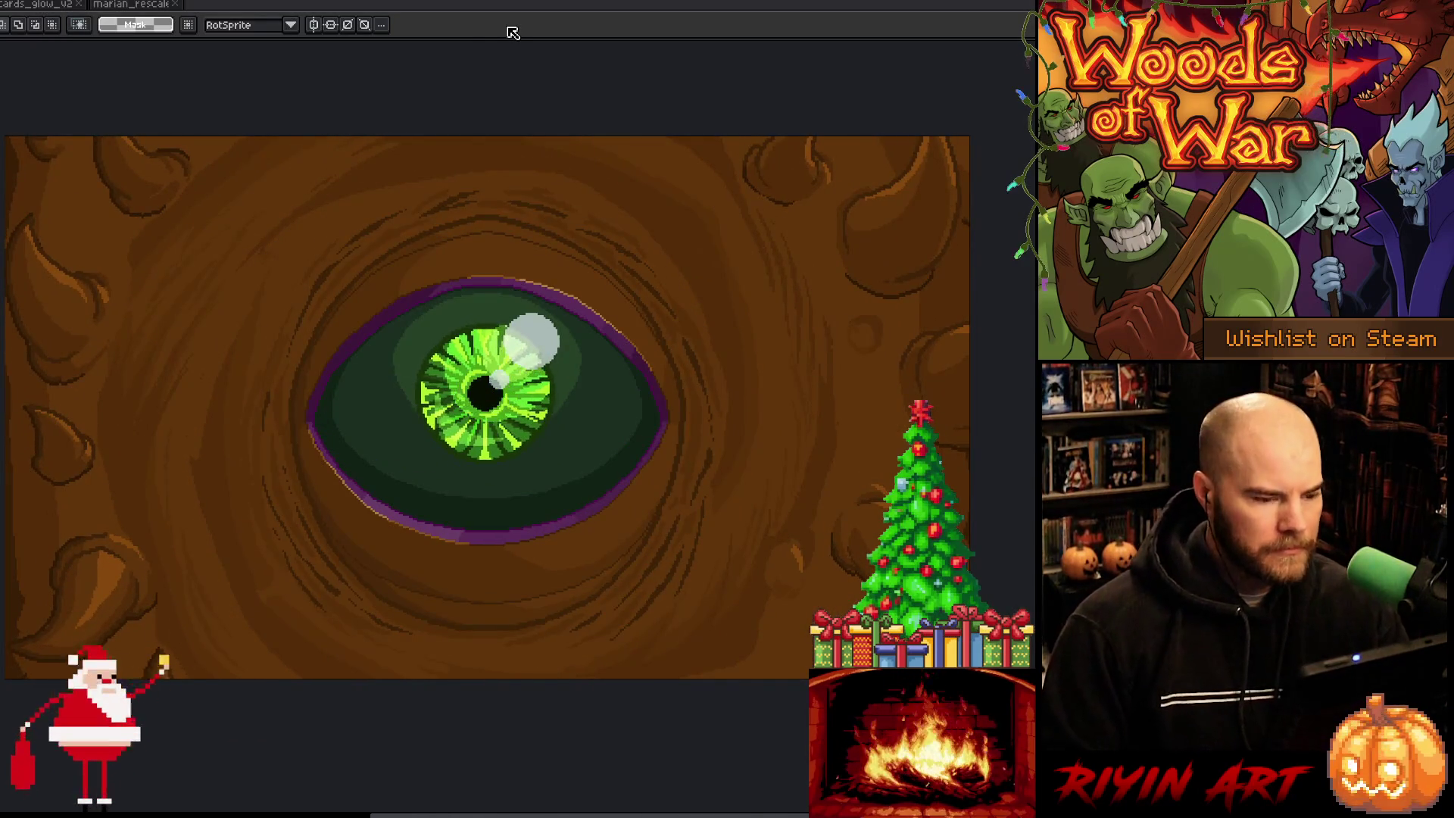
Step: Show the timeline, stop playback on frame 30, and bring the parchment skull into view
{"action": "key", "text": "Tab"}
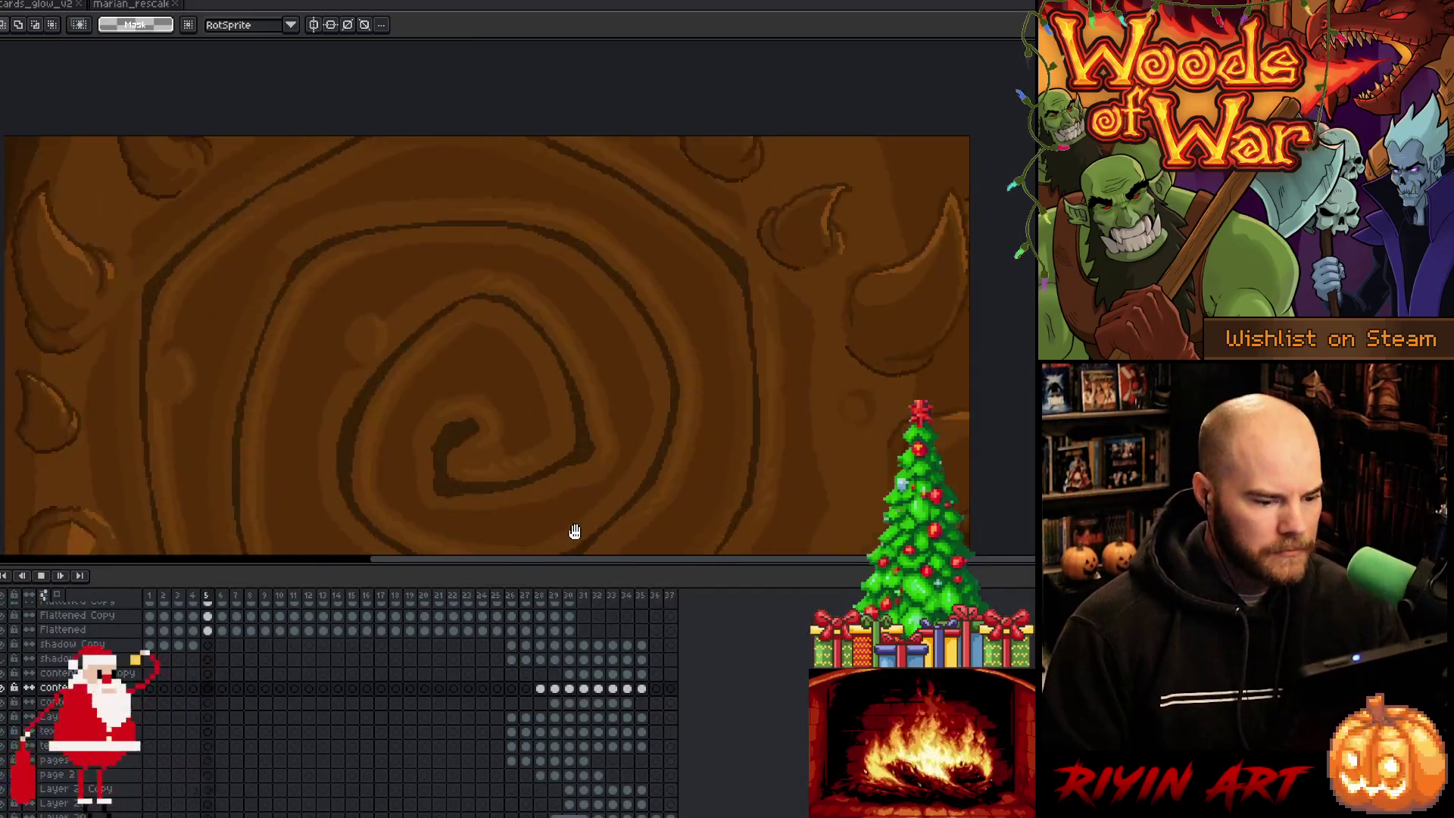
{"action": "key", "text": "Return"}
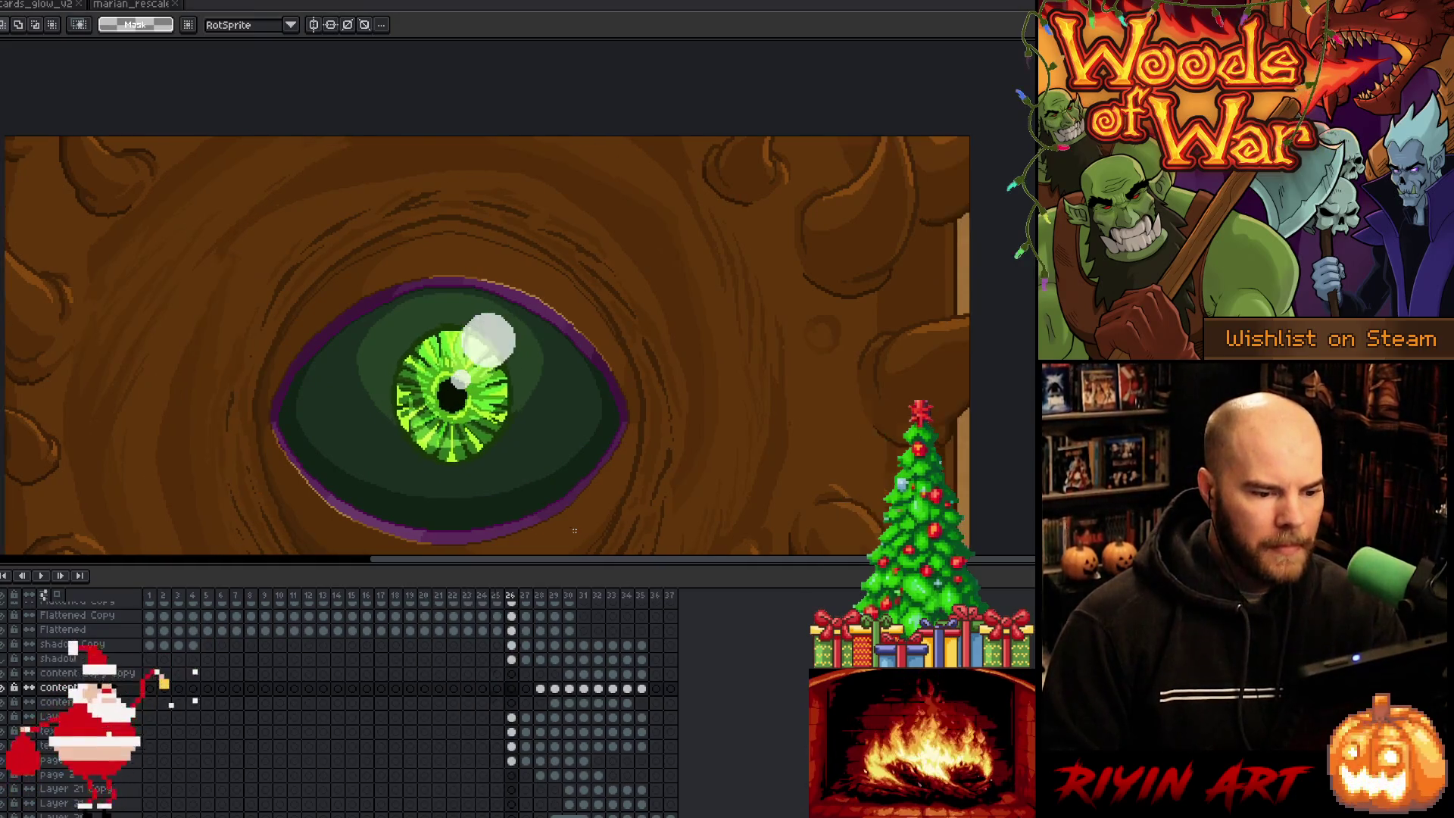
{"action": "key", "text": "Left"}
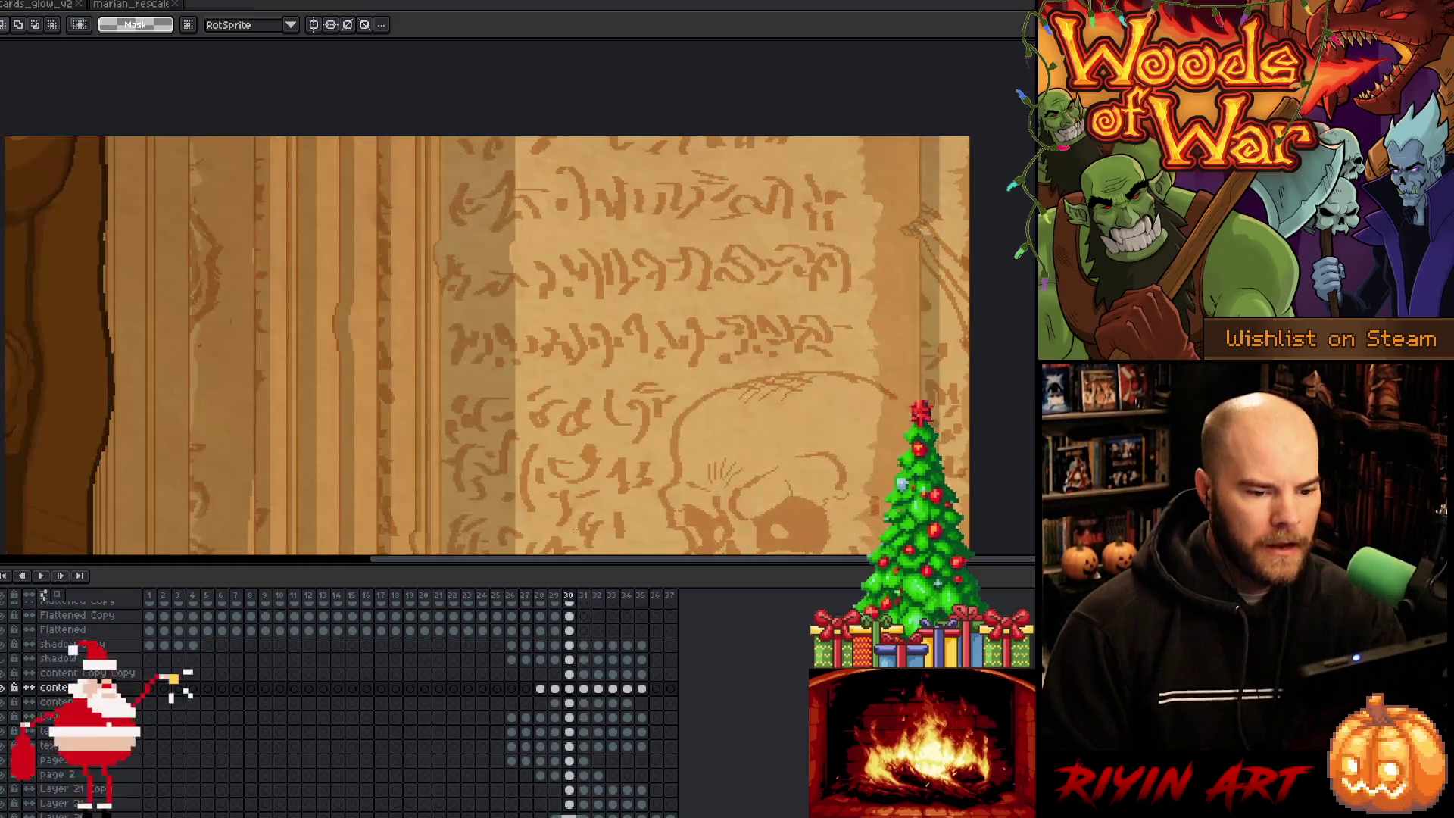
{"action": "scroll", "coordinate": [508, 331], "scroll_direction": "down", "scroll_amount": 1}
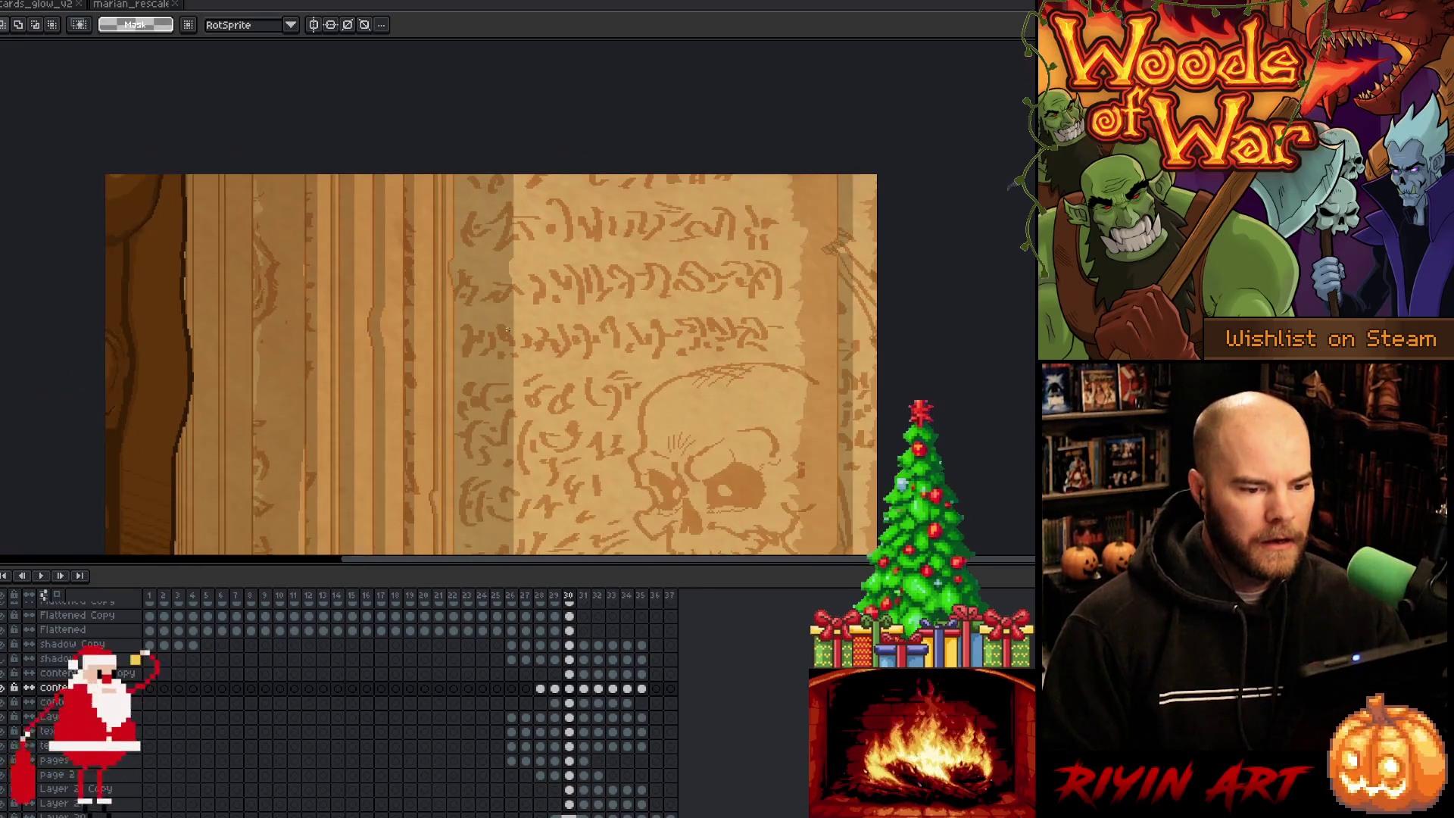
{"action": "key", "text": "space"}
{"action": "left_click_drag", "start_coordinate": [535, 351], "coordinate": [561, 88]}
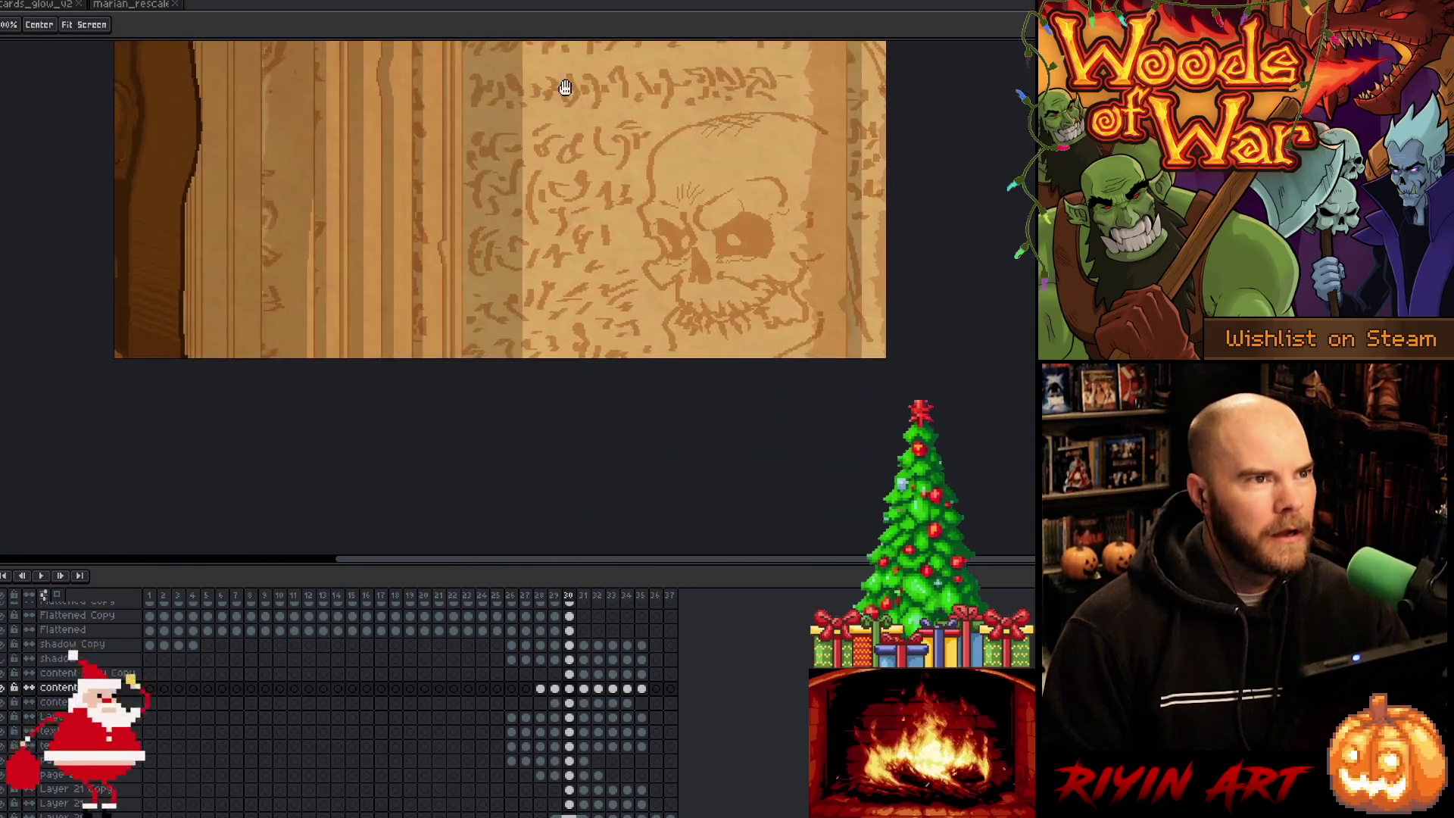
{"action": "scroll", "coordinate": [571, 259], "scroll_direction": "up", "scroll_amount": 1}
{"action": "scroll", "coordinate": [570, 259], "scroll_direction": "up", "scroll_amount": 1}
{"action": "left_click_drag", "start_coordinate": [571, 257], "coordinate": [546, 152]}
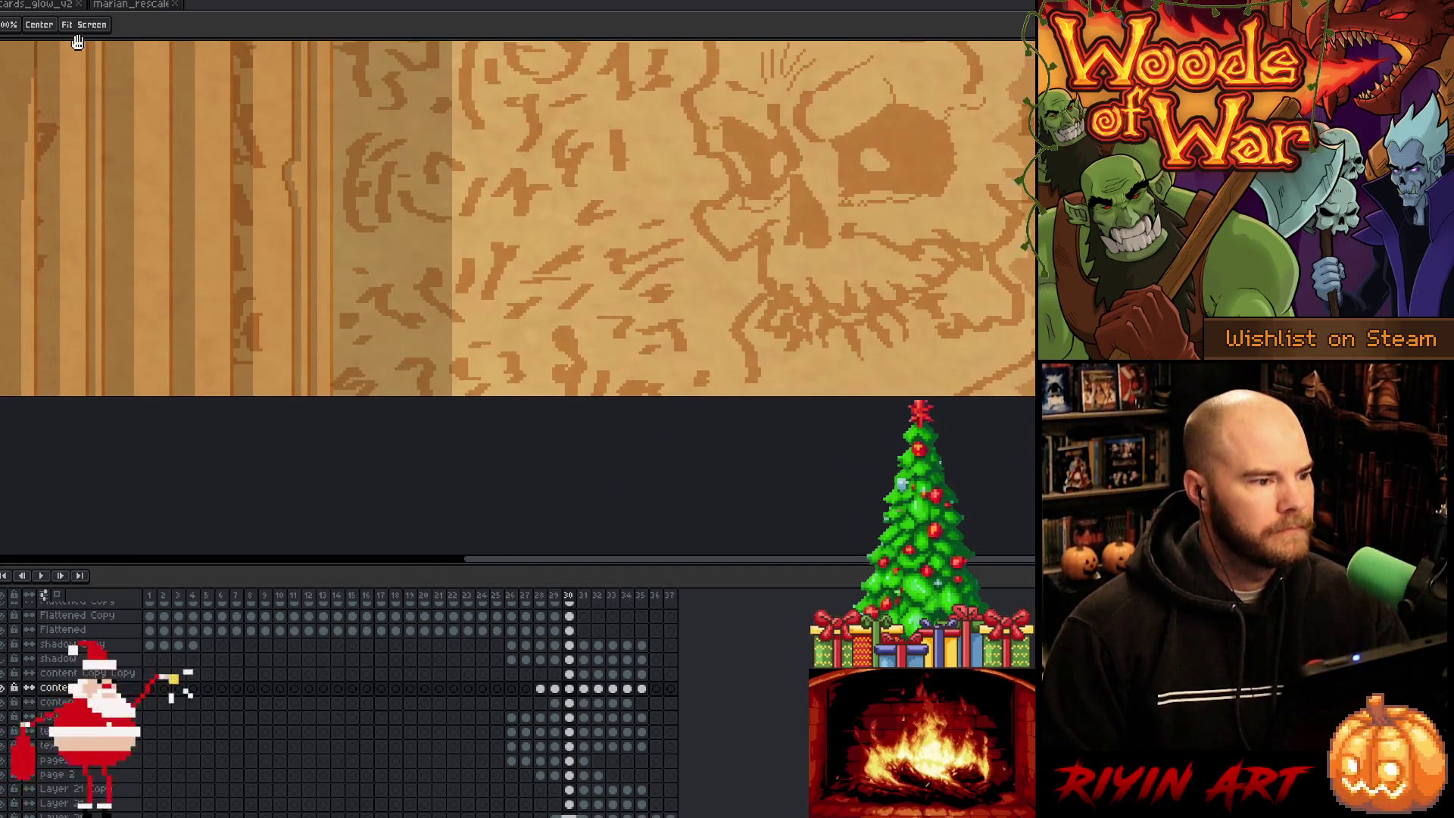
Step: Close the marian_rescale file, return to the parchment artwork, and switch to Interface.cpp
{"action": "left_click", "coordinate": [130, 6]}
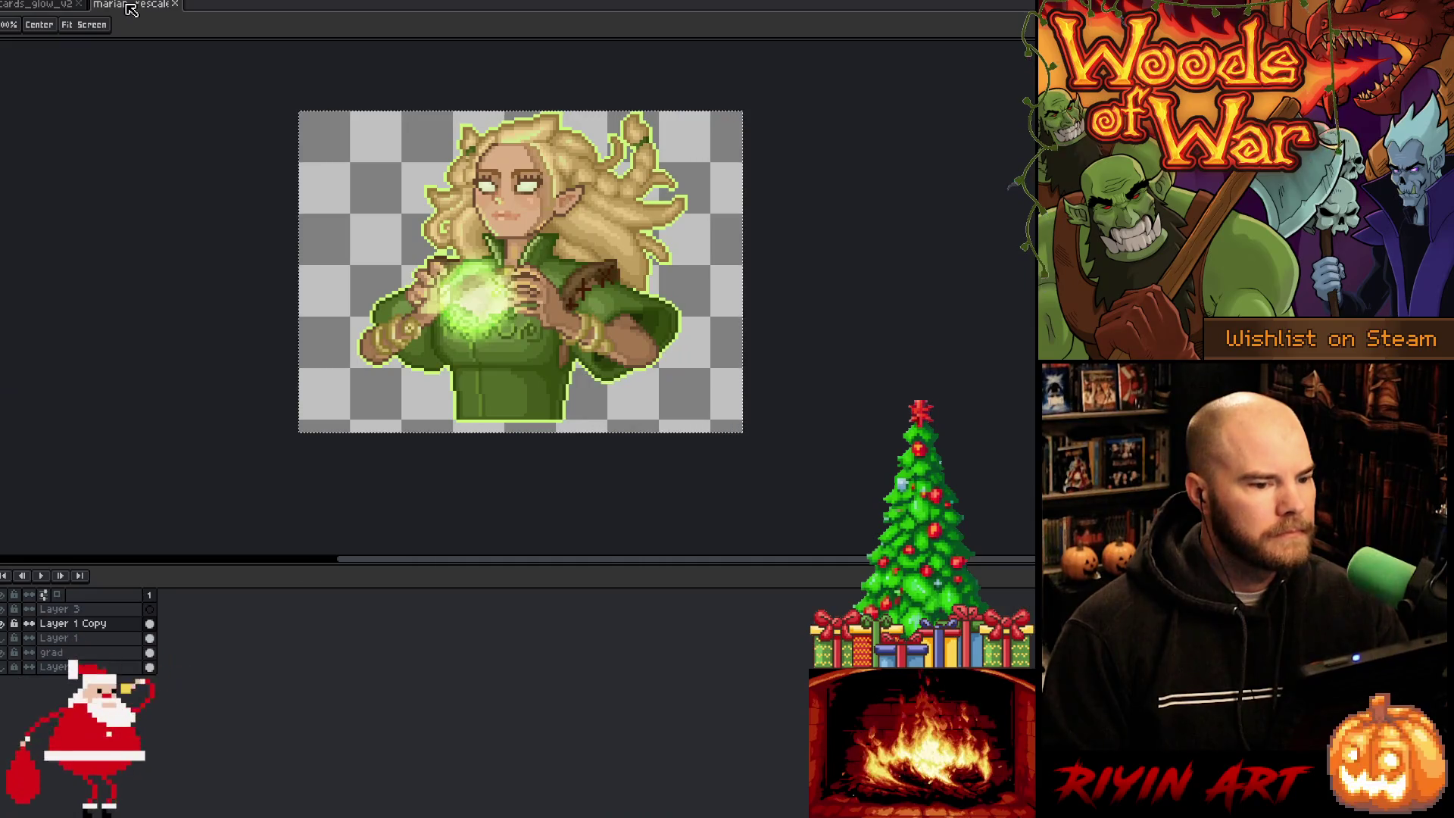
{"action": "left_click", "coordinate": [177, 4]}
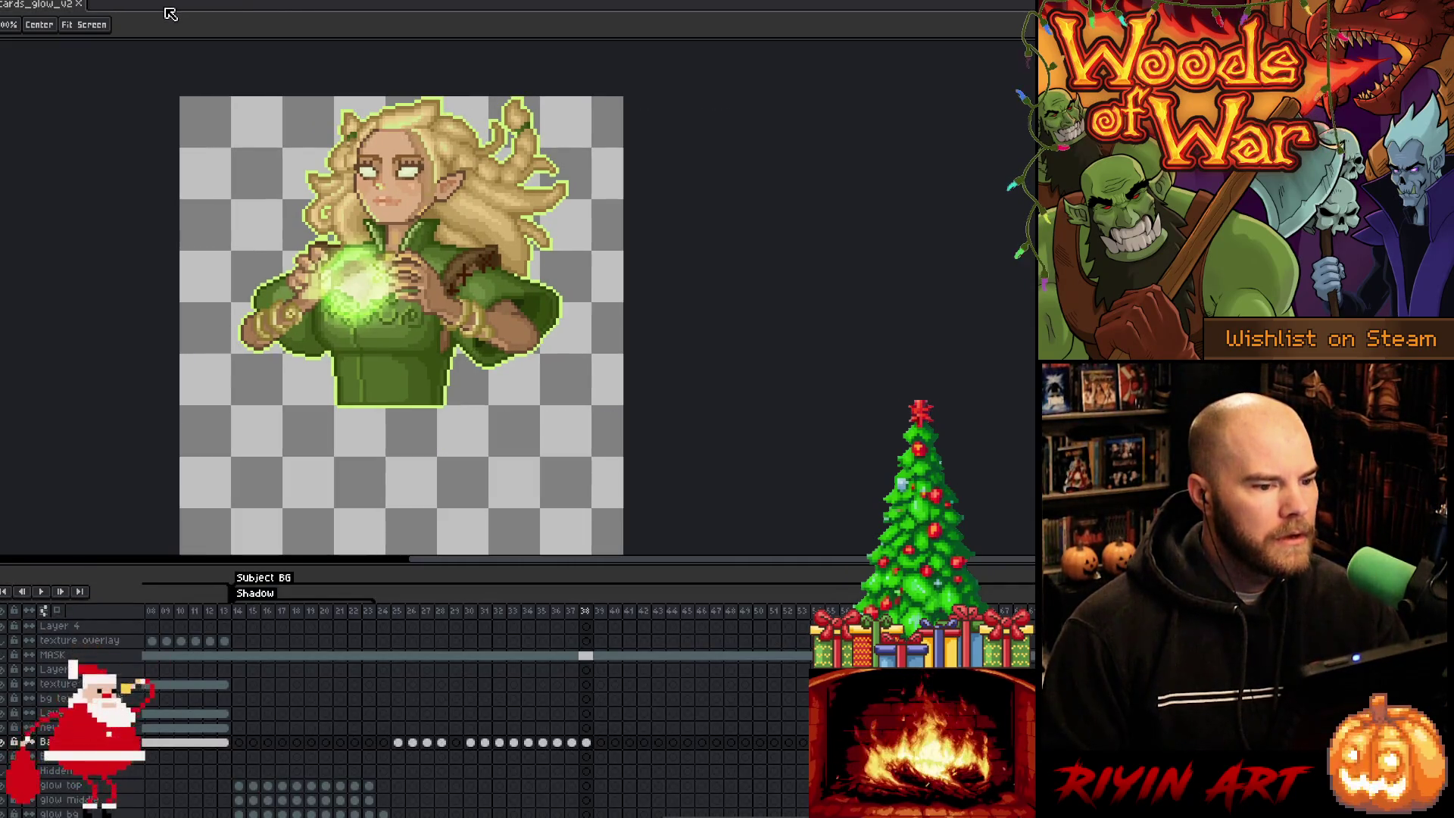
{"action": "left_click", "coordinate": [86, 9]}
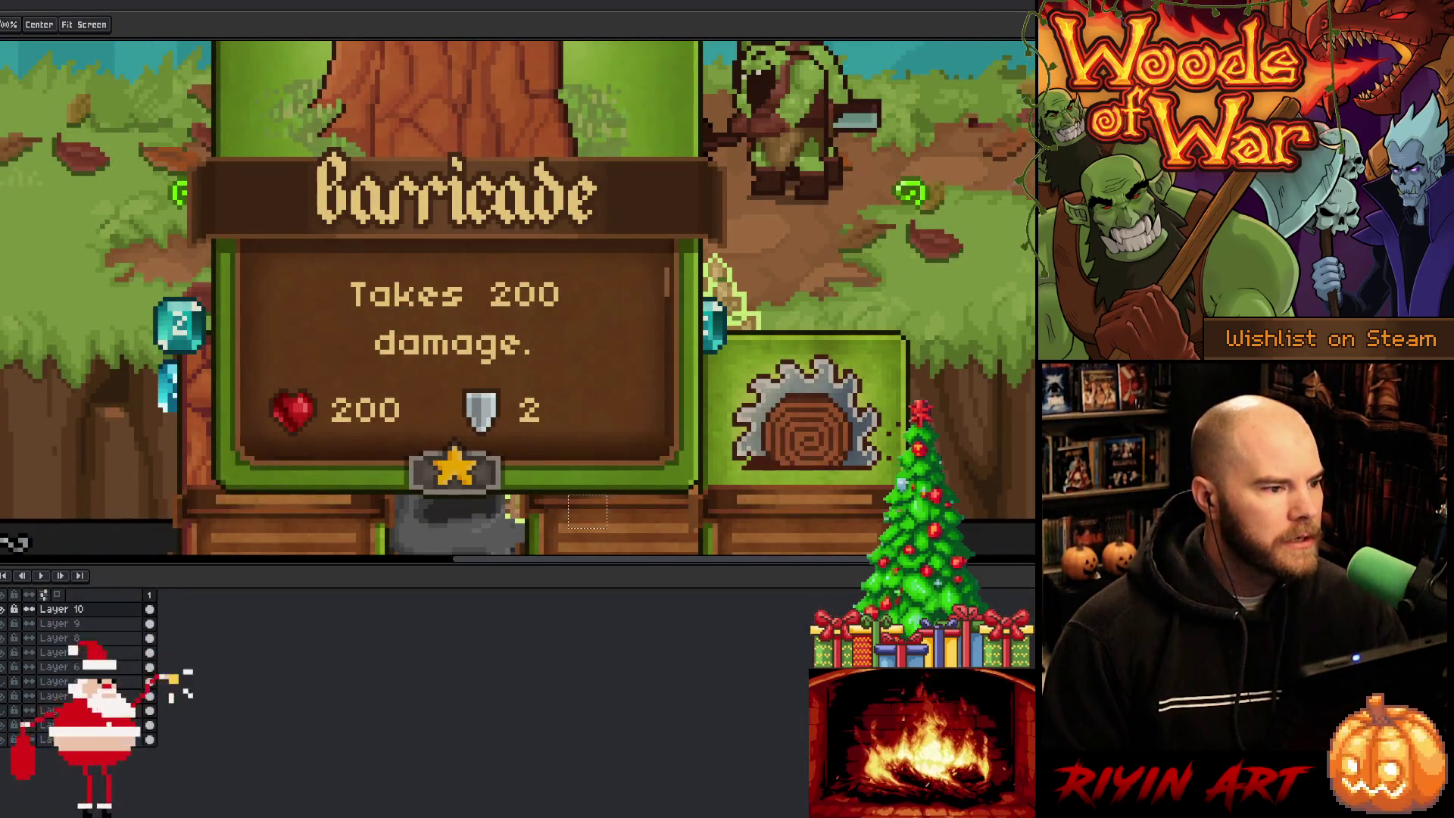
{"action": "key", "text": "ctrl+Tab"}
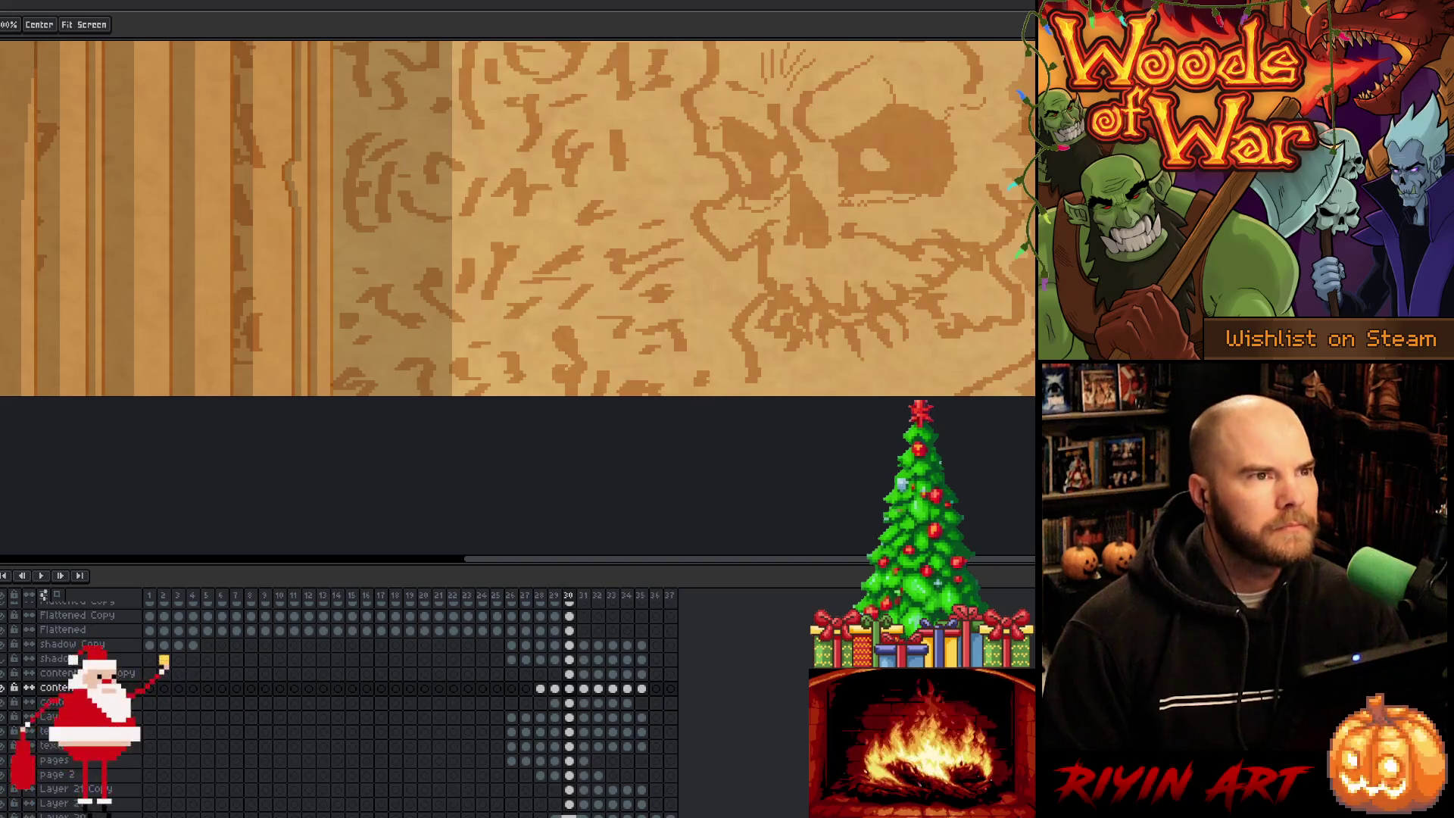
{"action": "key", "text": "alt+Tab"}
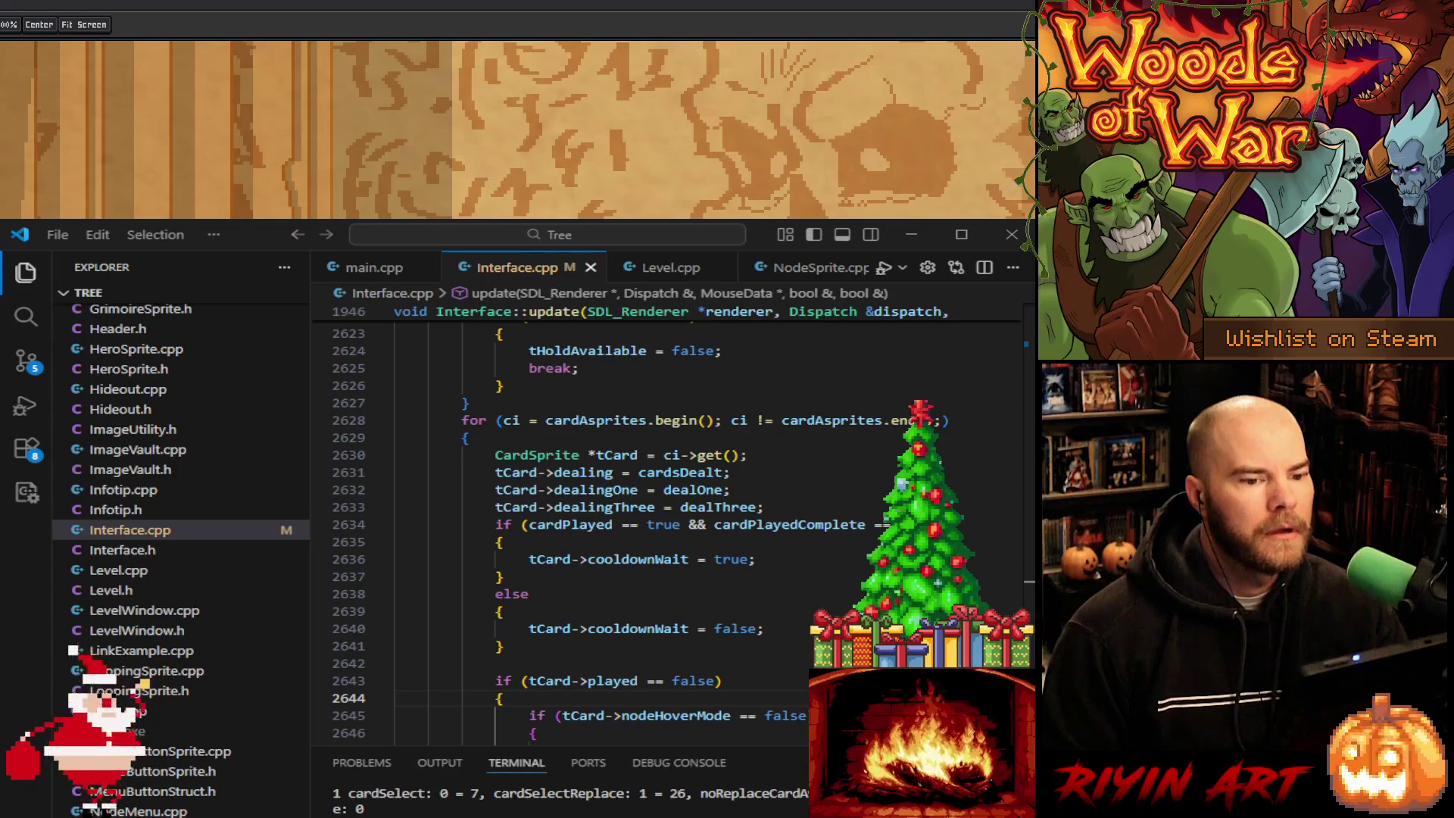
Step: Shift the parchment view upward and focus the code editor to run the game
{"action": "mouse_move", "coordinate": [800, 175]}
{"action": "left_mouse_down"}
{"action": "mouse_move", "coordinate": [795, 114]}
{"action": "mouse_move", "coordinate": [759, 112]}
{"action": "left_mouse_up"}
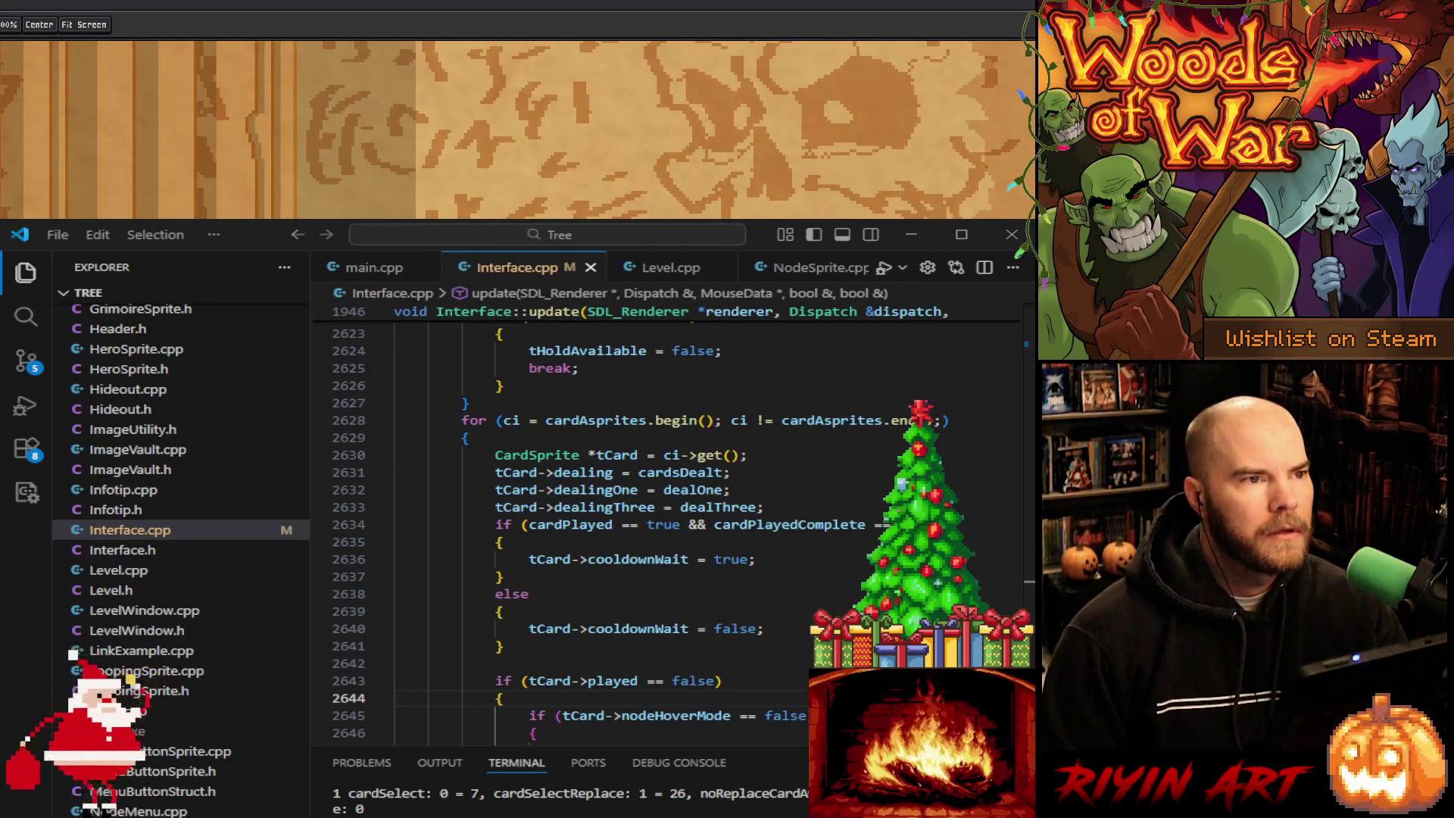
{"action": "key", "text": "alt+Tab"}
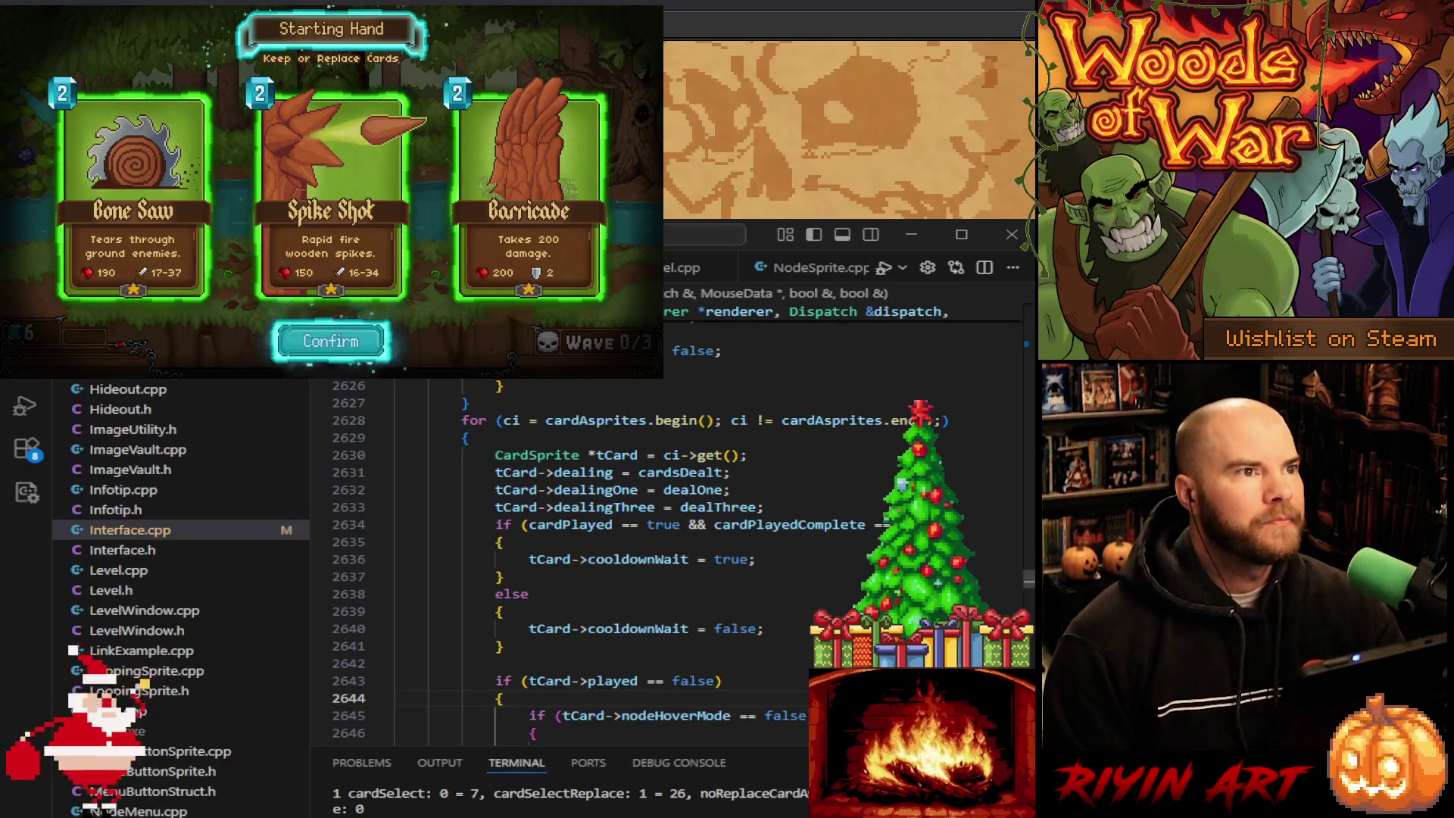
Step: Confirm the hand, clear the wave, pass Victory and treasure screens, and mark the middle Bone Saw
{"action": "key", "text": "Return"}
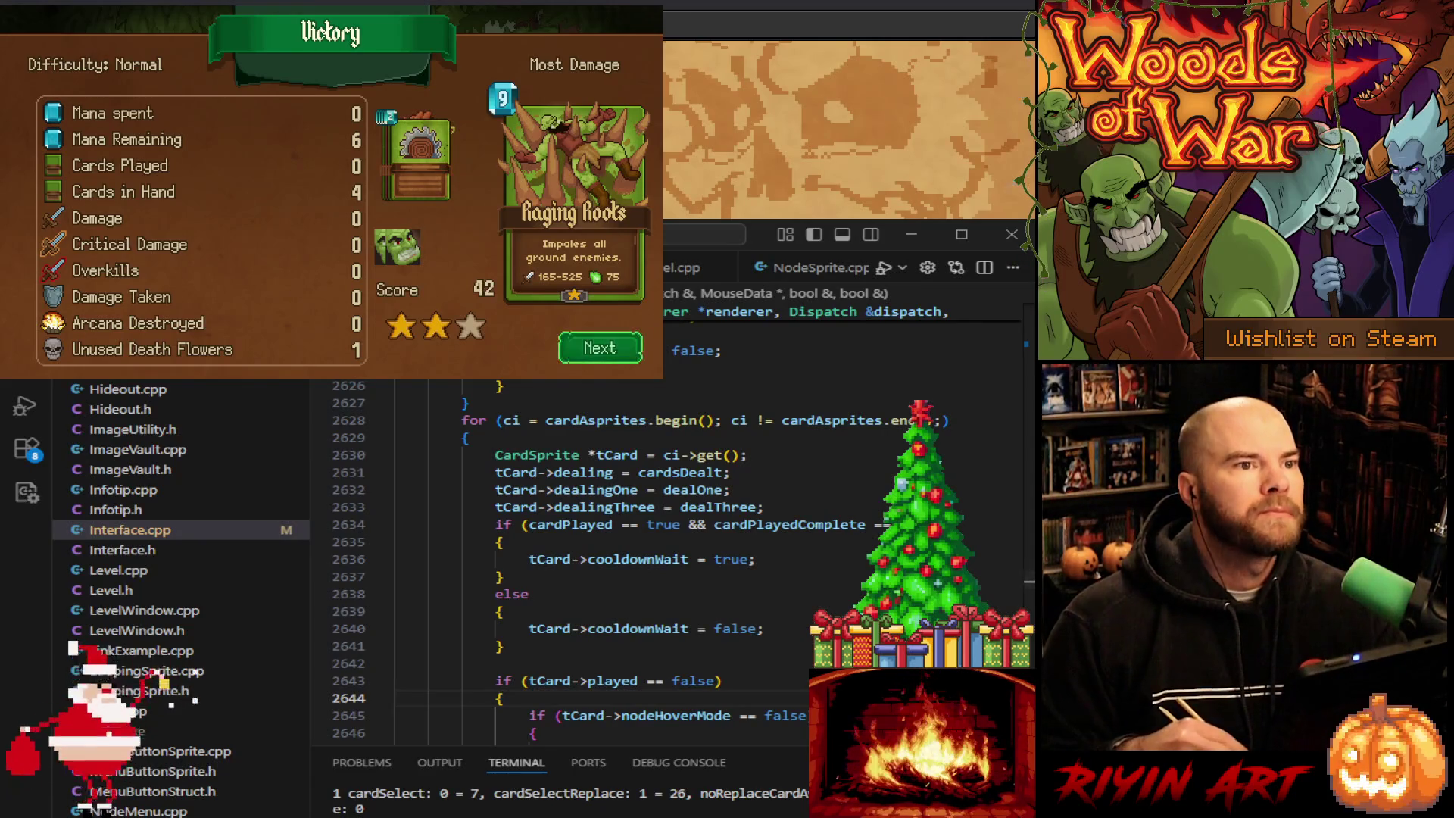
{"action": "left_click", "coordinate": [600, 348]}
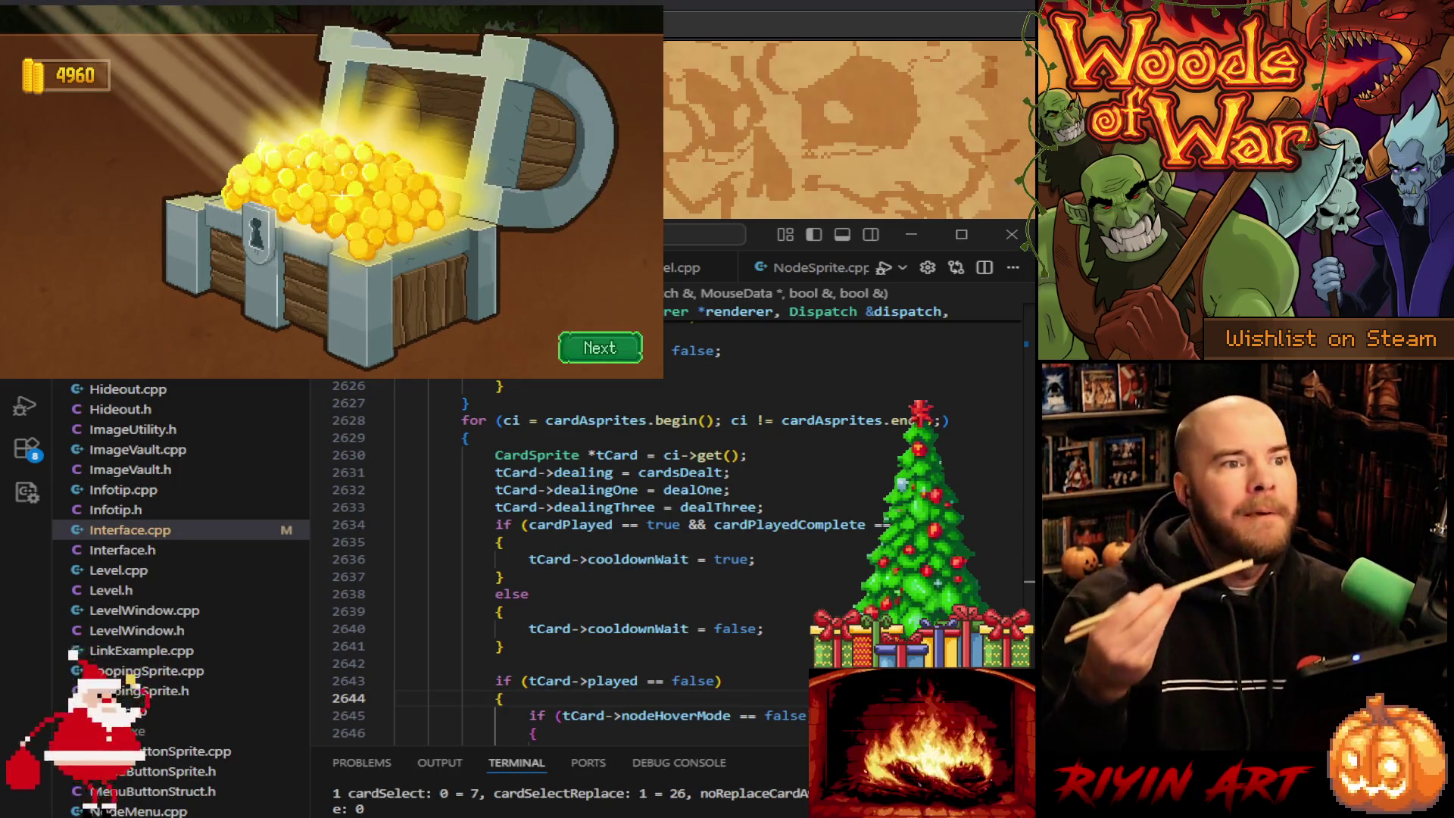
{"action": "left_click", "coordinate": [600, 347]}
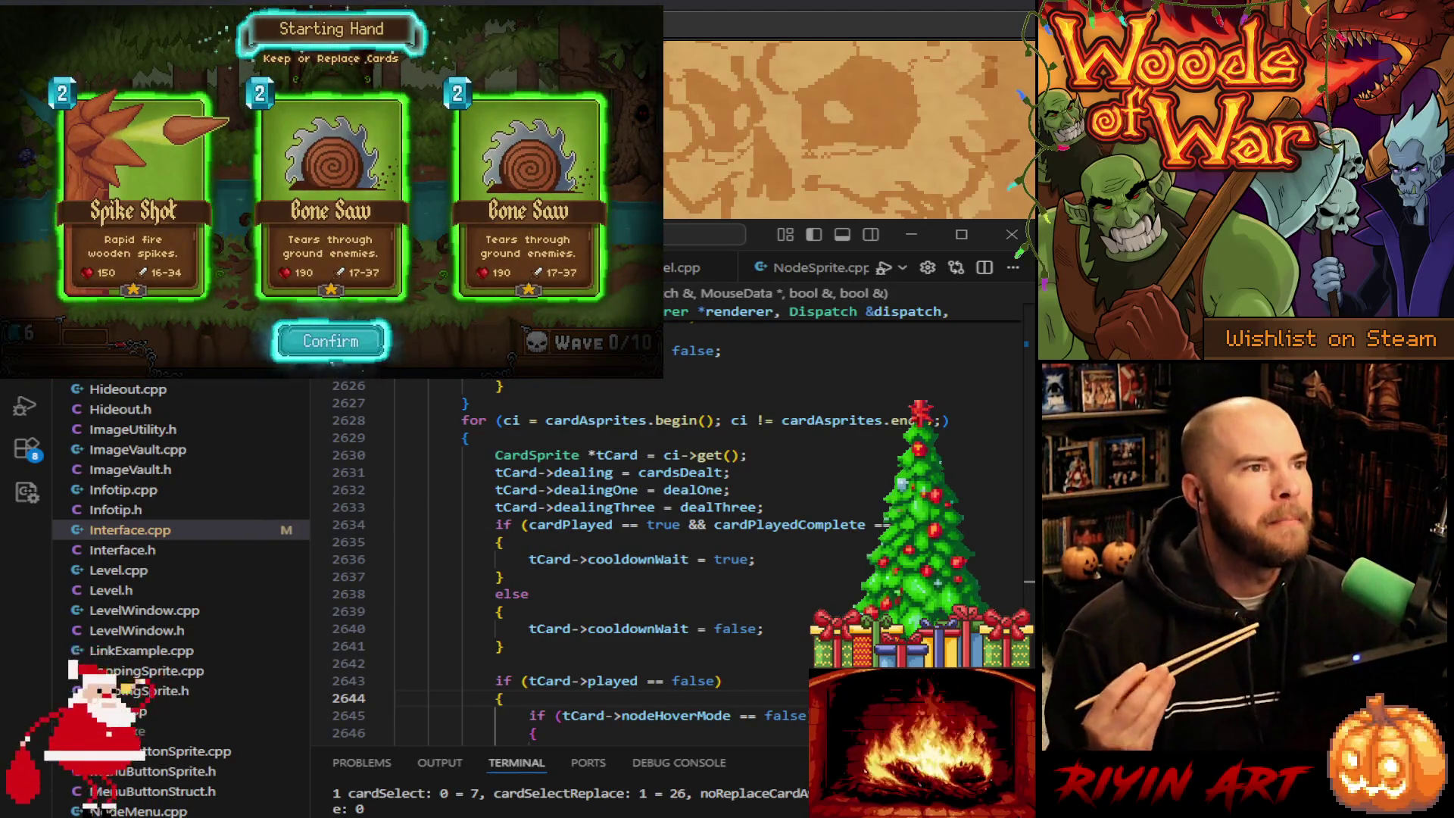
{"action": "left_click", "coordinate": [333, 288]}
Step: Replace the marked Bone Saw card, then close the game to relaunch it
{"action": "left_click", "coordinate": [331, 342]}
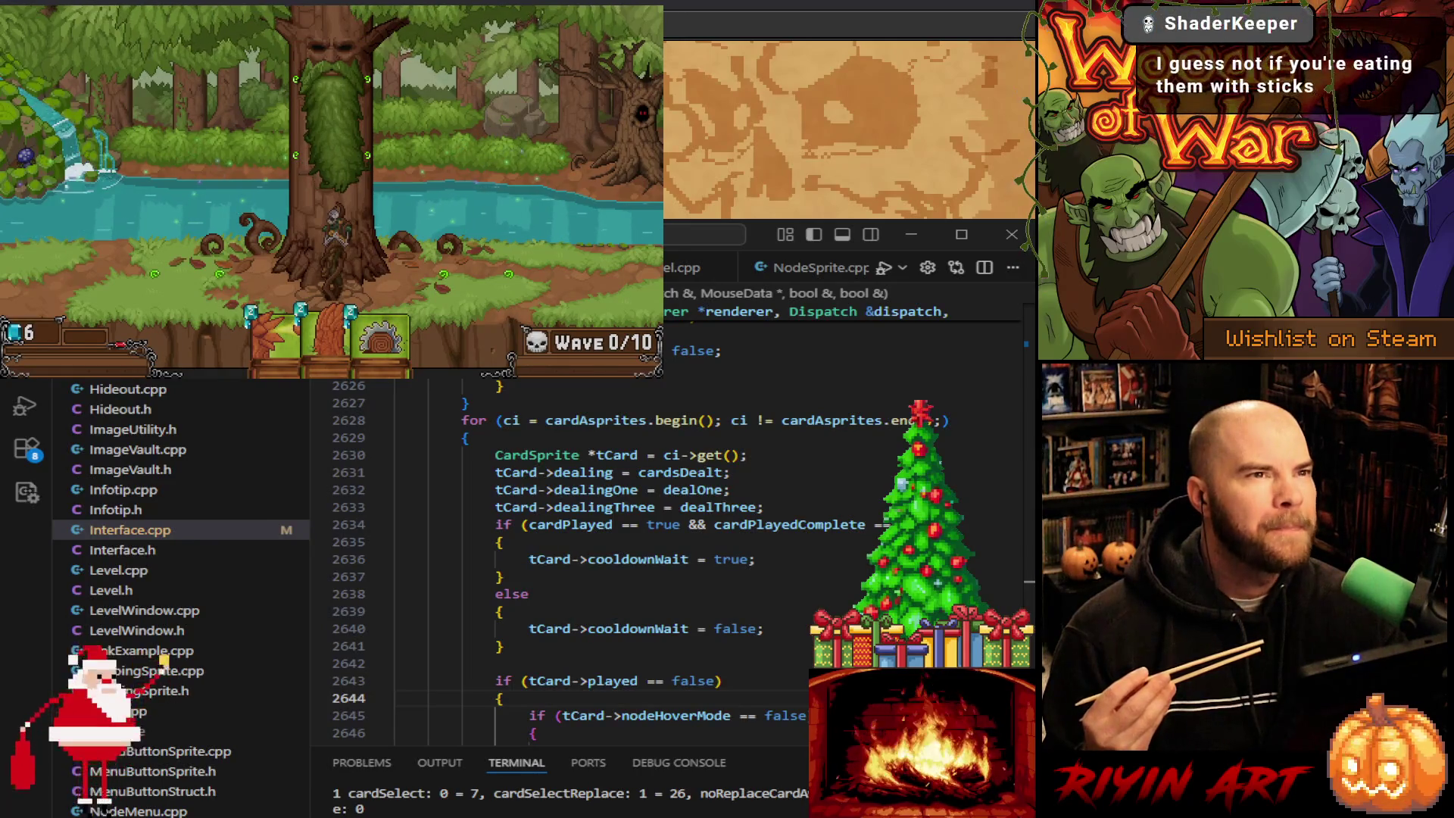
{"action": "key", "text": "Escape"}
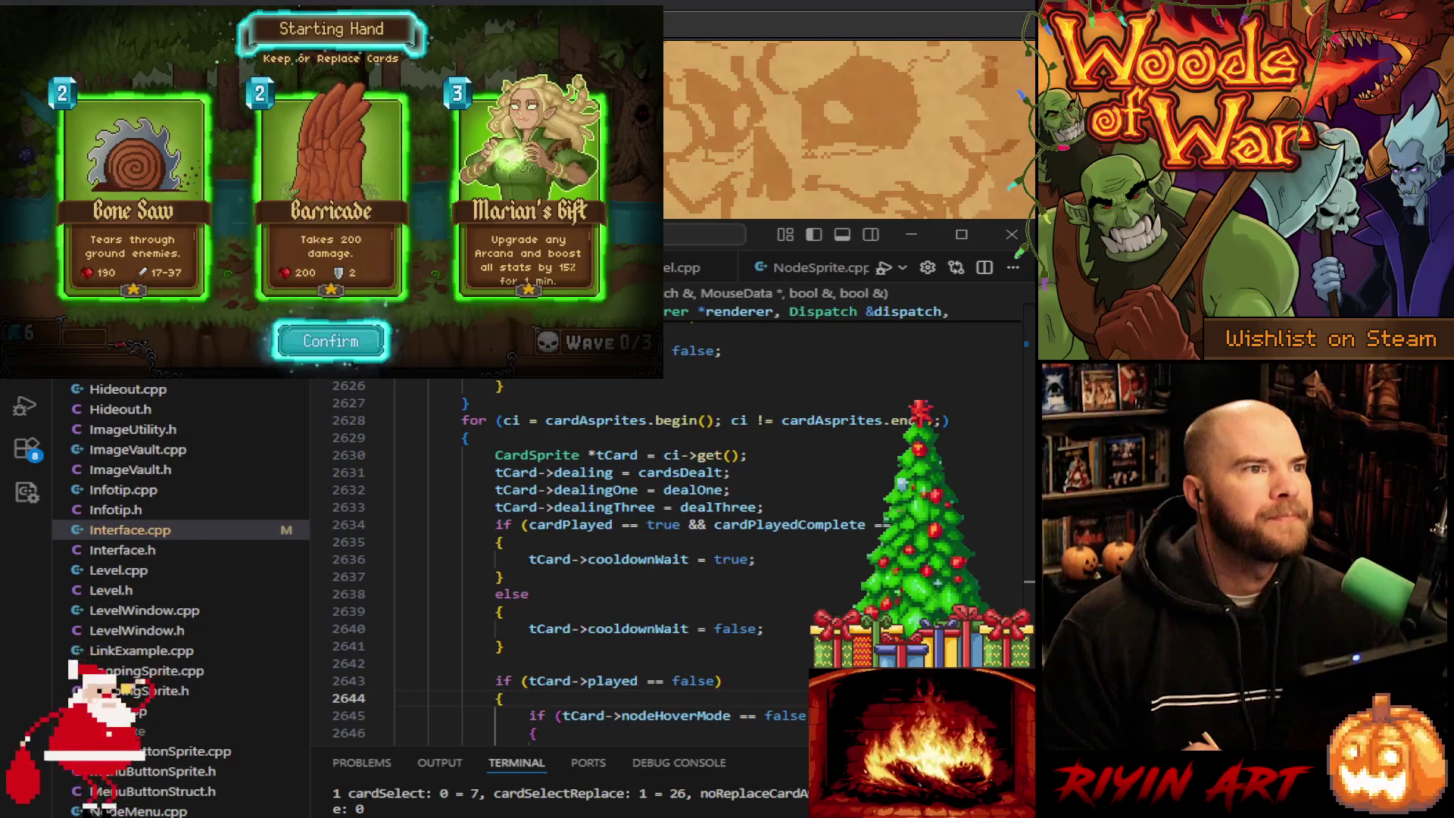
Step: Confirm the hand with Marian's Gift, preview its card art, and confirm the next starting hand
{"action": "key", "text": "Return"}
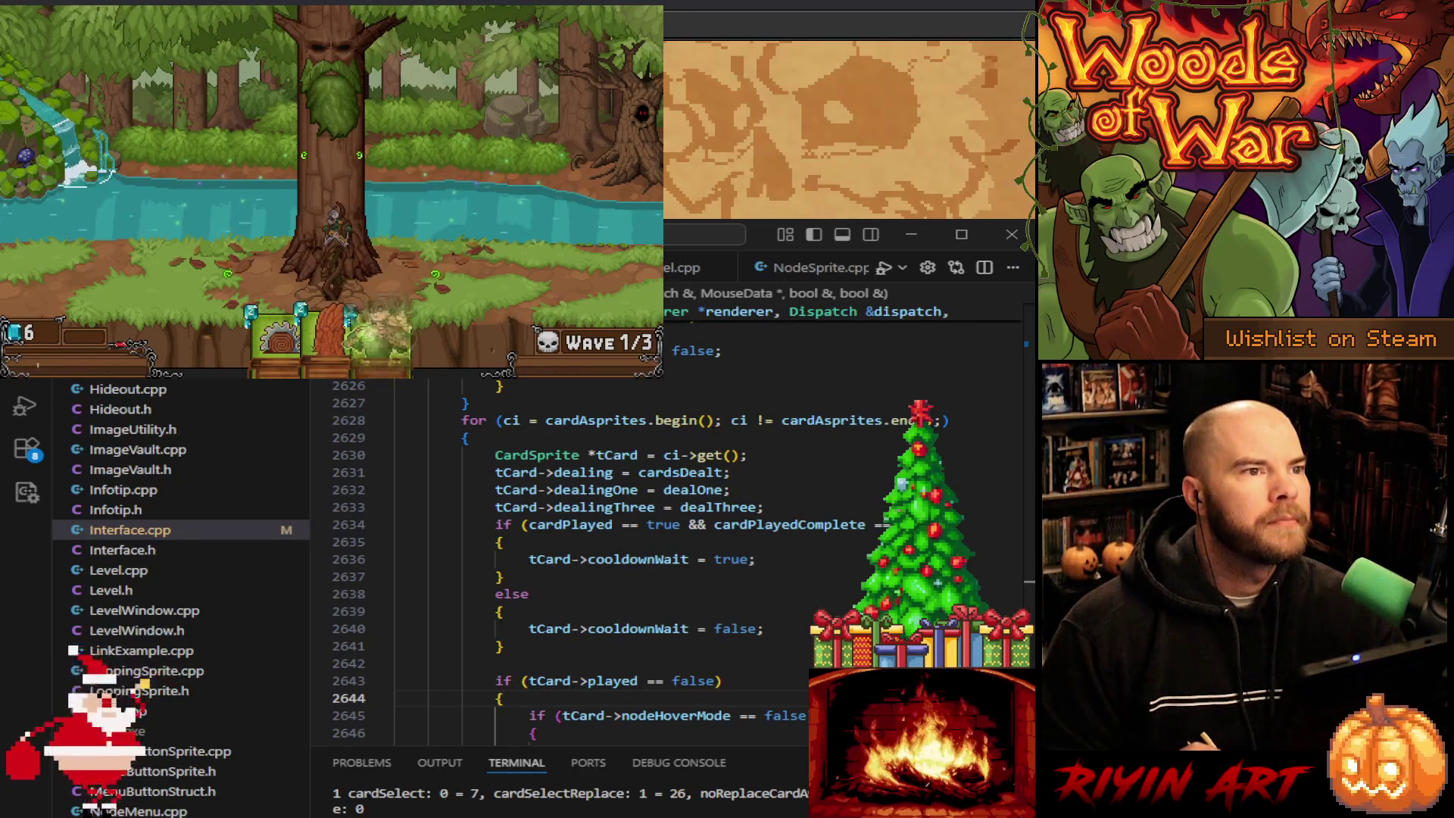
{"action": "mouse_move", "coordinate": [370, 370]}
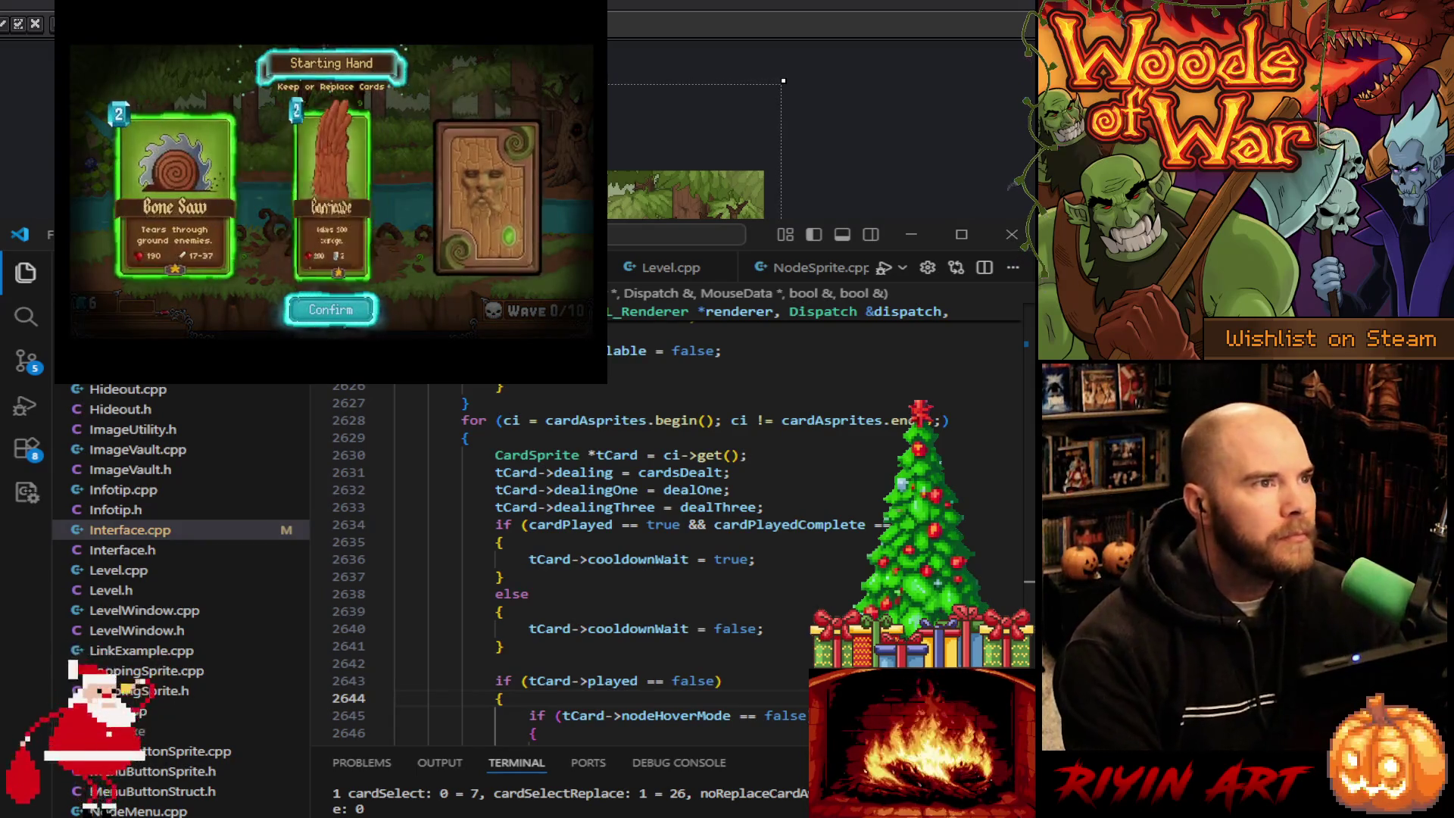
{"action": "left_click", "coordinate": [331, 310]}
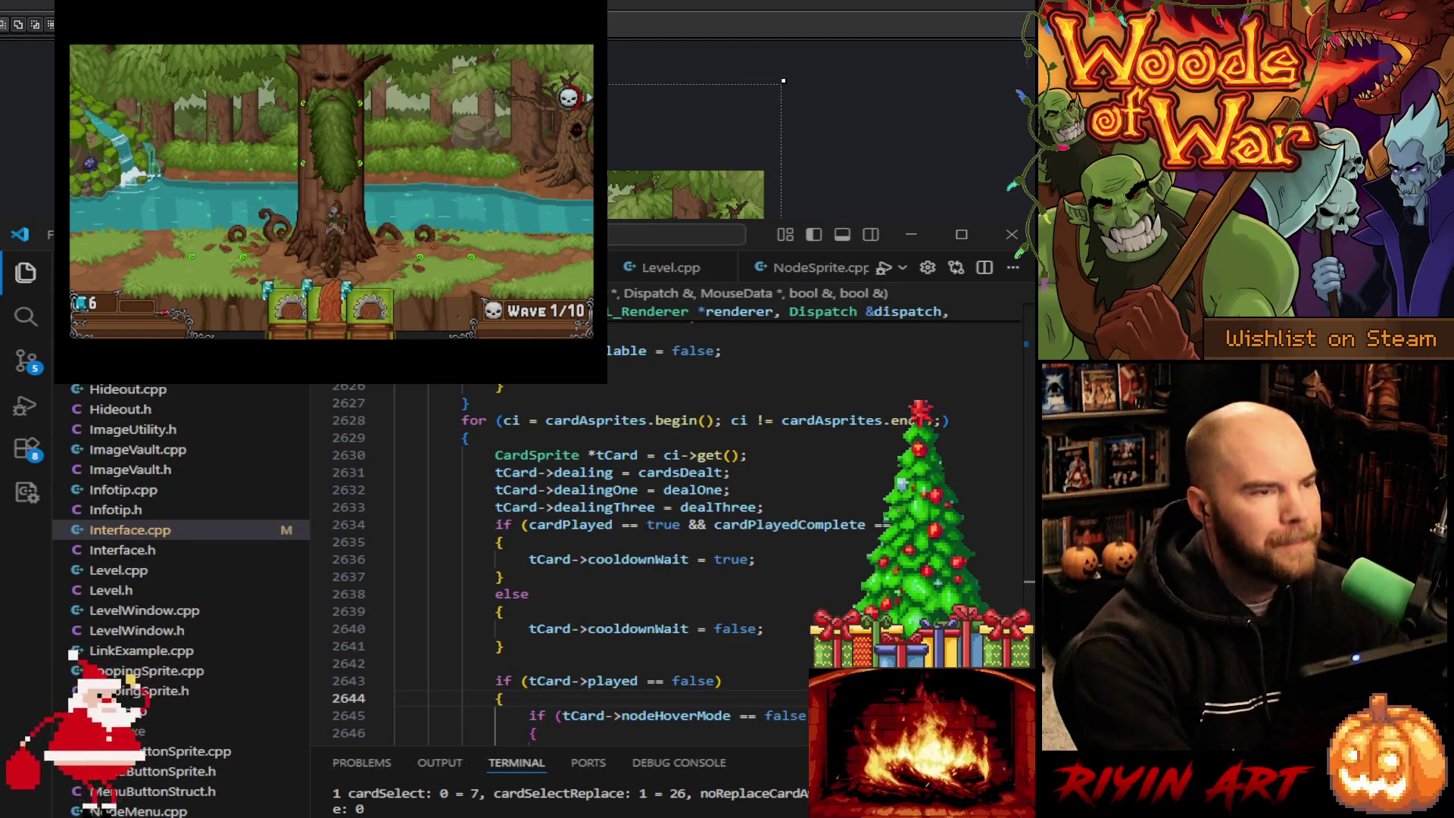
Step: Close the Woods of War game window with Escape
{"action": "key", "text": "Escape"}
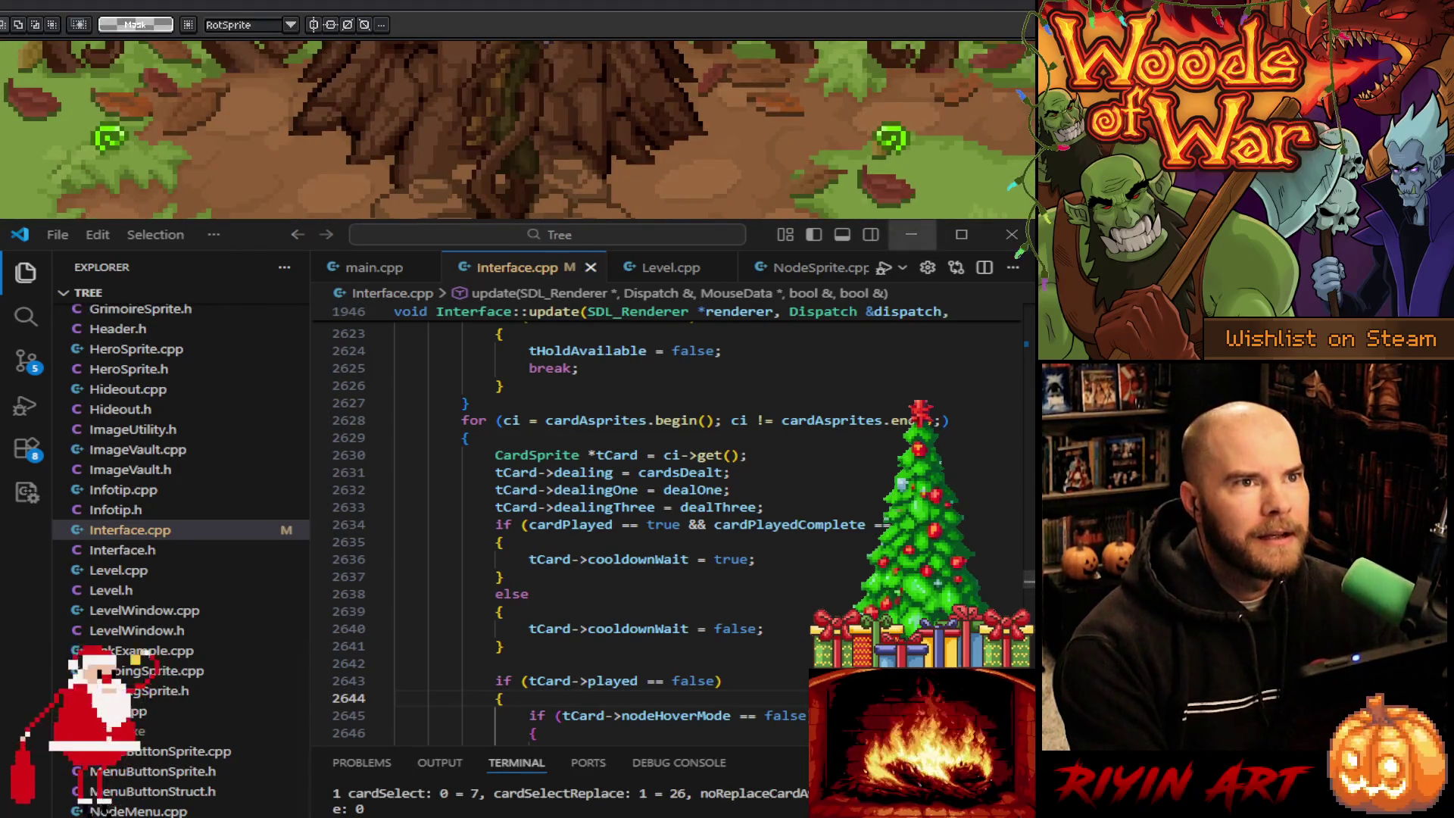
Step: Toggle Layer 12's elf card art repeatedly to compare, leaving it visible
{"action": "key", "text": "alt+Tab"}
{"action": "scroll", "coordinate": [176, 334], "scroll_direction": "up", "scroll_amount": 3}
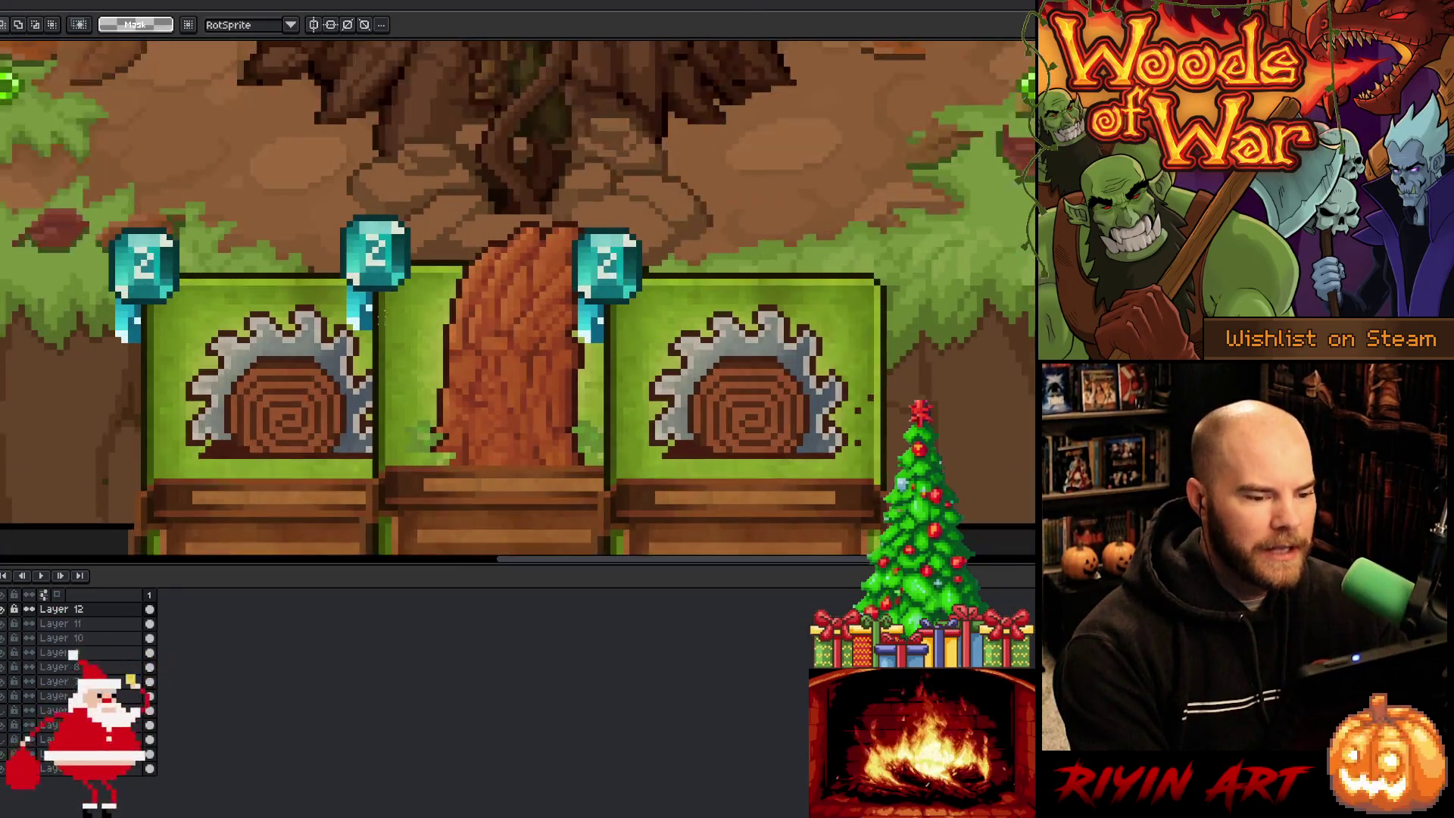
{"action": "scroll", "coordinate": [176, 333], "scroll_direction": "up", "scroll_amount": 4}
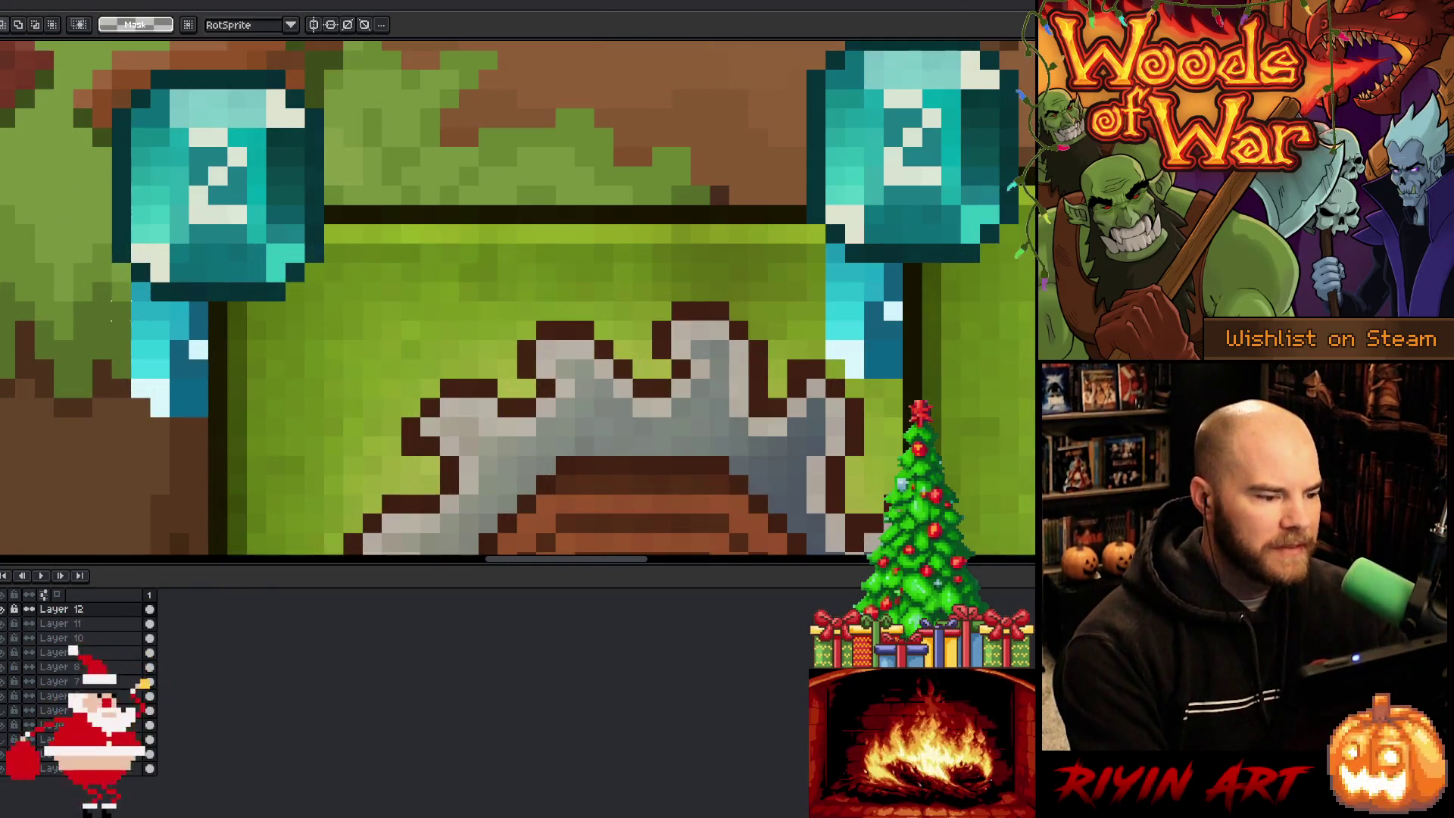
{"action": "mouse_move", "coordinate": [129, 280]}
{"action": "left_mouse_down"}
{"action": "mouse_move", "coordinate": [152, 418]}
{"action": "mouse_move", "coordinate": [211, 419]}
{"action": "left_mouse_up"}
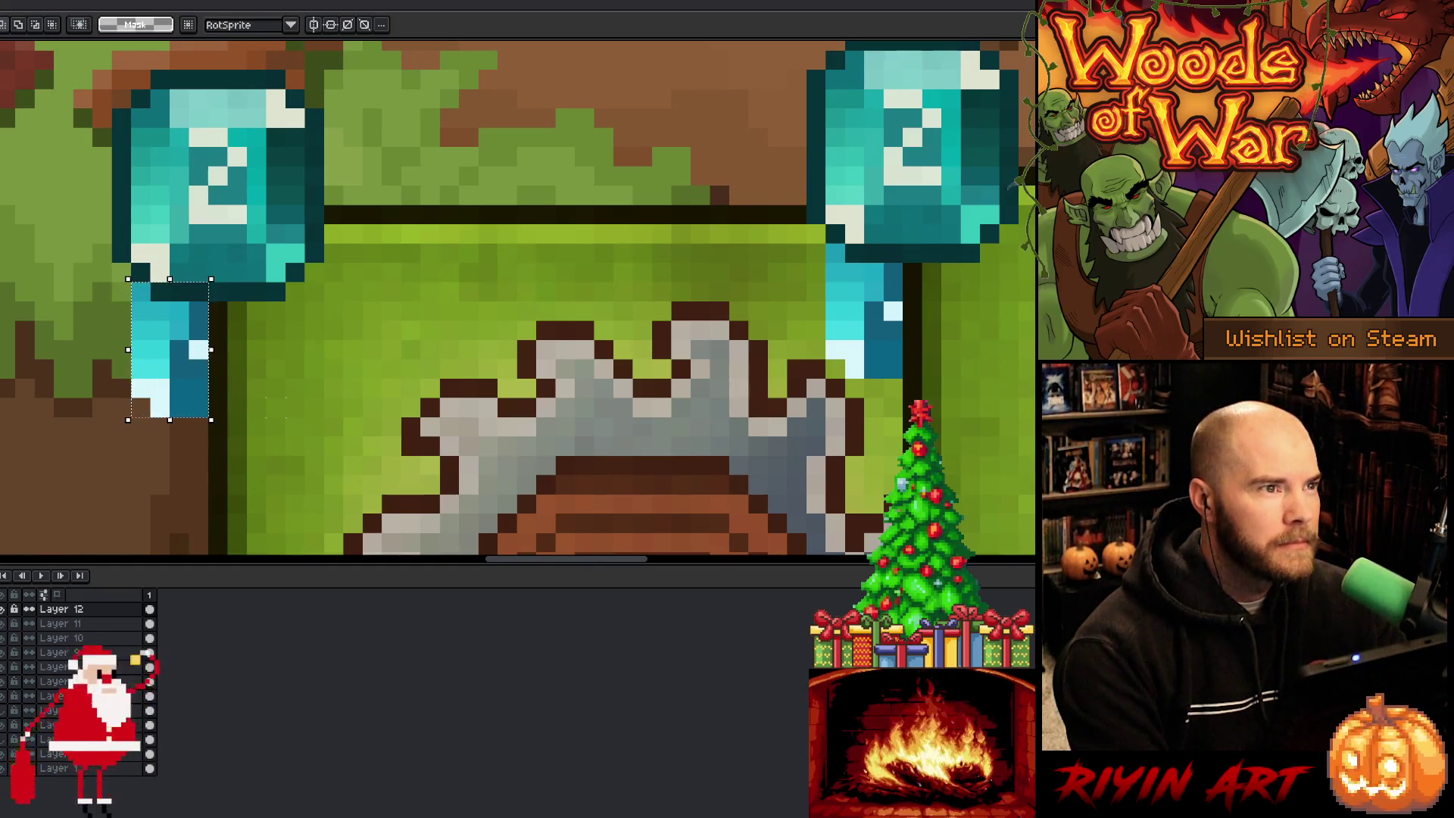
{"action": "scroll", "coordinate": [277, 409], "scroll_direction": "down", "scroll_amount": 3}
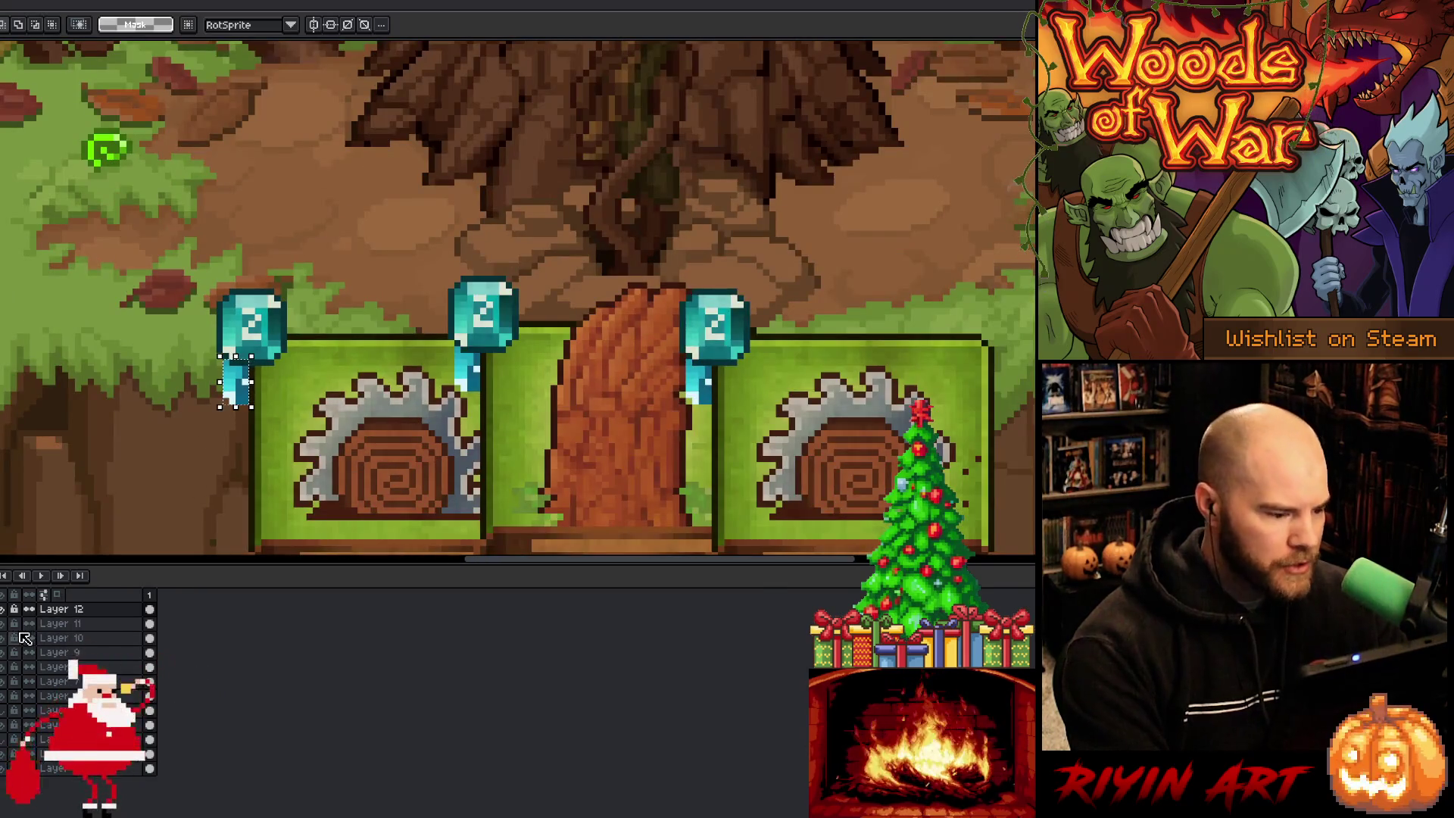
{"action": "left_click", "coordinate": [8, 611]}
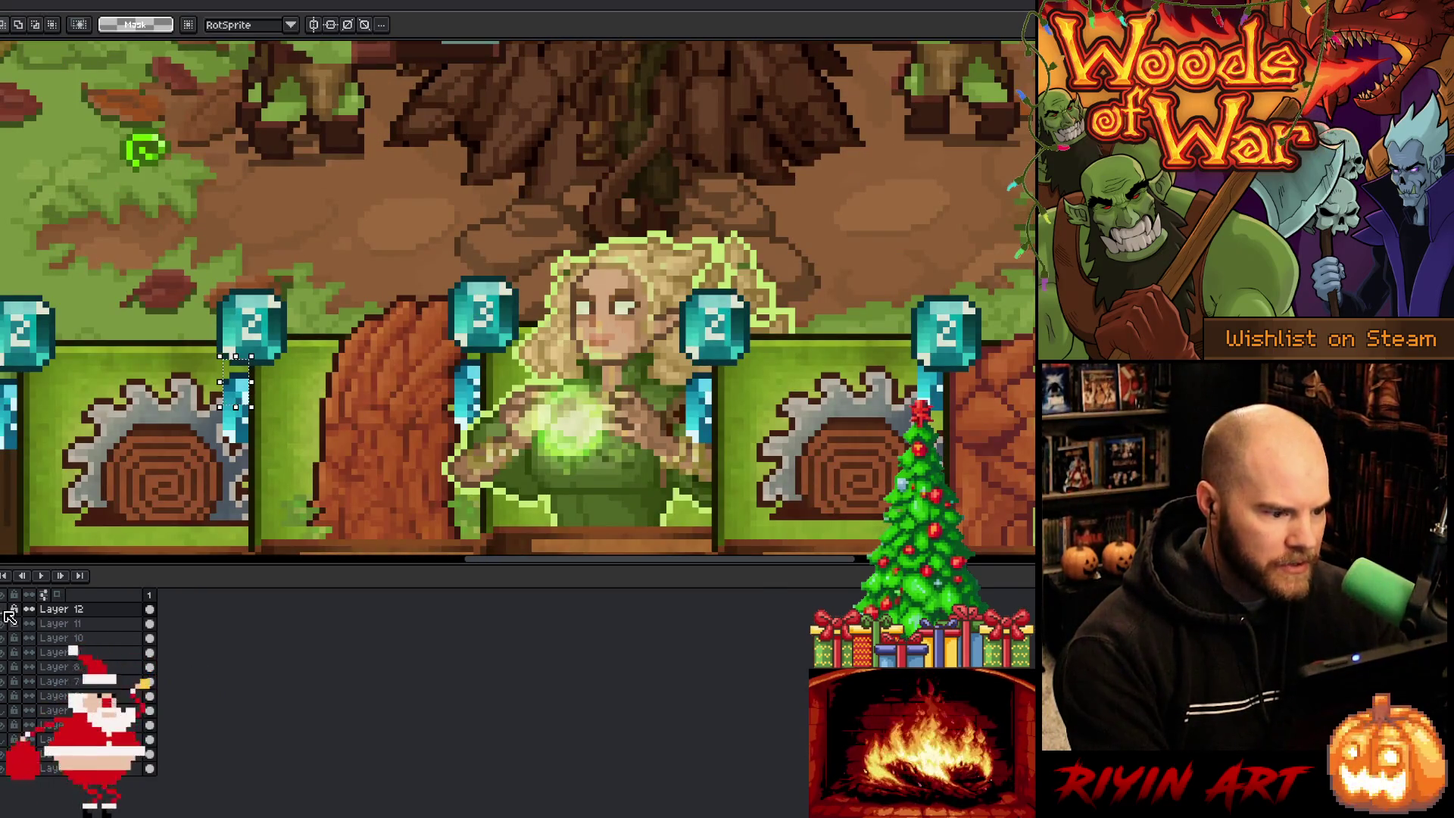
{"action": "left_click", "coordinate": [8, 612]}
{"action": "left_click", "coordinate": [8, 612]}
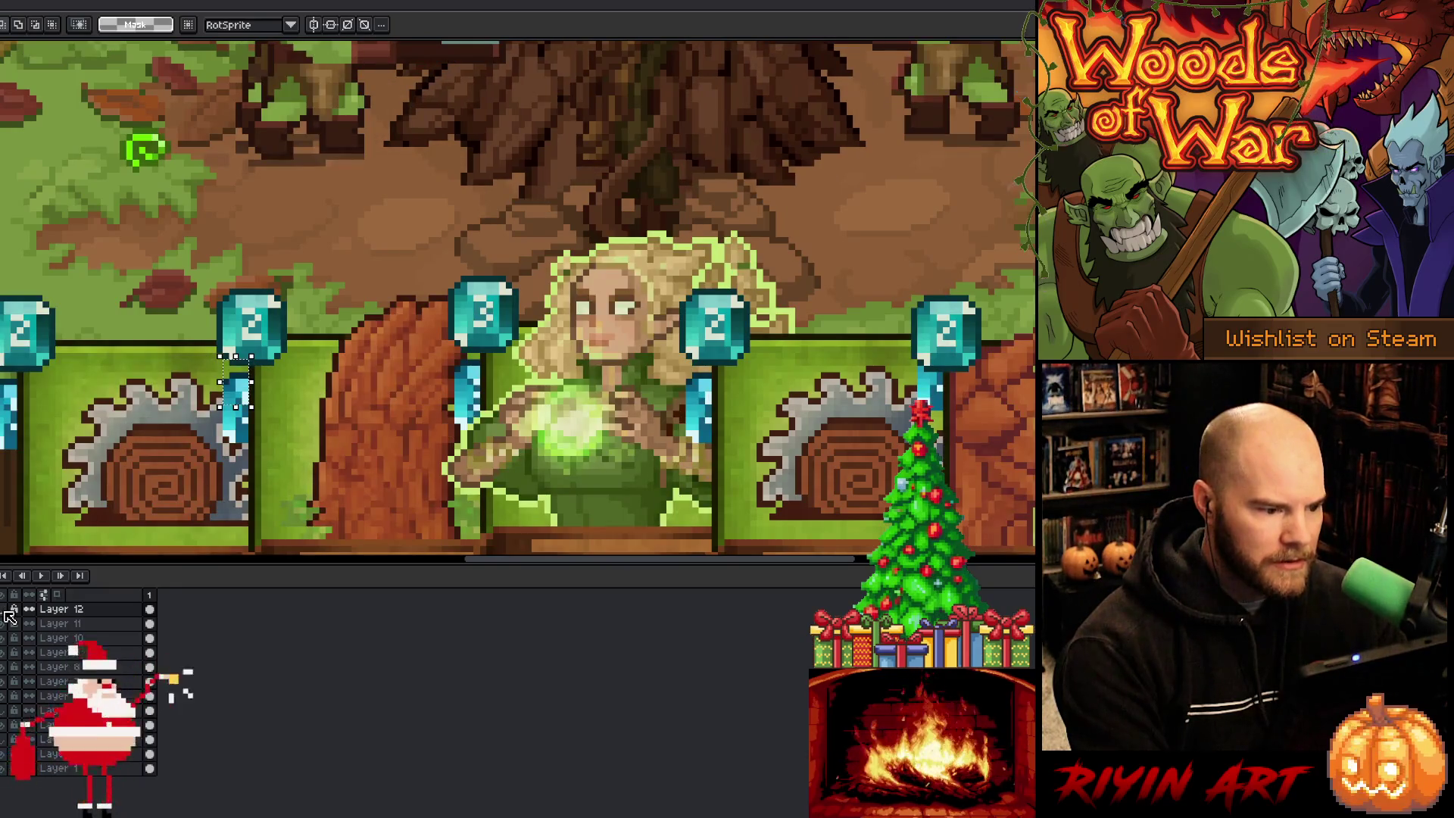
{"action": "left_click", "coordinate": [7, 612]}
{"action": "left_click", "coordinate": [8, 612]}
{"action": "left_click", "coordinate": [7, 612]}
{"action": "left_click", "coordinate": [8, 612]}
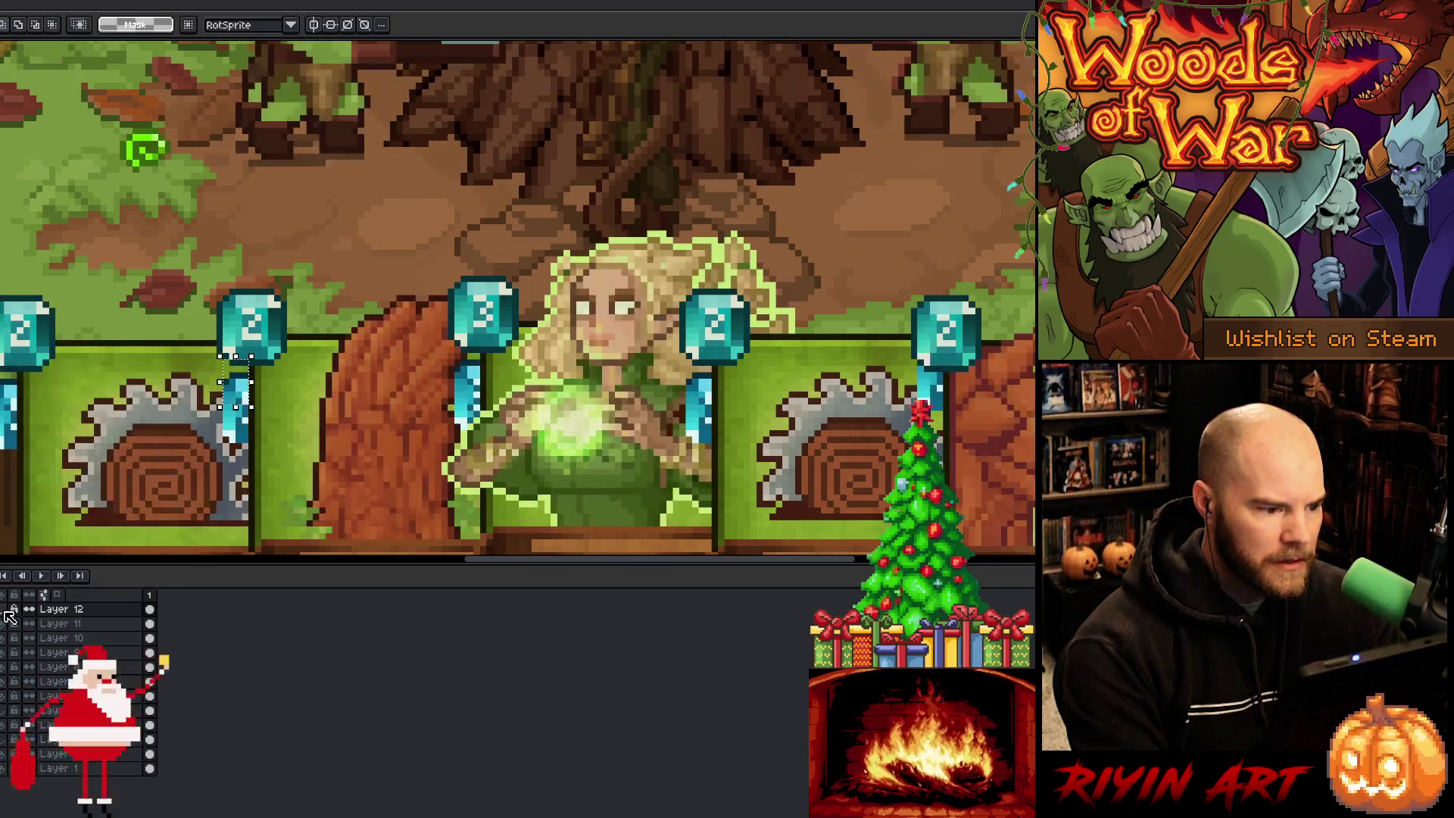
{"action": "left_click", "coordinate": [8, 612]}
{"action": "left_click", "coordinate": [8, 612]}
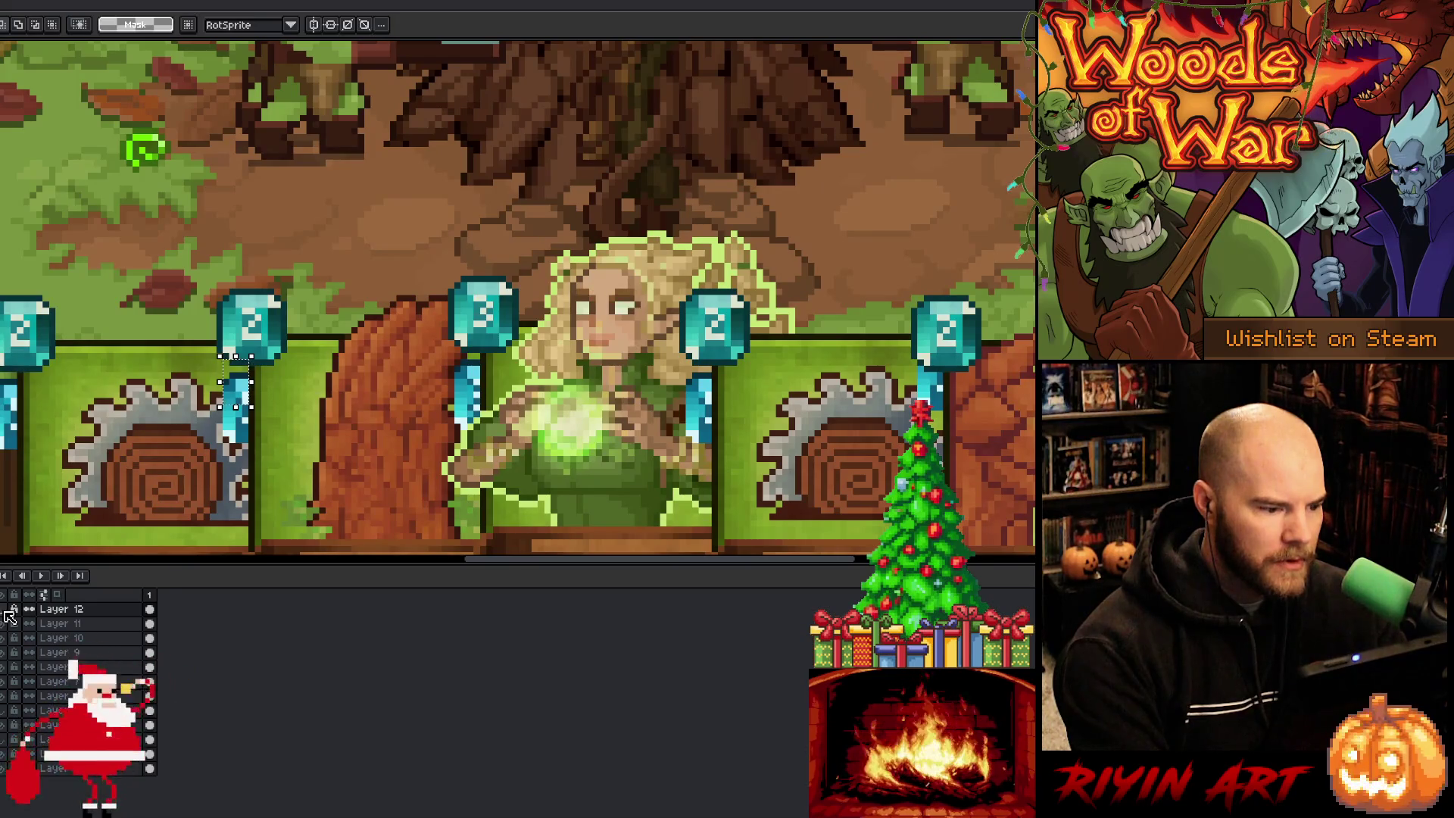
{"action": "left_click", "coordinate": [8, 612]}
{"action": "left_click", "coordinate": [8, 612]}
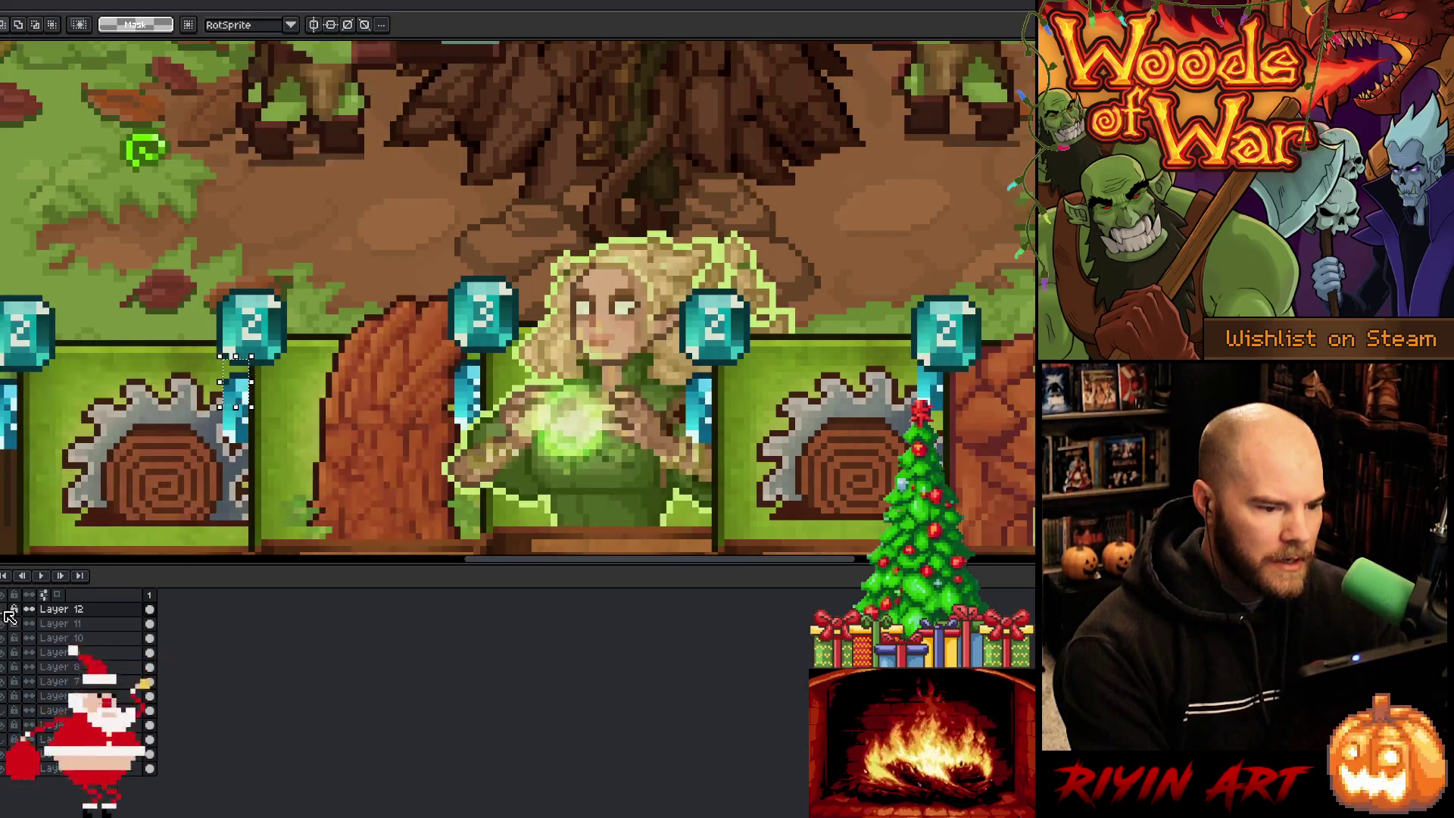
Step: Toggle the Barricade card on Layer 11 against the elf art, ending with it shown
{"action": "left_click", "coordinate": [7, 625]}
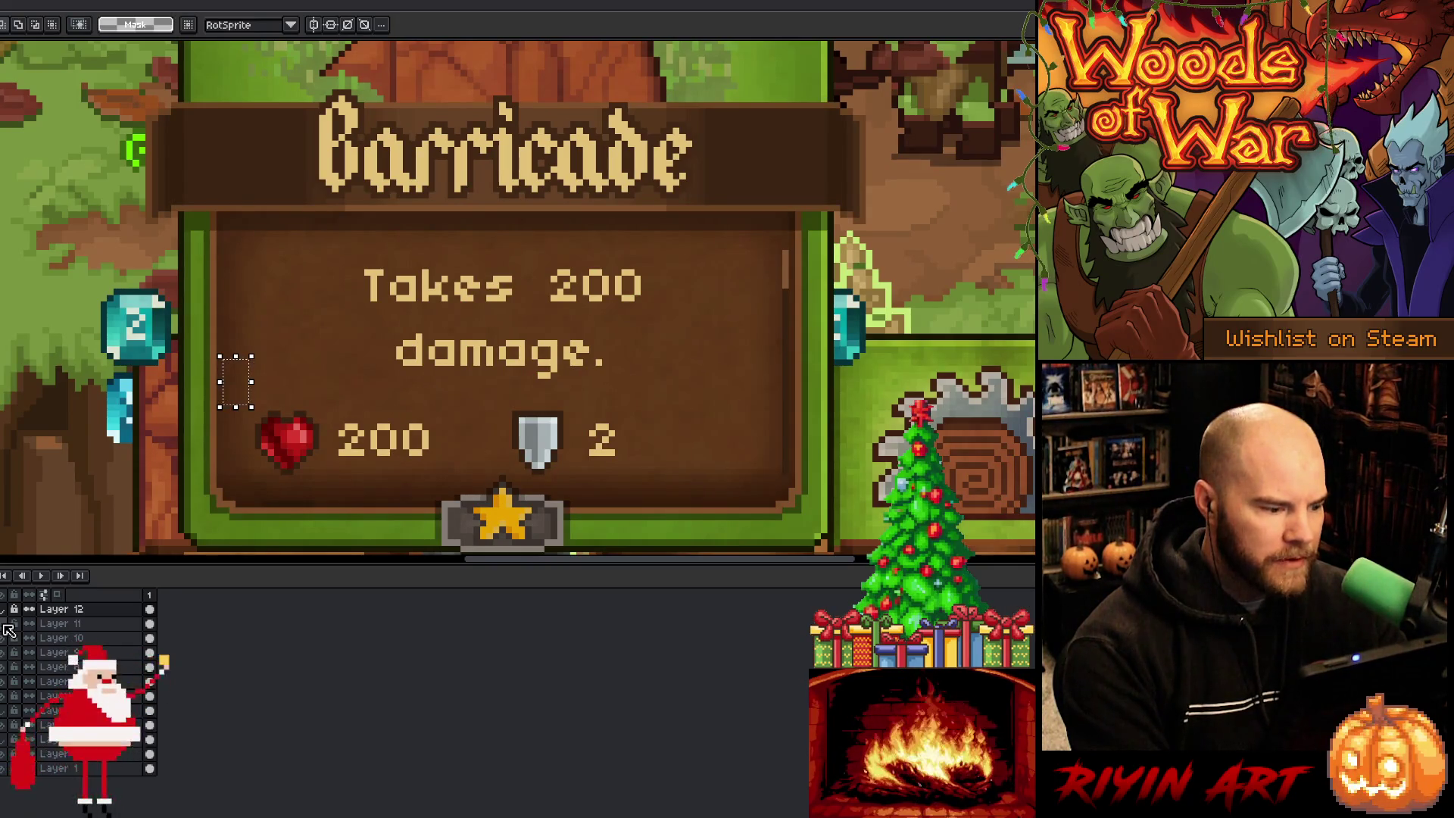
{"action": "left_click", "coordinate": [6, 626]}
{"action": "left_click", "coordinate": [6, 626]}
{"action": "left_click", "coordinate": [6, 626]}
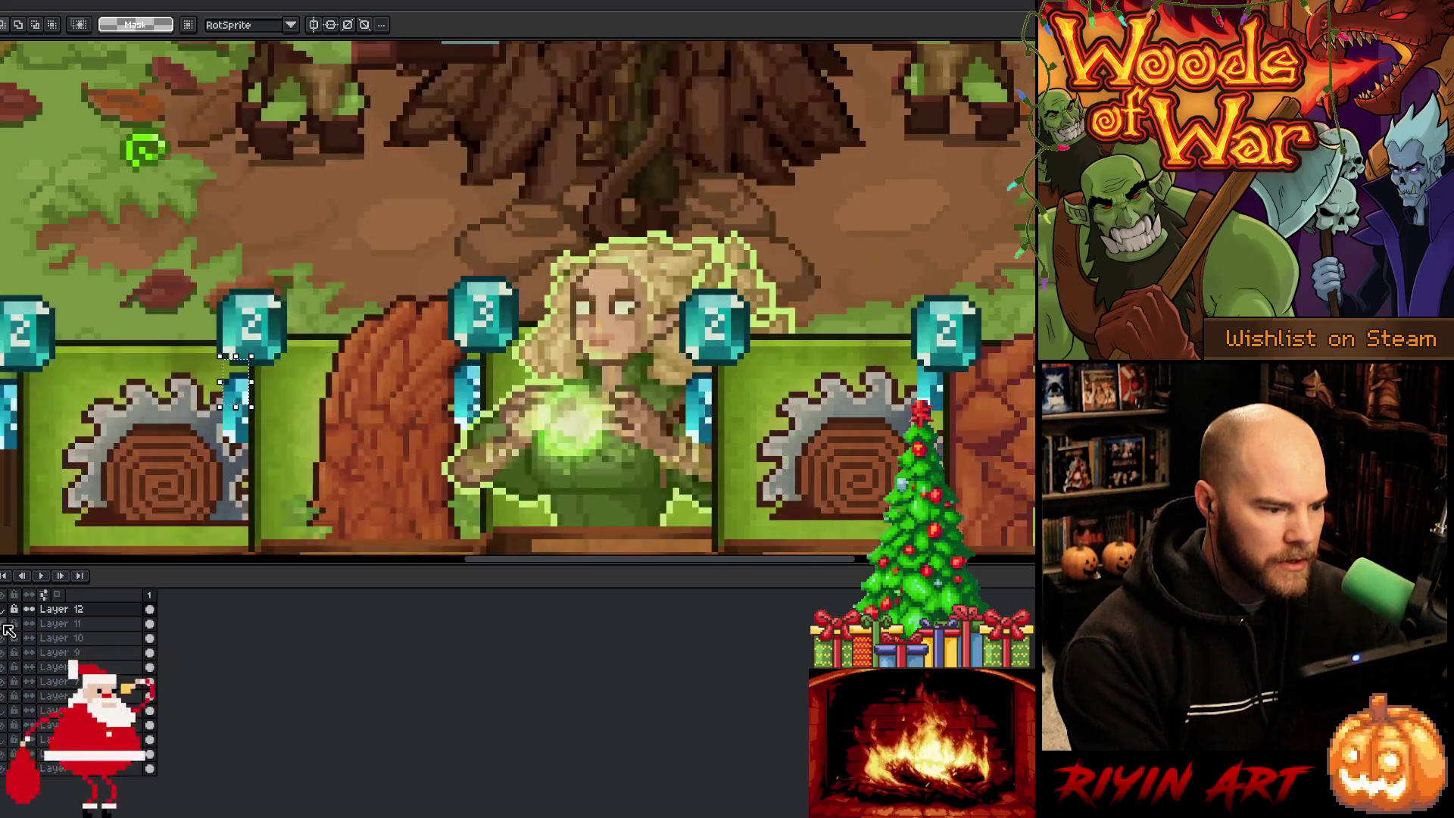
{"action": "left_click", "coordinate": [6, 625]}
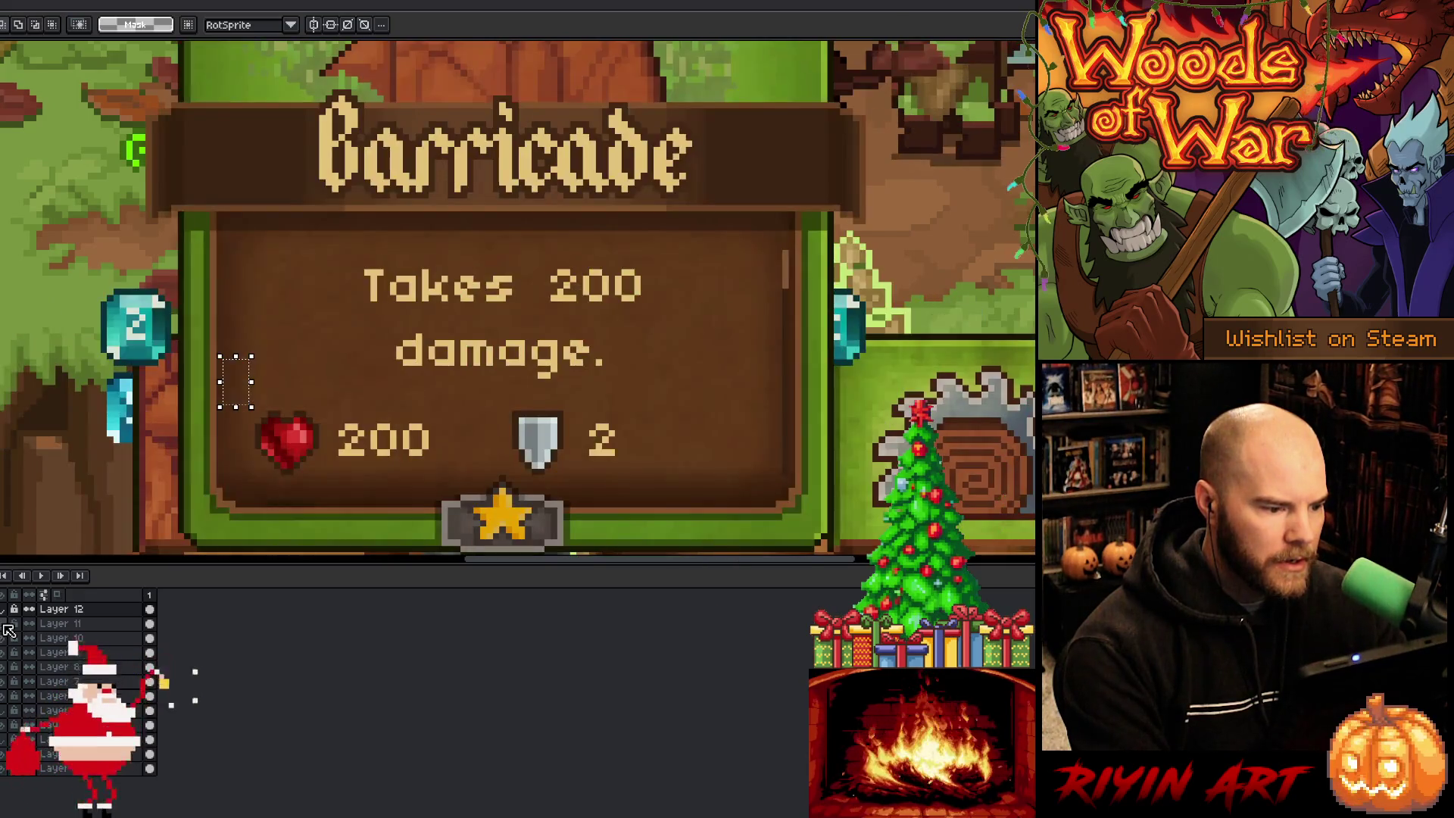
{"action": "left_click", "coordinate": [6, 626]}
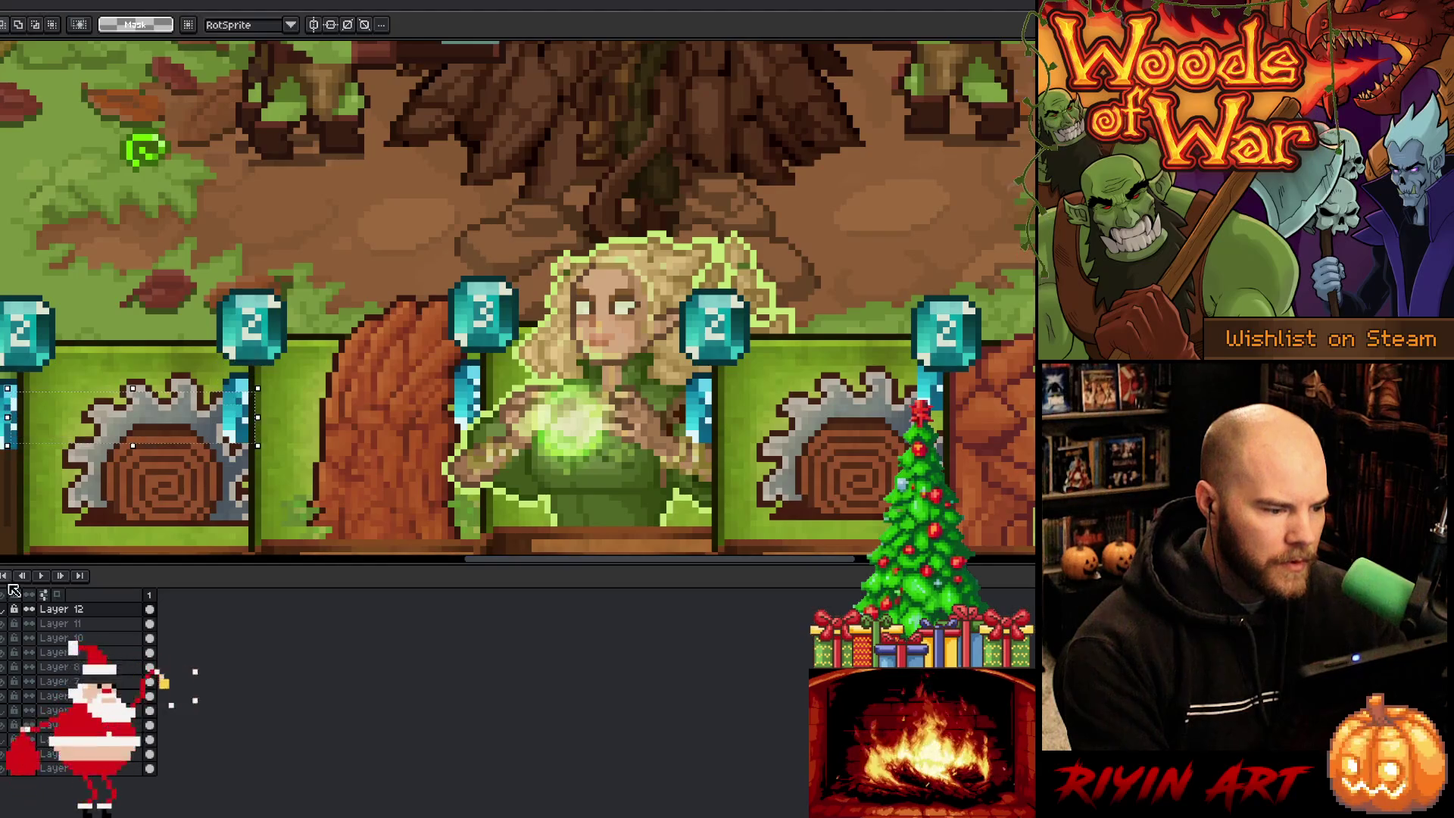
{"action": "left_click", "coordinate": [6, 628]}
{"action": "left_click", "coordinate": [6, 626]}
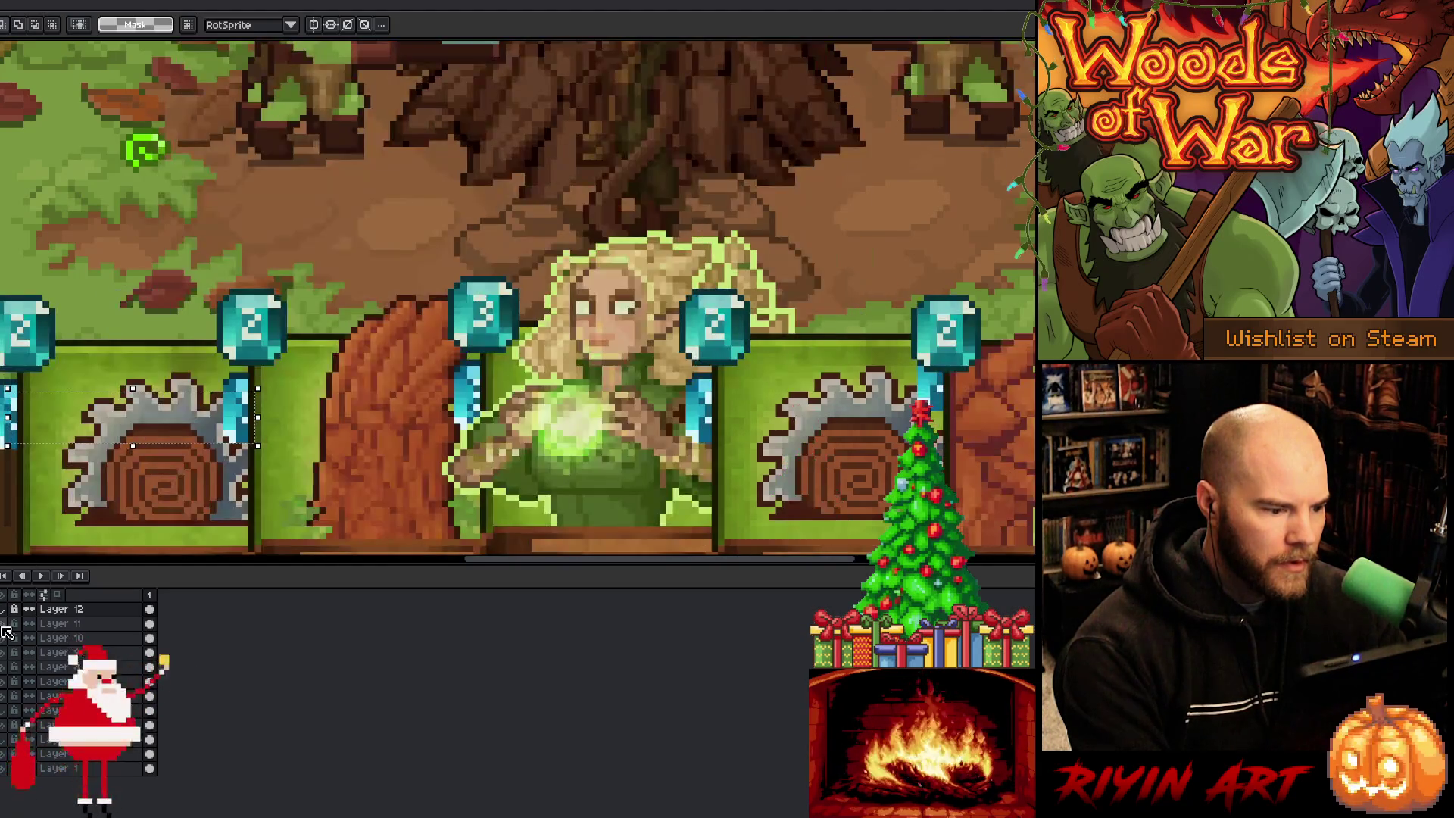
{"action": "left_click", "coordinate": [6, 625]}
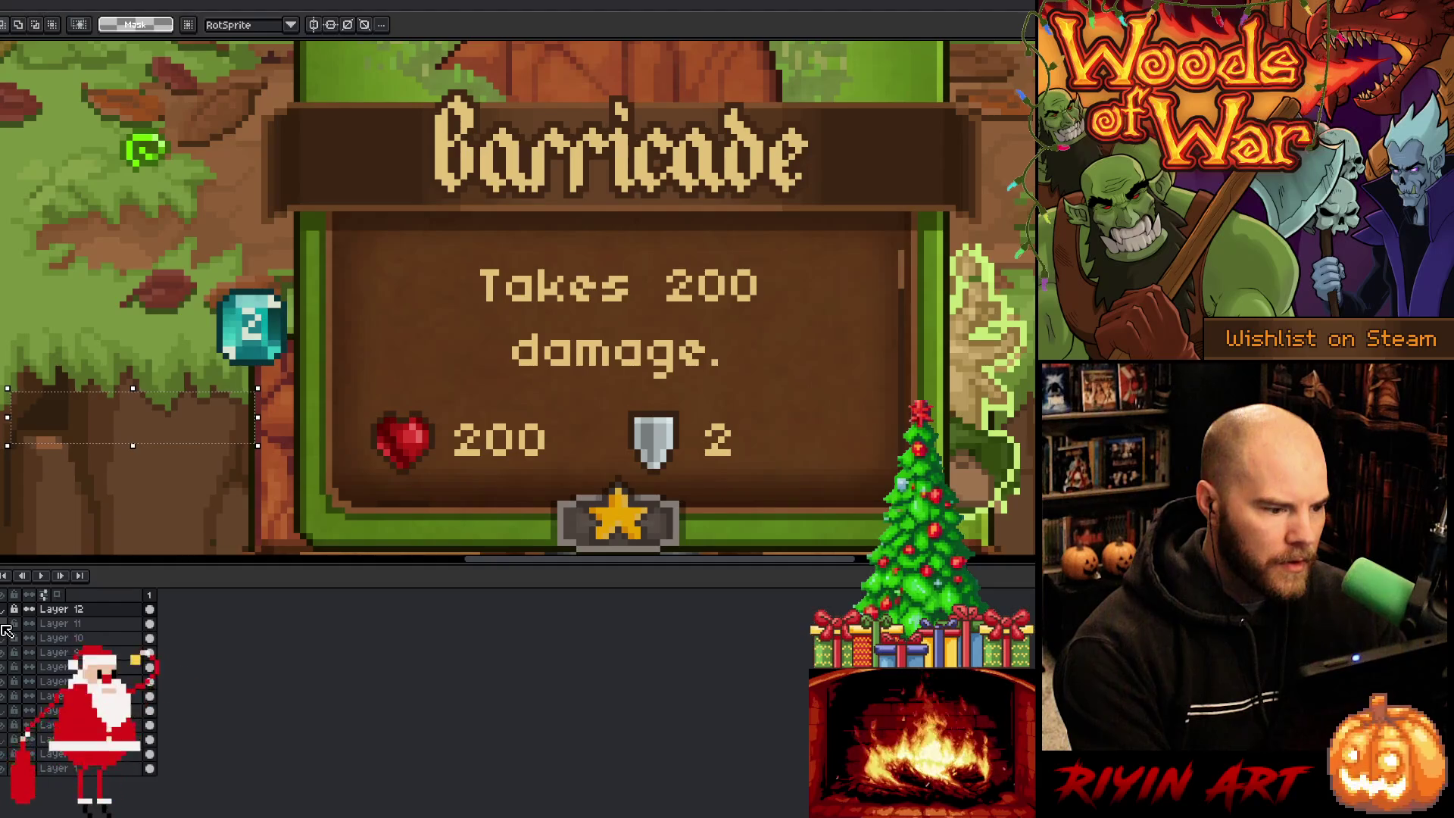
Step: Hide the Barricade layer for good and marquee-select the crystal stem beside the left saw card
{"action": "left_click", "coordinate": [6, 625]}
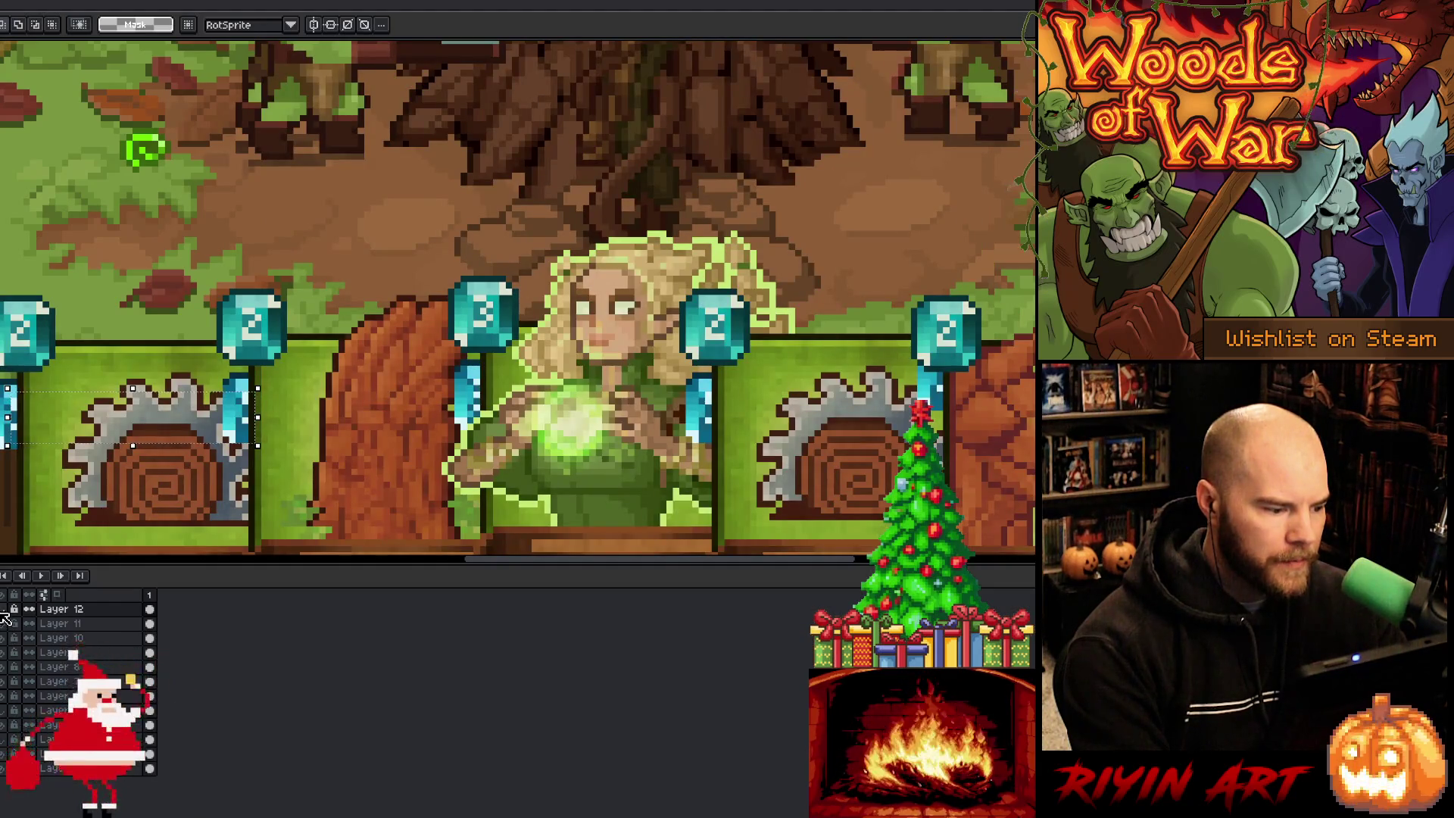
{"action": "left_click", "coordinate": [6, 626]}
{"action": "left_click", "coordinate": [6, 621]}
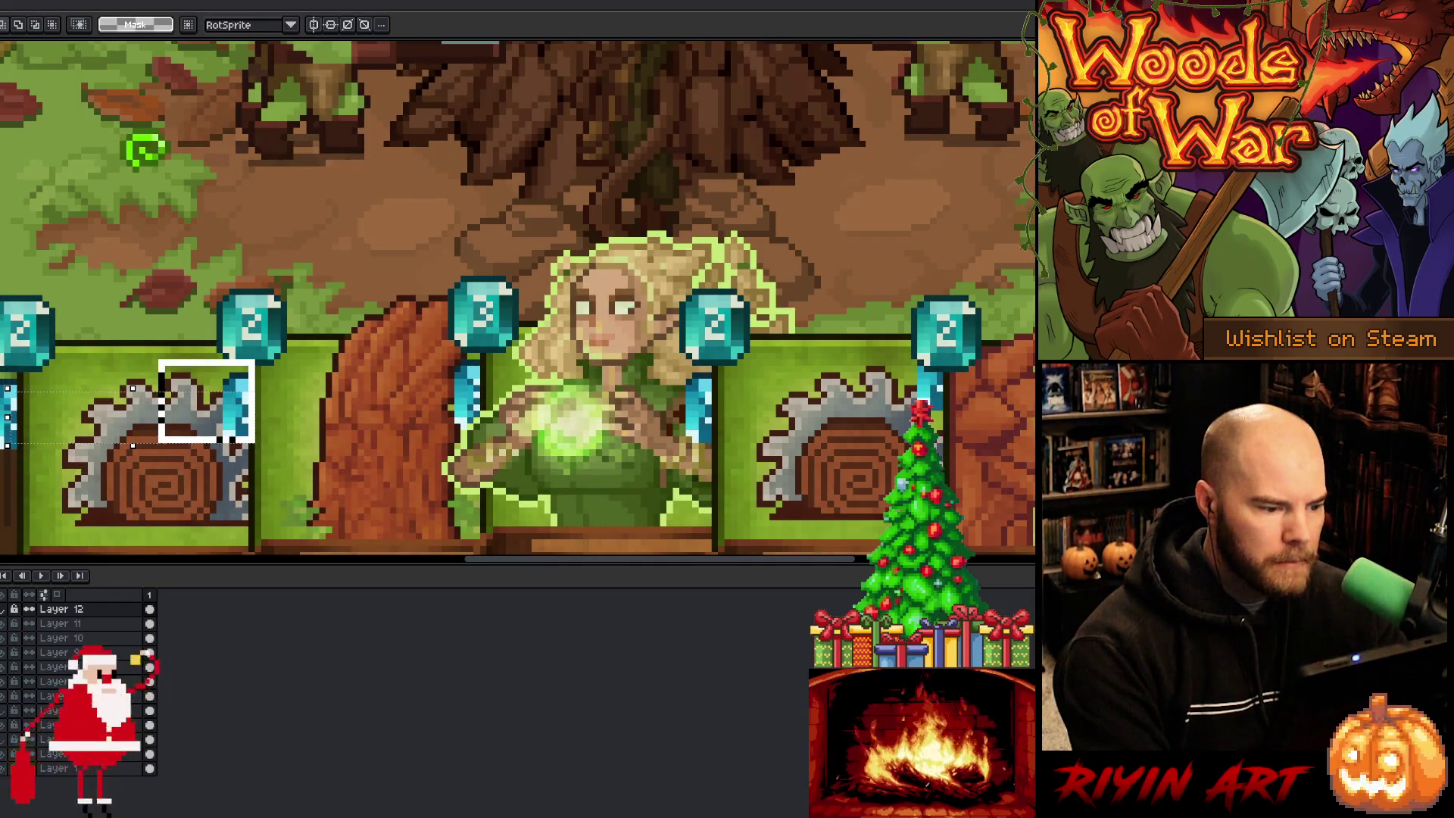
{"action": "left_click_drag", "start_coordinate": [160, 441], "coordinate": [161, 443]}
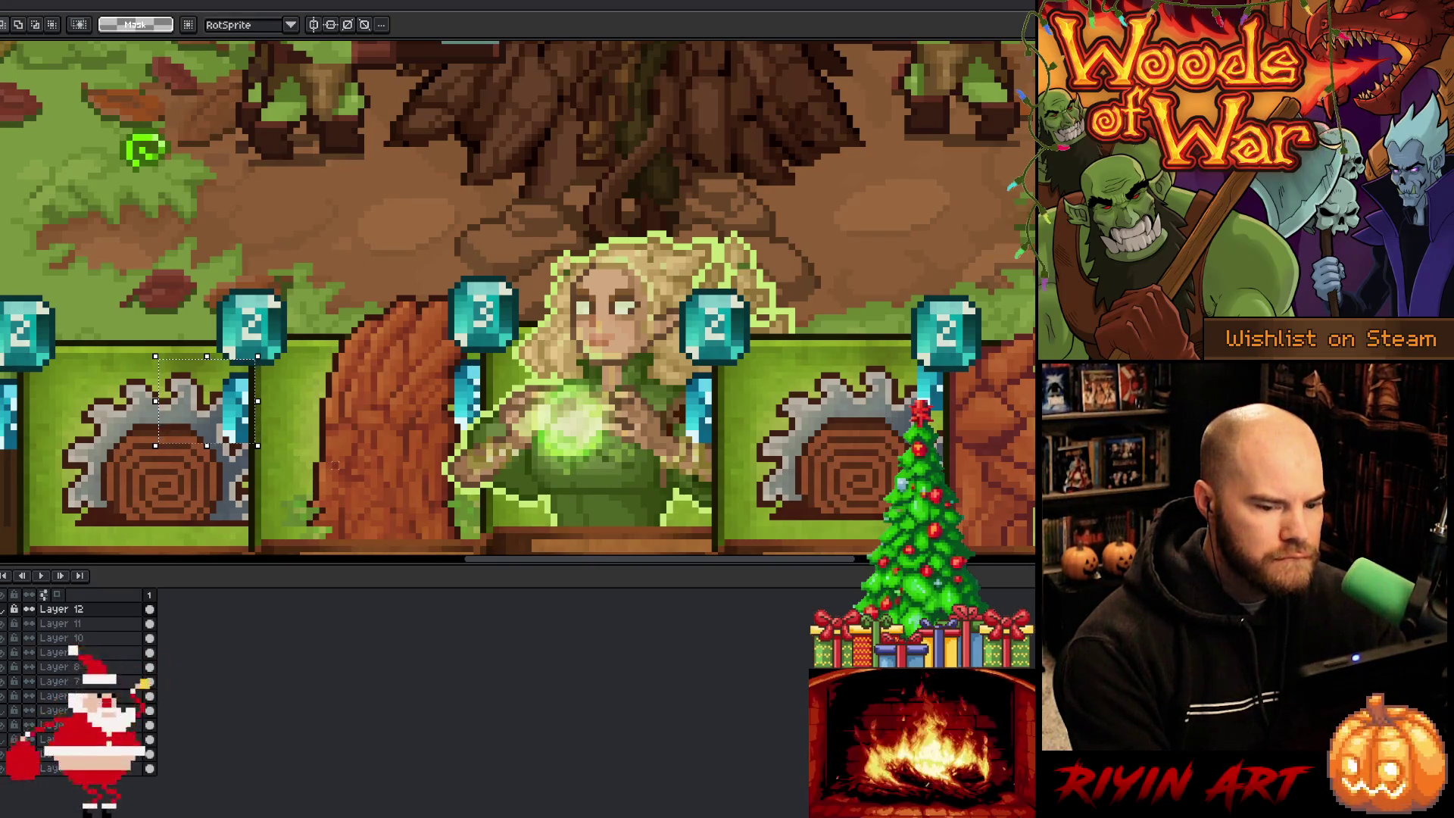
{"action": "scroll", "coordinate": [397, 477], "scroll_direction": "down", "scroll_amount": 1}
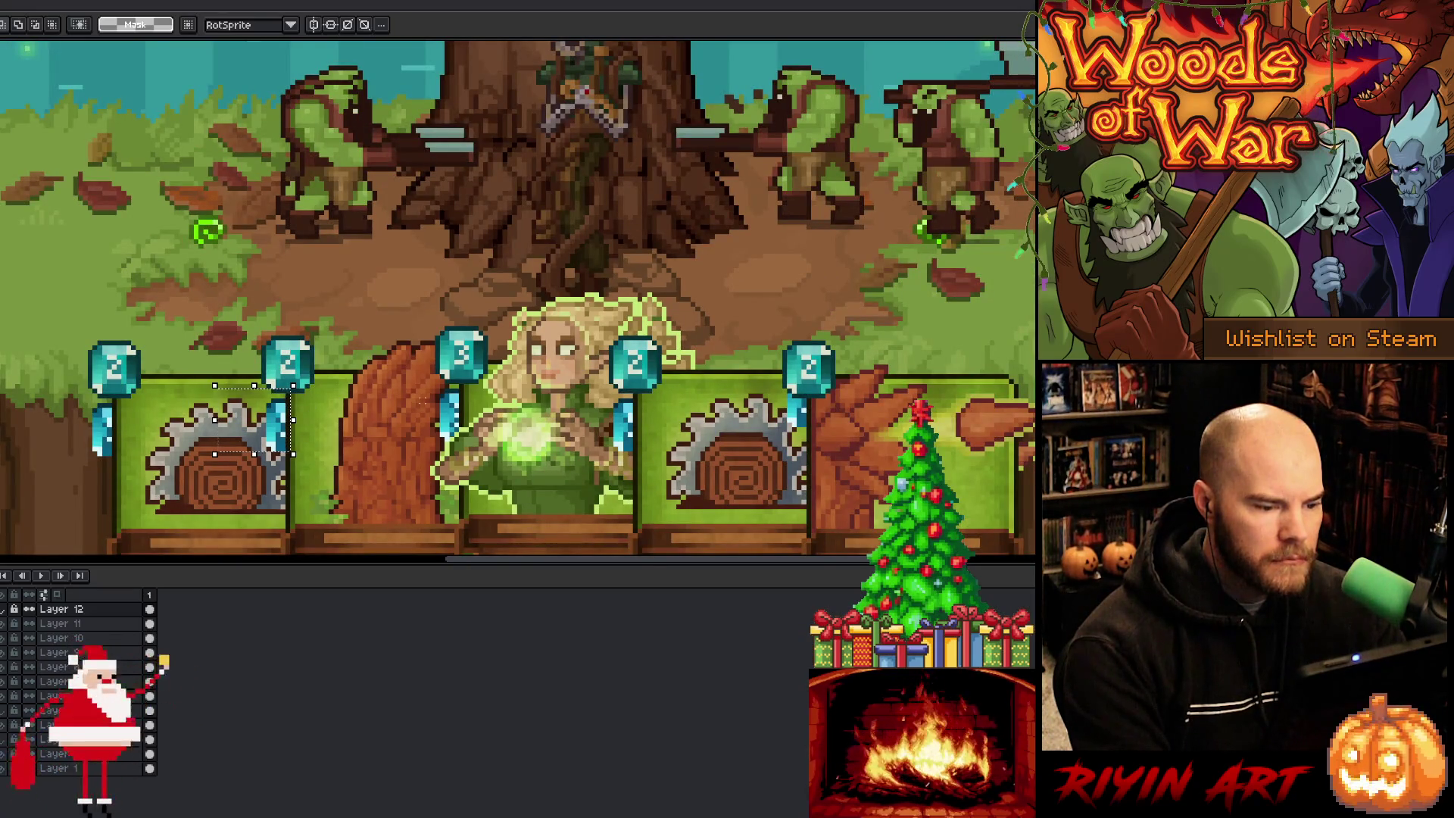
{"action": "scroll", "coordinate": [418, 434], "scroll_direction": "up", "scroll_amount": 1}
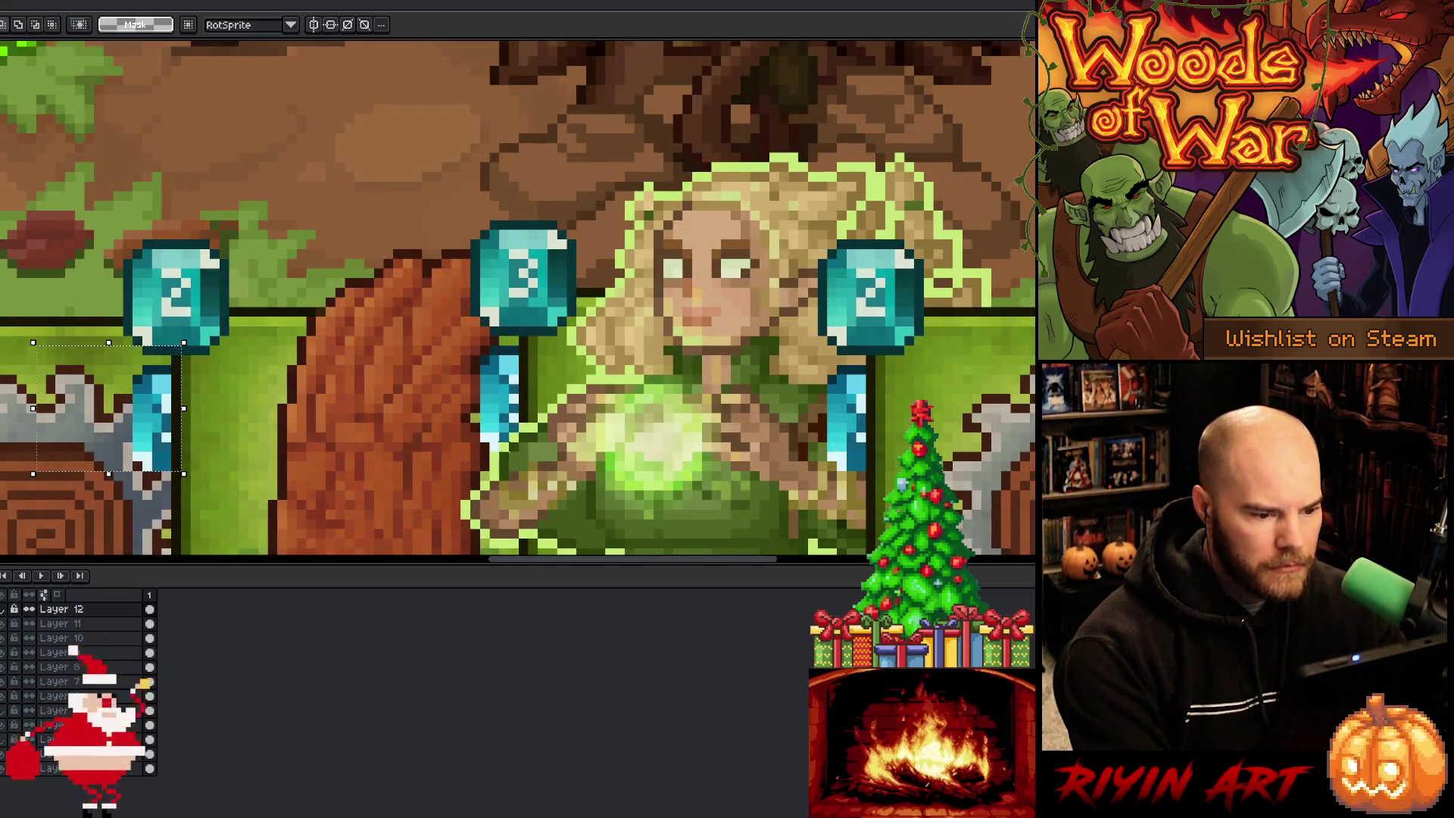
{"action": "mouse_move", "coordinate": [507, 450]}
{"action": "left_mouse_down"}
{"action": "mouse_move", "coordinate": [440, 402]}
{"action": "mouse_move", "coordinate": [413, 317]}
{"action": "mouse_move", "coordinate": [422, 338]}
{"action": "left_mouse_up"}
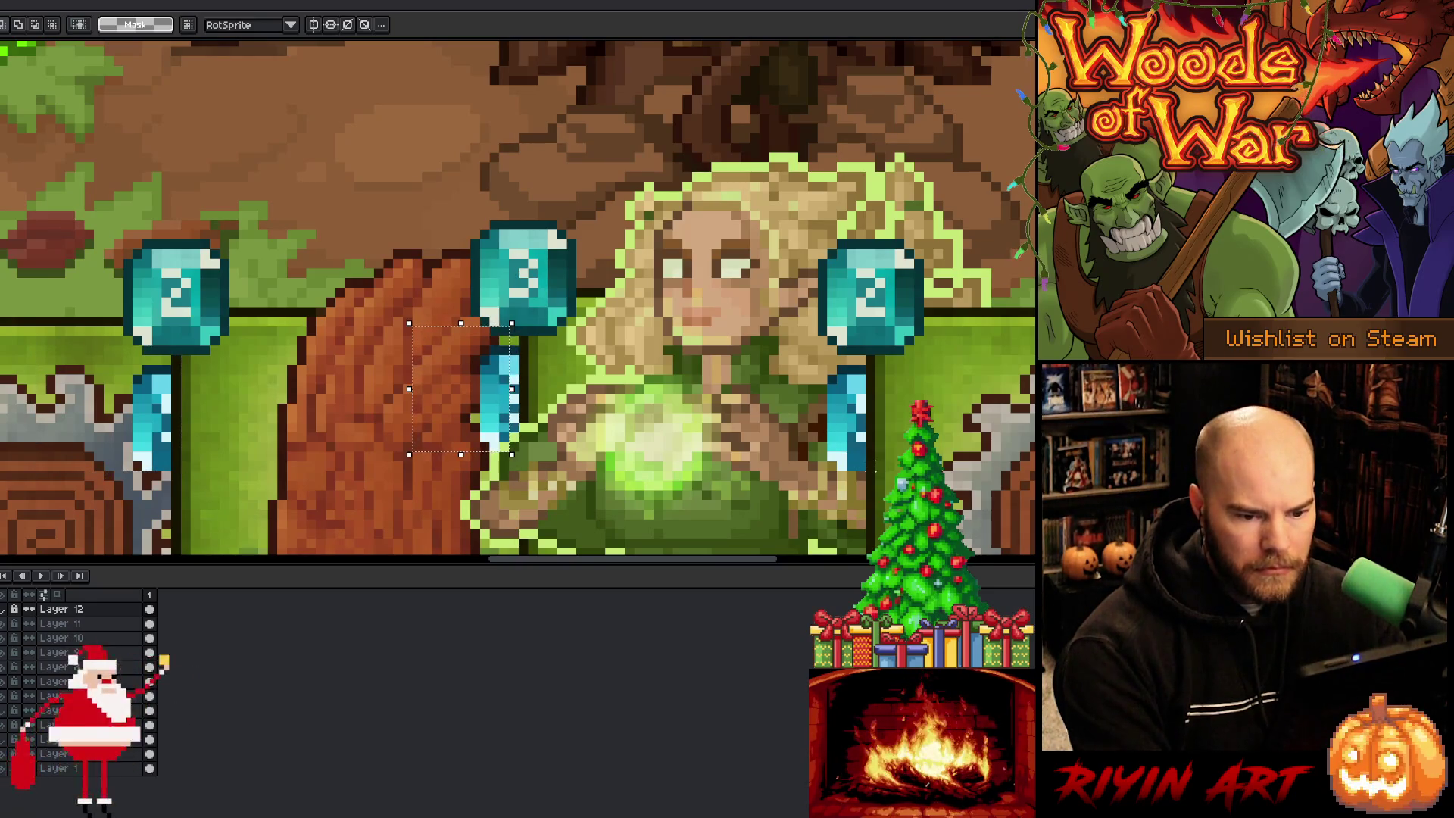
Step: Marquee-select the remaining saw cards' crystal stems, then hide the elf card layer
{"action": "left_click_drag", "start_coordinate": [875, 471], "coordinate": [788, 346]}
{"action": "key", "text": "space"}
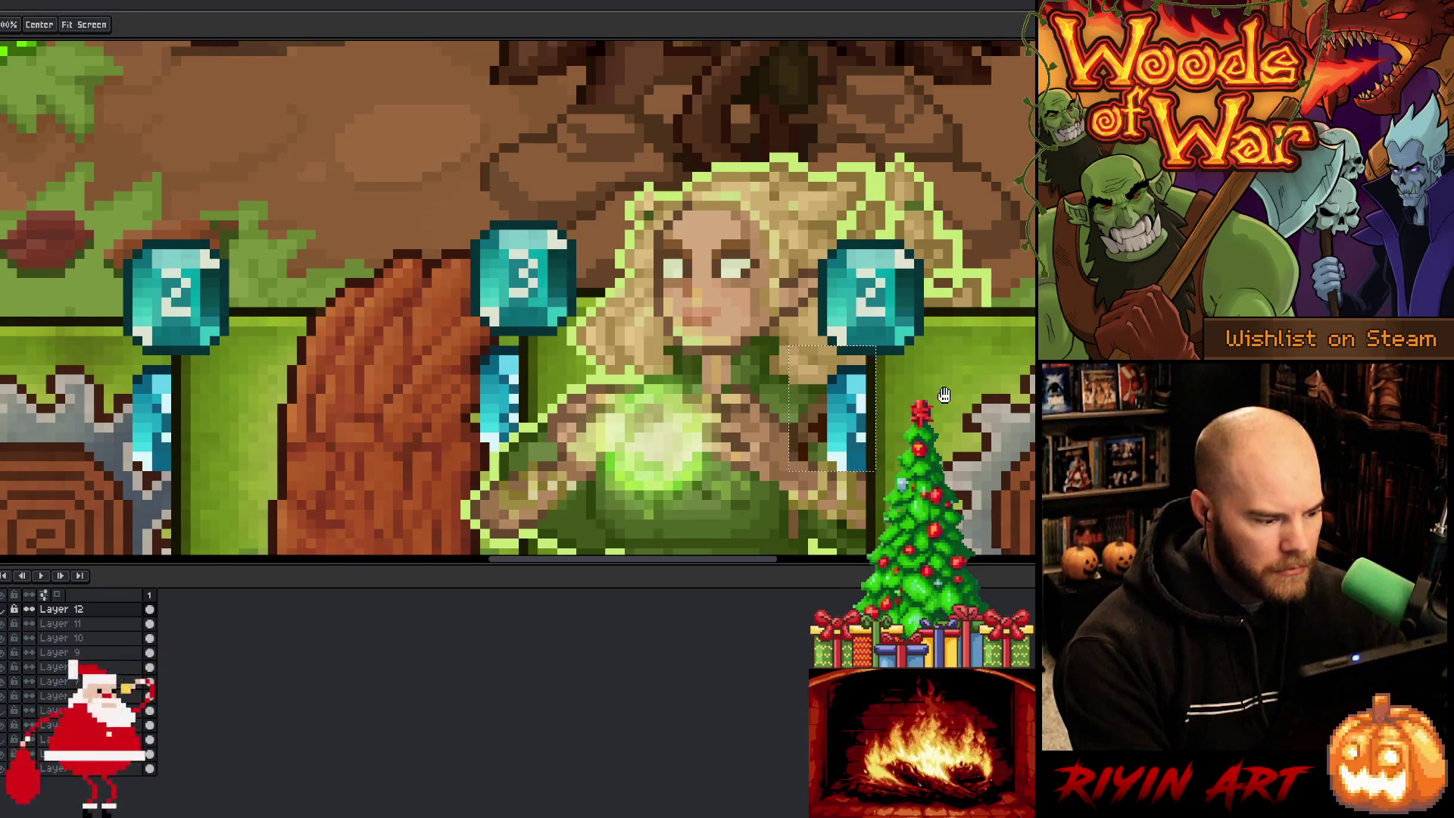
{"action": "left_click_drag", "start_coordinate": [944, 395], "coordinate": [400, 393]}
{"action": "mouse_move", "coordinate": [685, 427]}
{"action": "left_mouse_down"}
{"action": "mouse_move", "coordinate": [575, 393]}
{"action": "mouse_move", "coordinate": [544, 353]}
{"action": "left_mouse_up"}
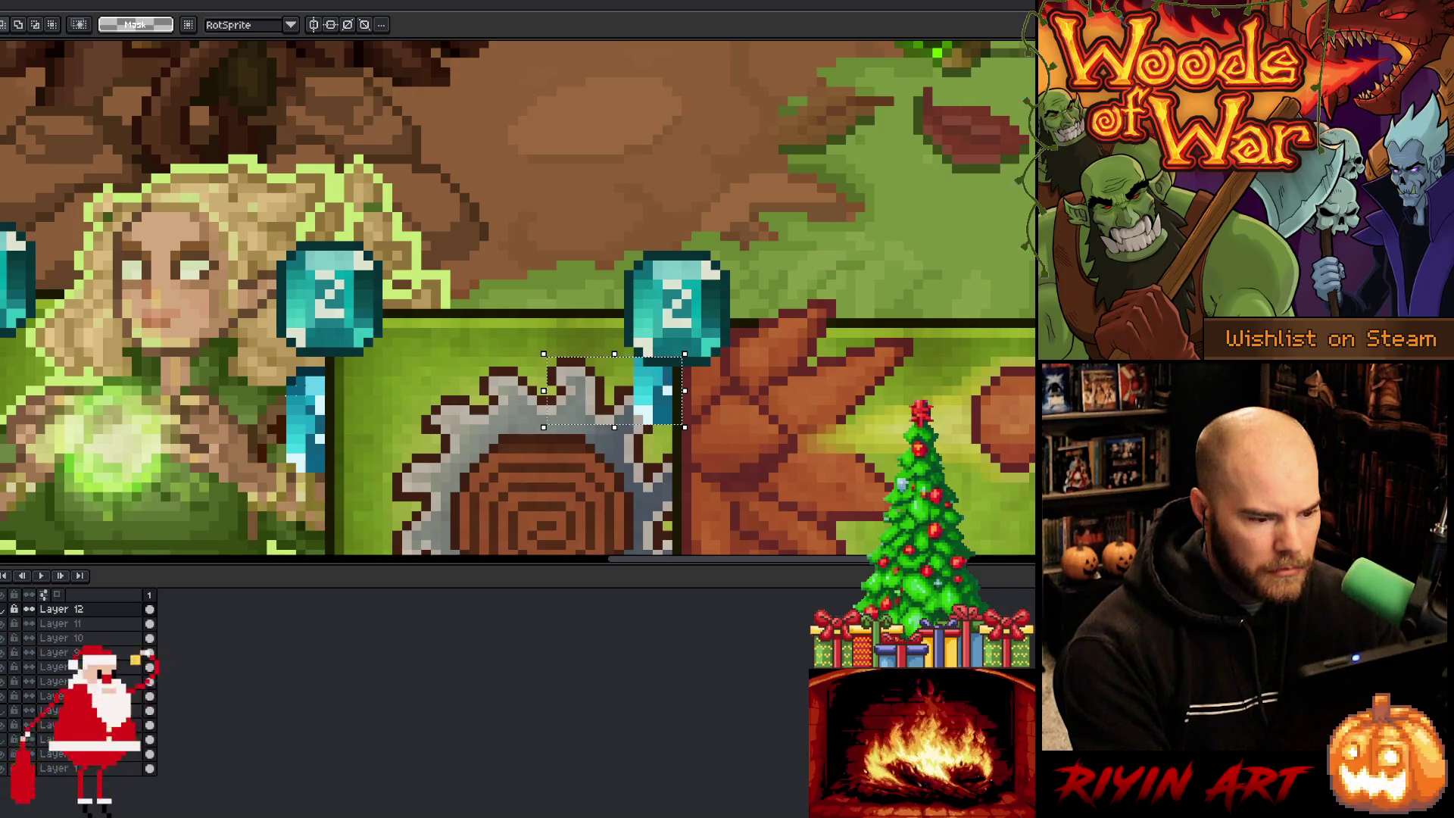
{"action": "key", "text": "ctrl+z"}
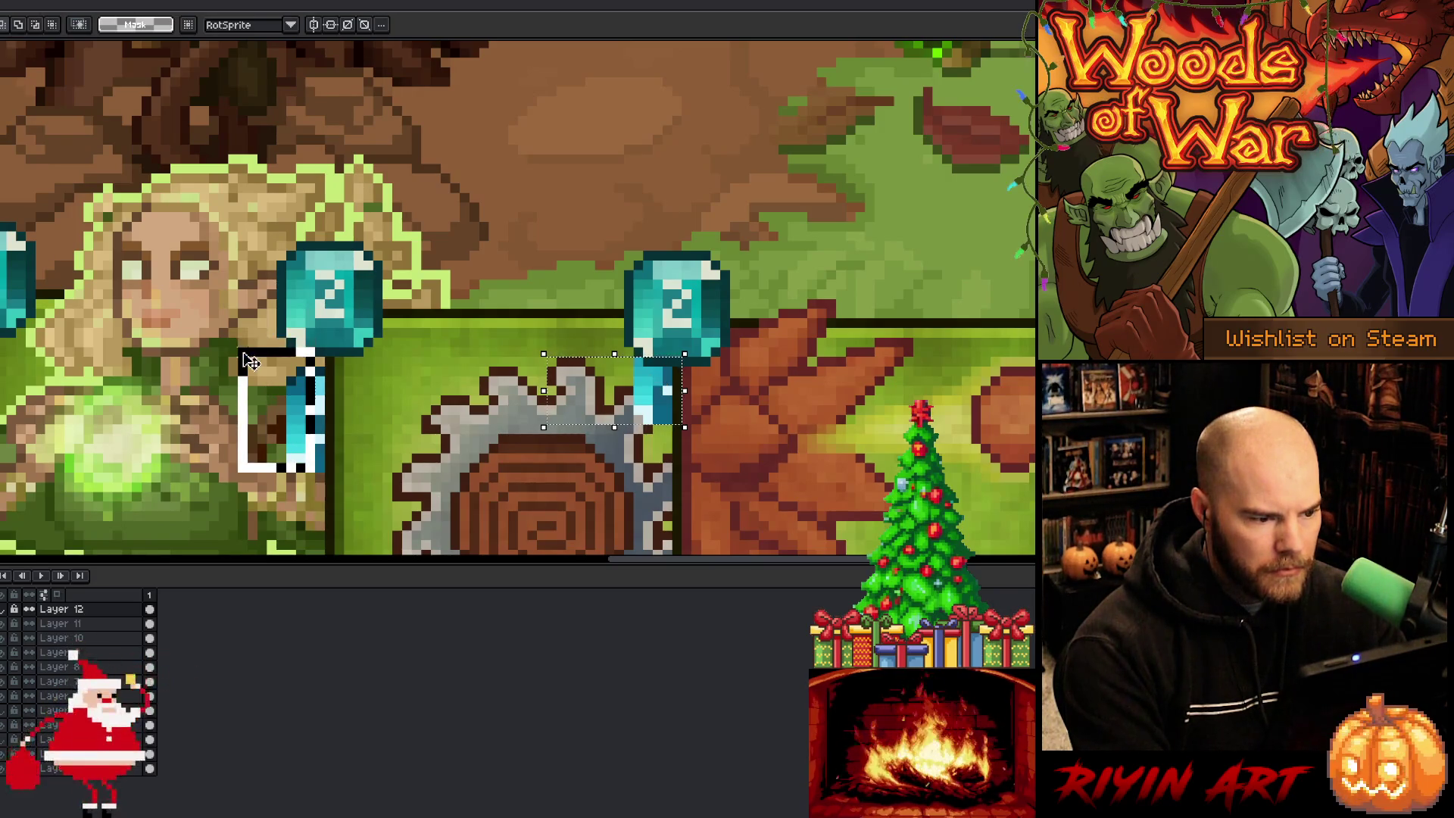
{"action": "scroll", "coordinate": [319, 397], "scroll_direction": "down", "scroll_amount": 2}
{"action": "left_click_drag", "start_coordinate": [318, 397], "coordinate": [810, 390]}
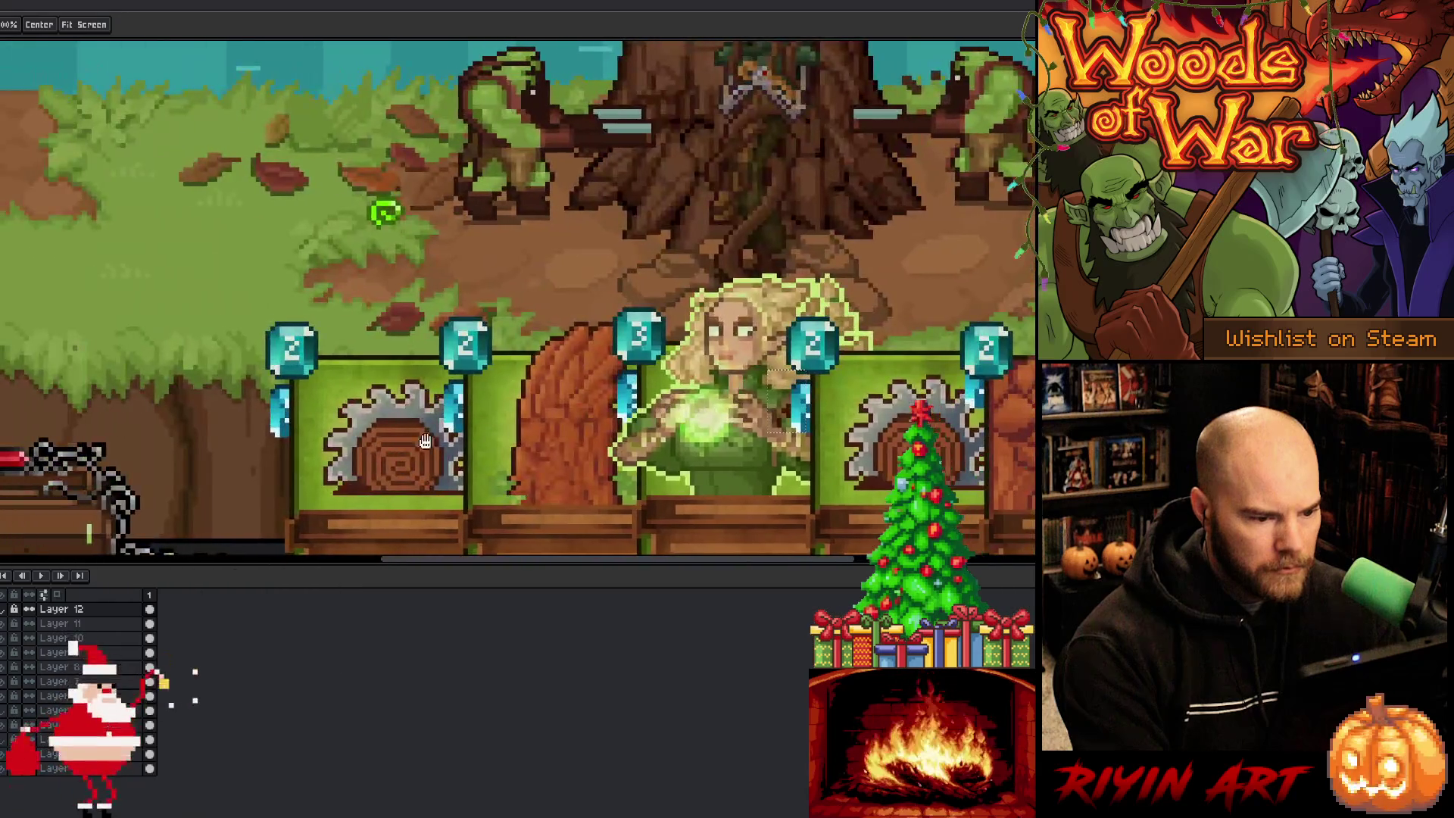
{"action": "scroll", "coordinate": [269, 428], "scroll_direction": "up", "scroll_amount": 2}
{"action": "mouse_move", "coordinate": [302, 439]}
{"action": "left_mouse_down"}
{"action": "mouse_move", "coordinate": [239, 303]}
{"action": "mouse_move", "coordinate": [228, 309]}
{"action": "left_mouse_up"}
{"action": "scroll", "coordinate": [340, 339], "scroll_direction": "down", "scroll_amount": 2}
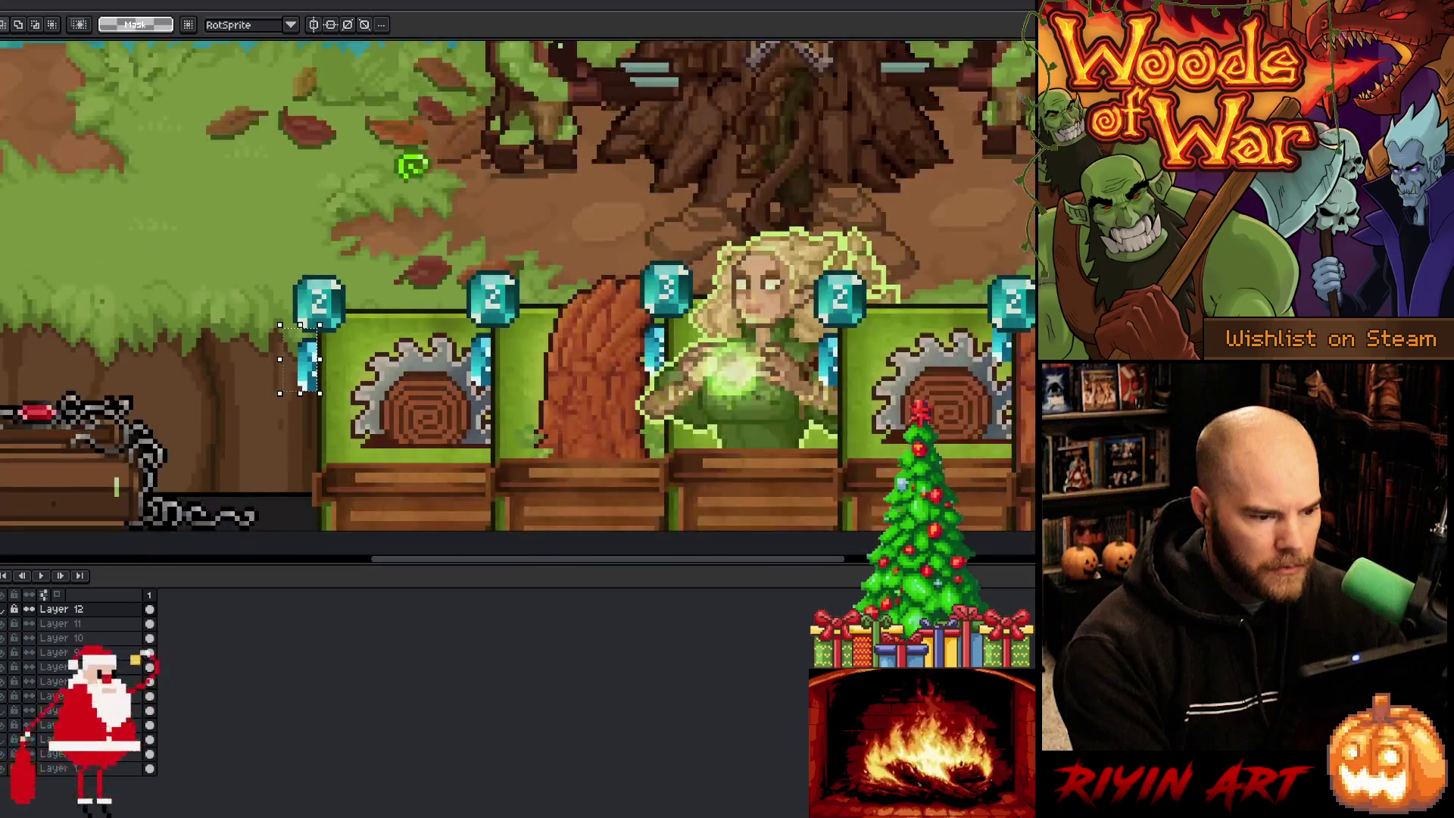
{"action": "left_click_drag", "start_coordinate": [597, 408], "coordinate": [313, 382]}
{"action": "key", "text": "m"}
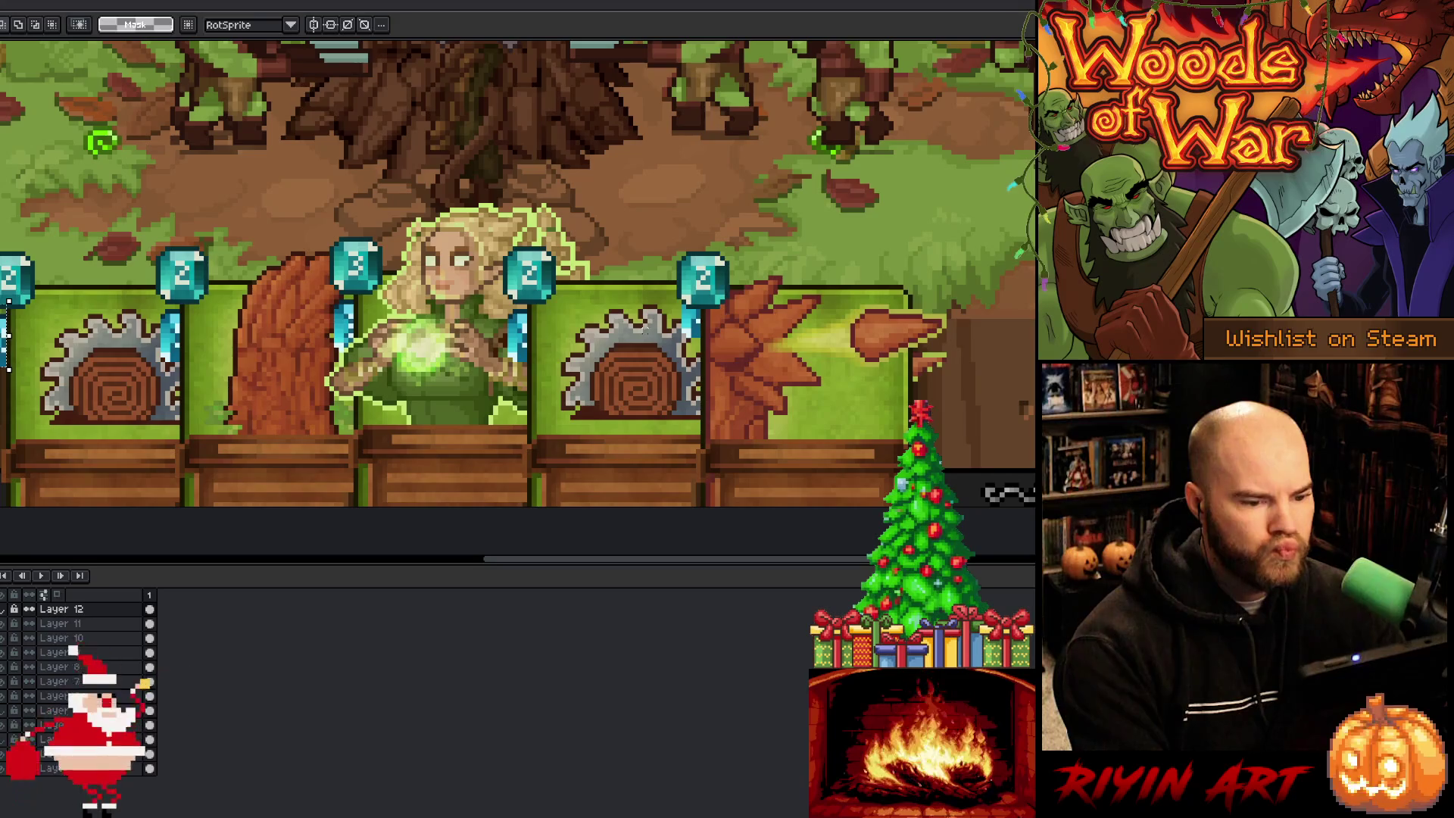
{"action": "left_click", "coordinate": [3, 610]}
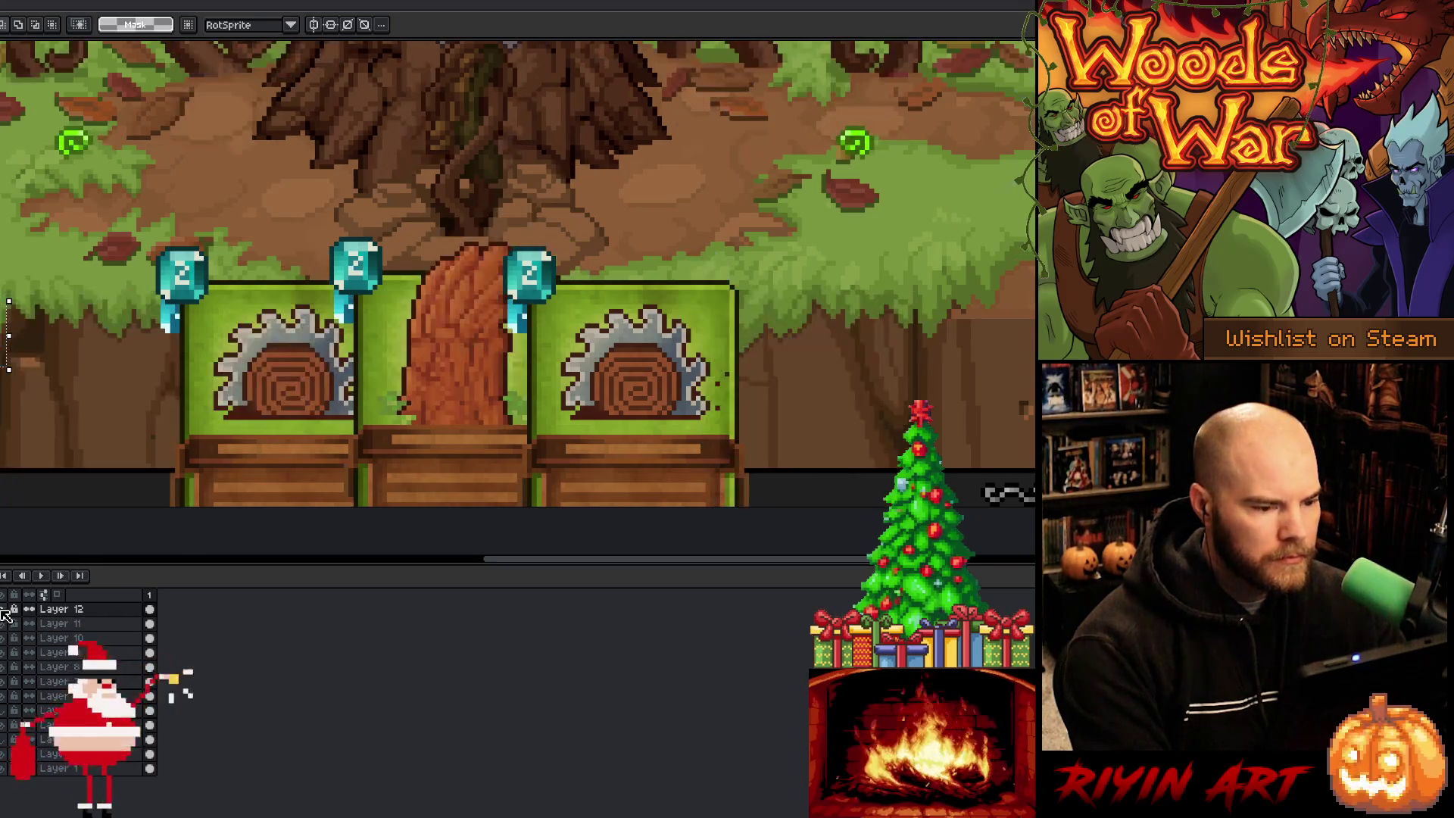
Step: Marquee-select around the right and left crystal stems on the saw cards
{"action": "scroll", "coordinate": [581, 328], "scroll_direction": "up", "scroll_amount": 2}
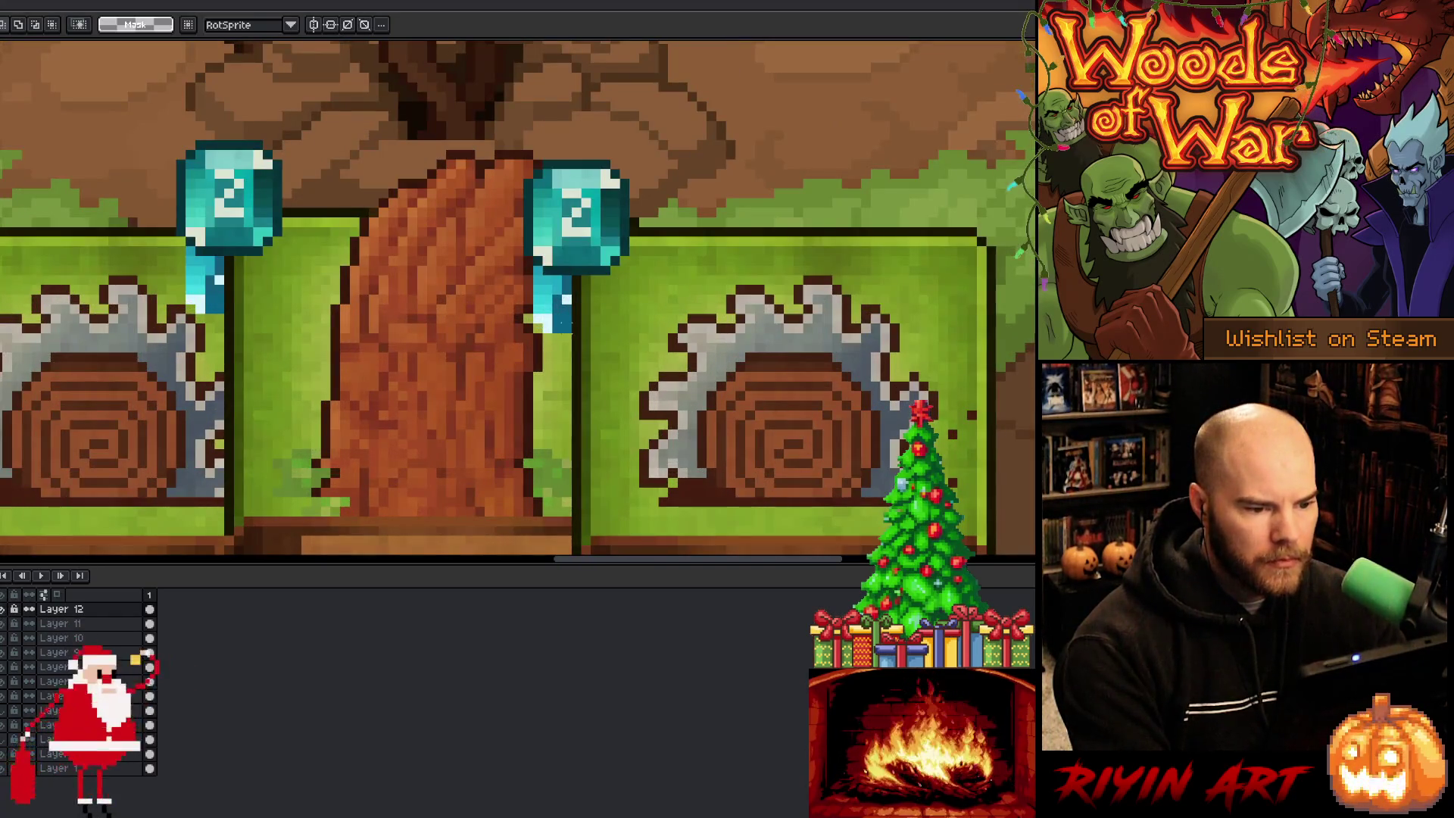
{"action": "left_click_drag", "start_coordinate": [572, 334], "coordinate": [511, 264]}
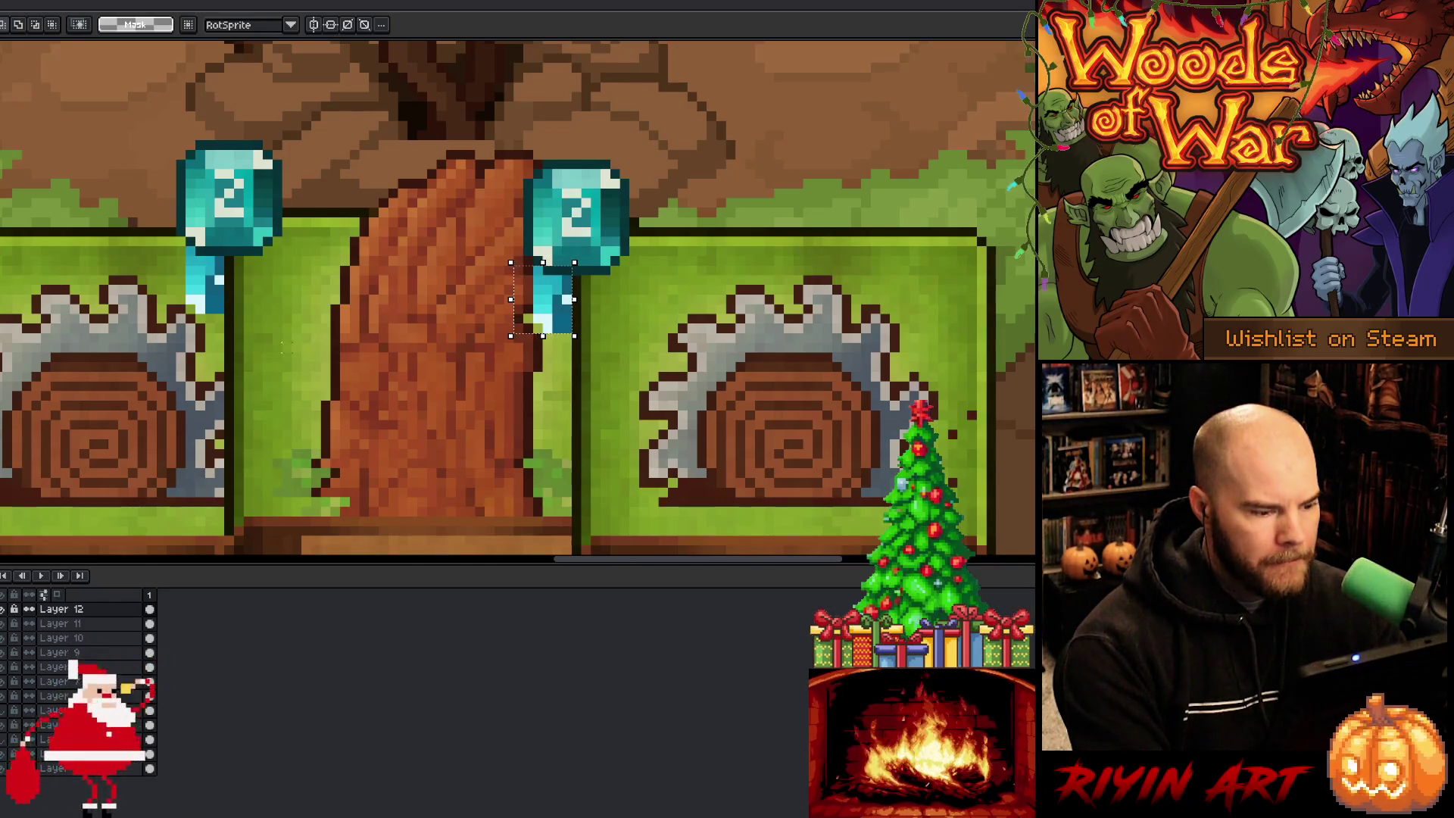
{"action": "mouse_move", "coordinate": [224, 314]}
{"action": "left_mouse_down"}
{"action": "mouse_move", "coordinate": [155, 249]}
{"action": "mouse_move", "coordinate": [577, 288]}
{"action": "left_mouse_up"}
{"action": "key", "text": "space"}
{"action": "left_click_drag", "start_coordinate": [302, 374], "coordinate": [199, 301]}
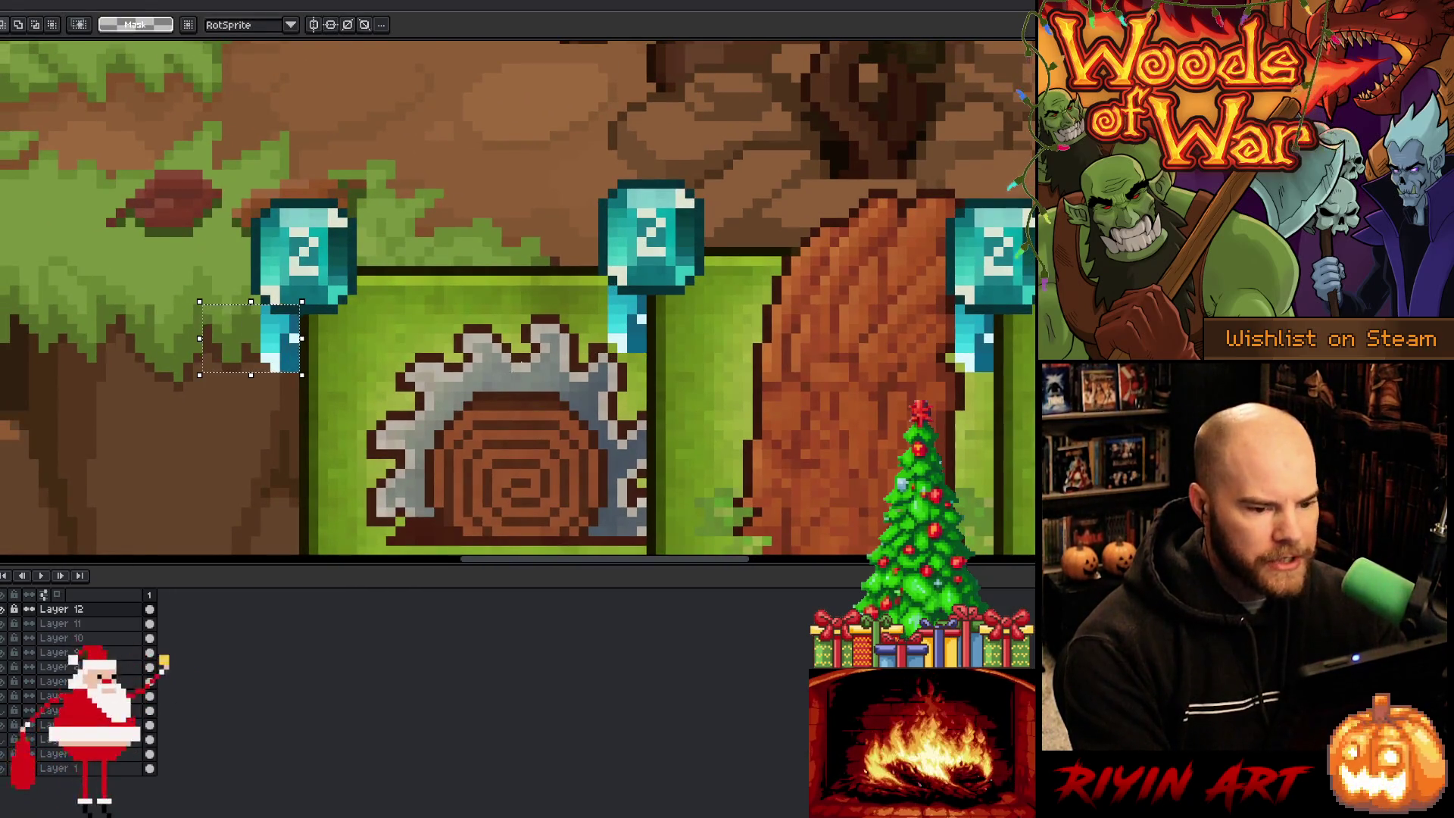
{"action": "scroll", "coordinate": [520, 374], "scroll_direction": "down", "scroll_amount": 2}
Step: Show all three saw cards, then move to the parchment skull sprite and Interface.cpp
{"action": "key", "text": "space"}
{"action": "mouse_move", "coordinate": [659, 392]}
{"action": "left_mouse_down"}
{"action": "mouse_move", "coordinate": [417, 311]}
{"action": "mouse_move", "coordinate": [410, 330]}
{"action": "left_mouse_up"}
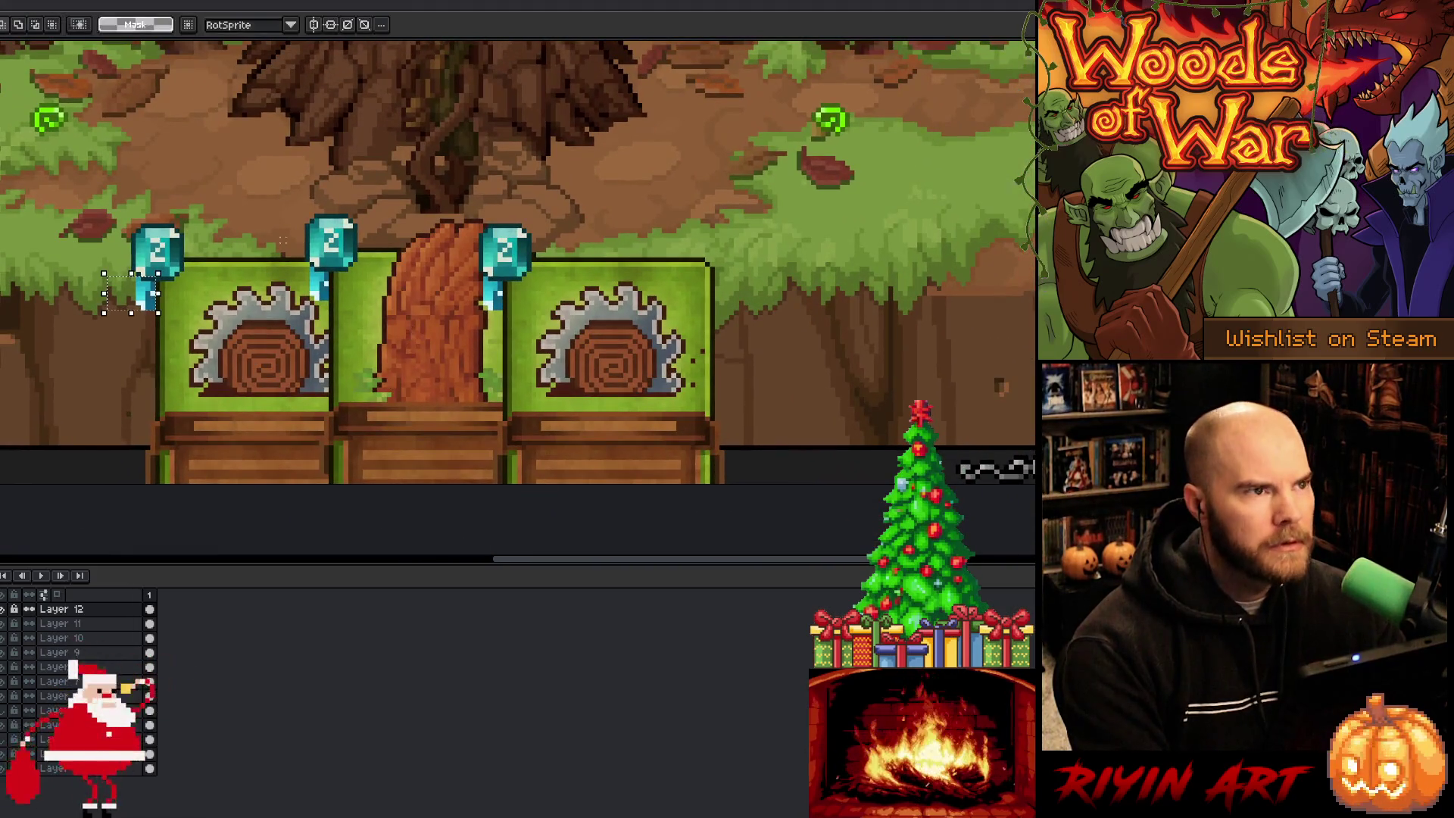
{"action": "key", "text": "ctrl+Tab"}
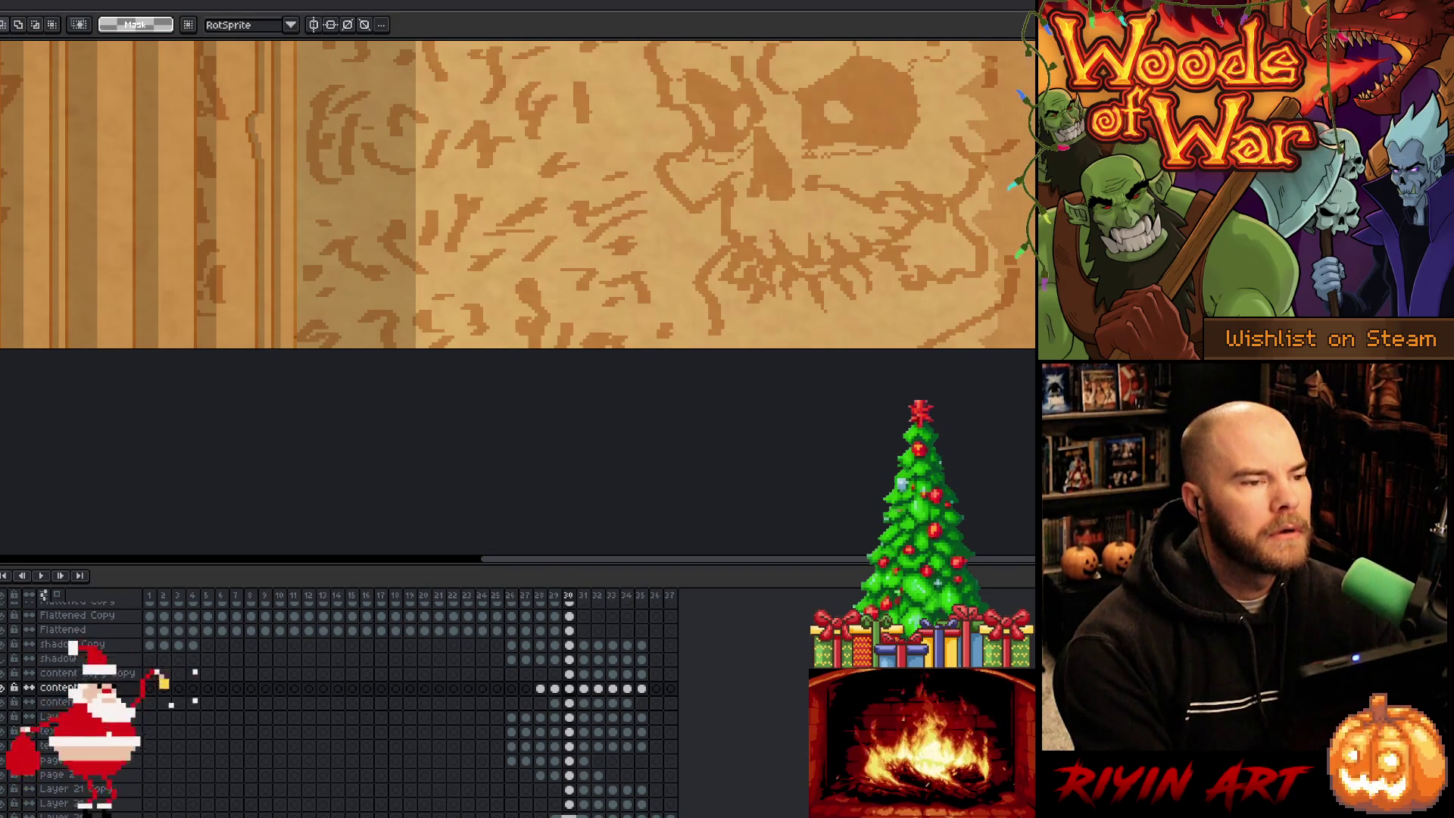
{"action": "key", "text": "alt+Tab"}
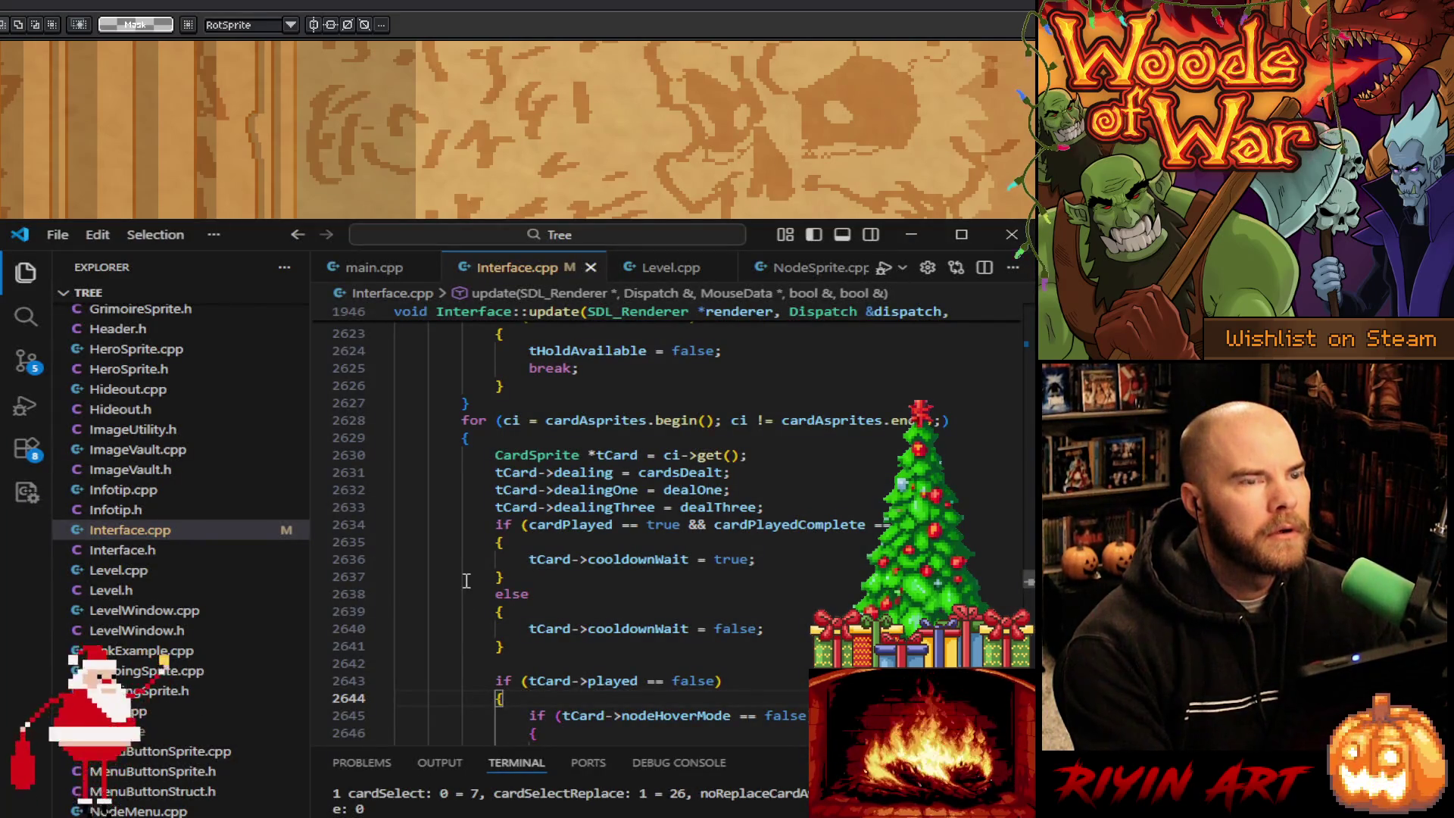
Step: Place the cursor after the break statement, close Level.cpp, and switch to CardSprite.cpp
{"action": "scroll", "coordinate": [622, 545], "scroll_direction": "down", "scroll_amount": 10}
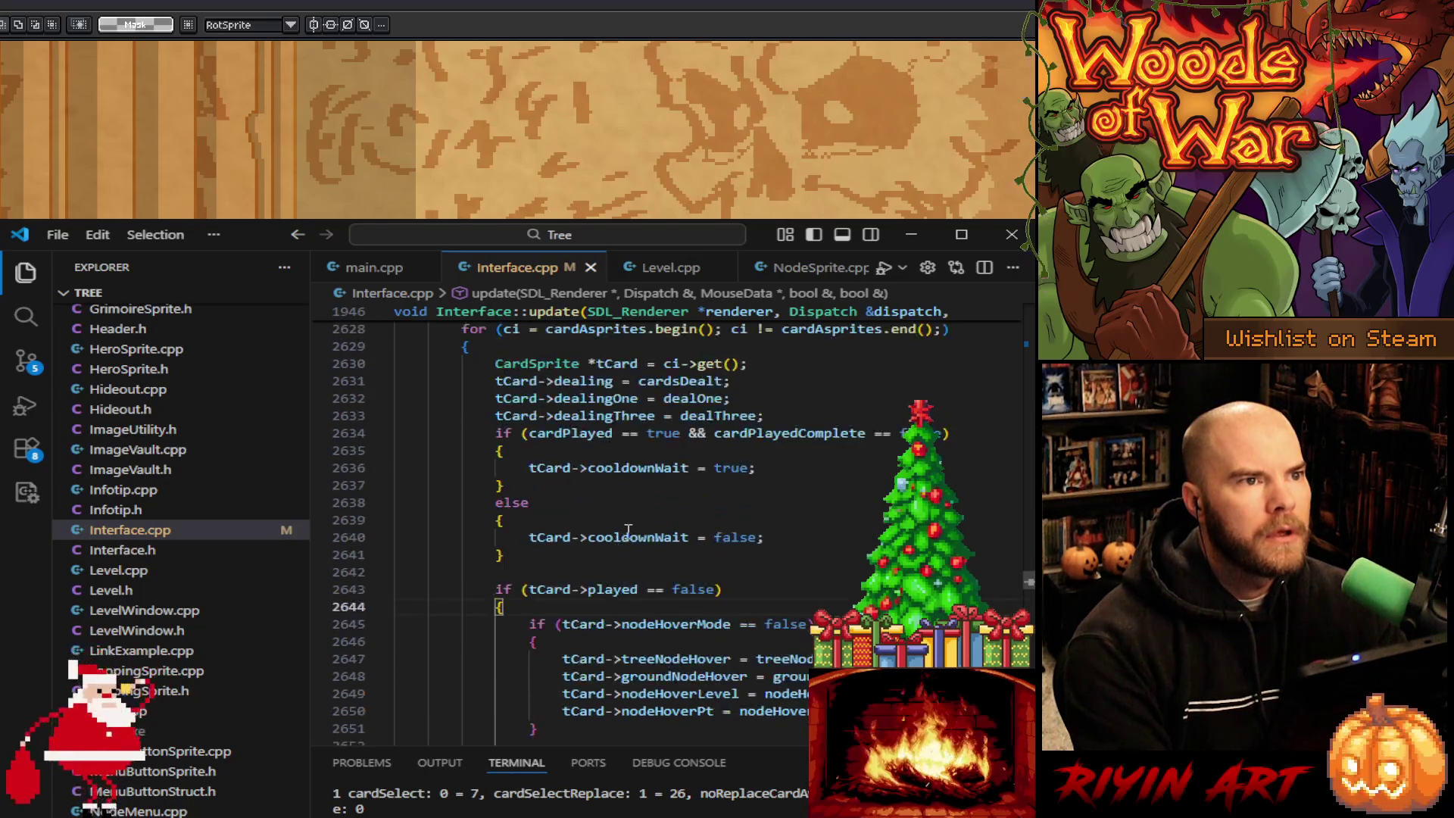
{"action": "scroll", "coordinate": [644, 534], "scroll_direction": "up", "scroll_amount": 11}
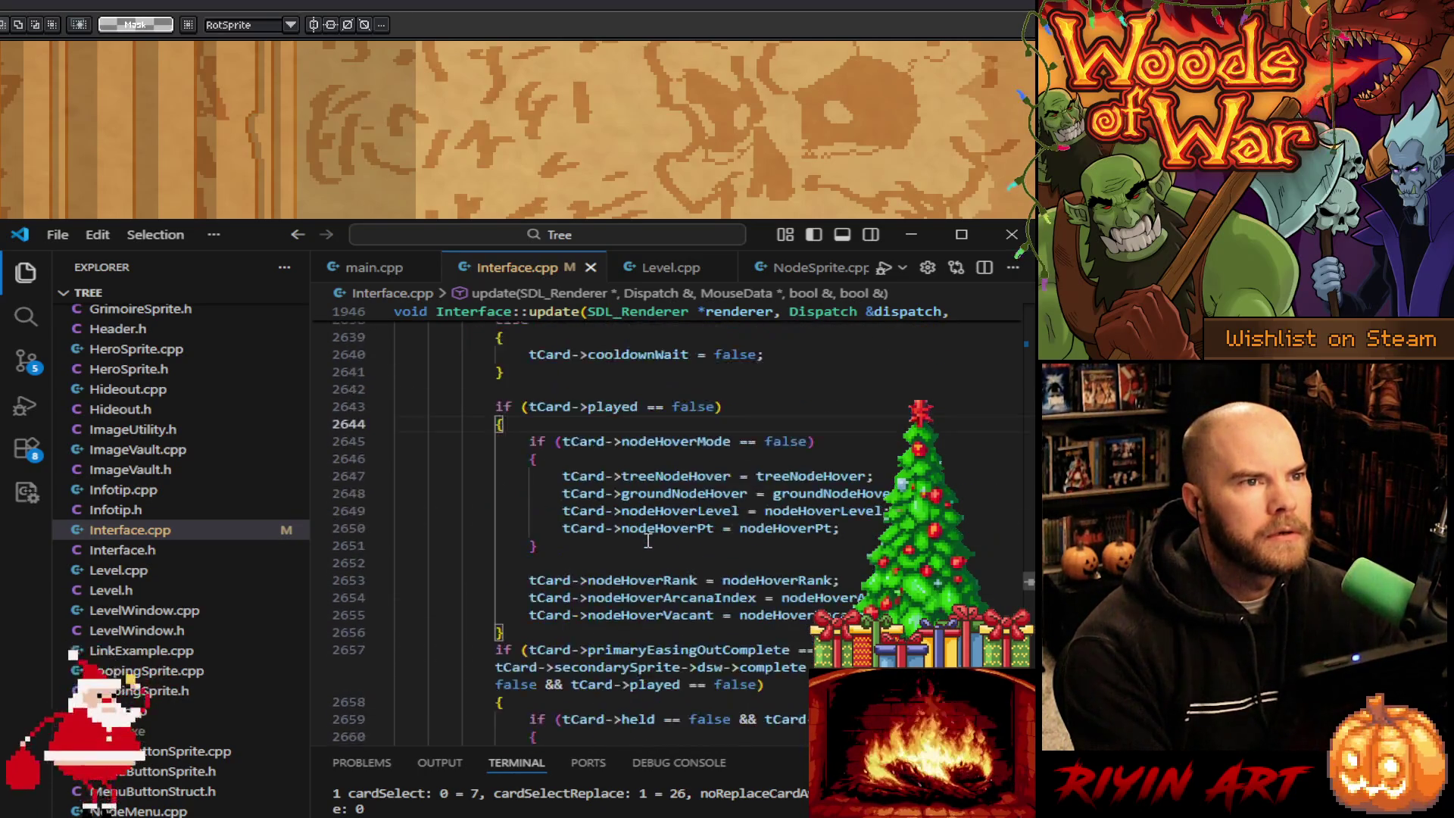
{"action": "scroll", "coordinate": [746, 484], "scroll_direction": "up", "scroll_amount": 1}
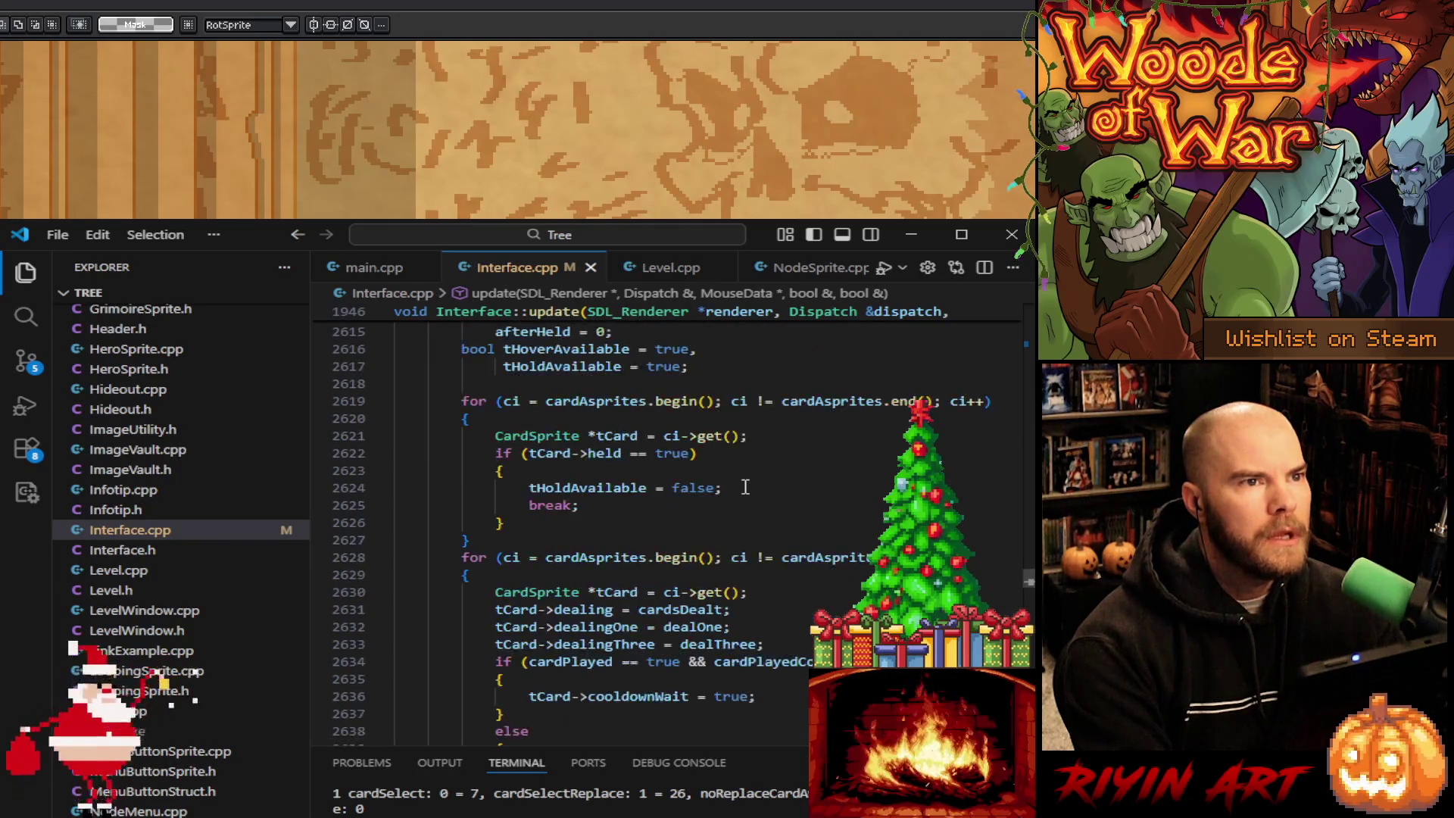
{"action": "left_click", "coordinate": [749, 504]}
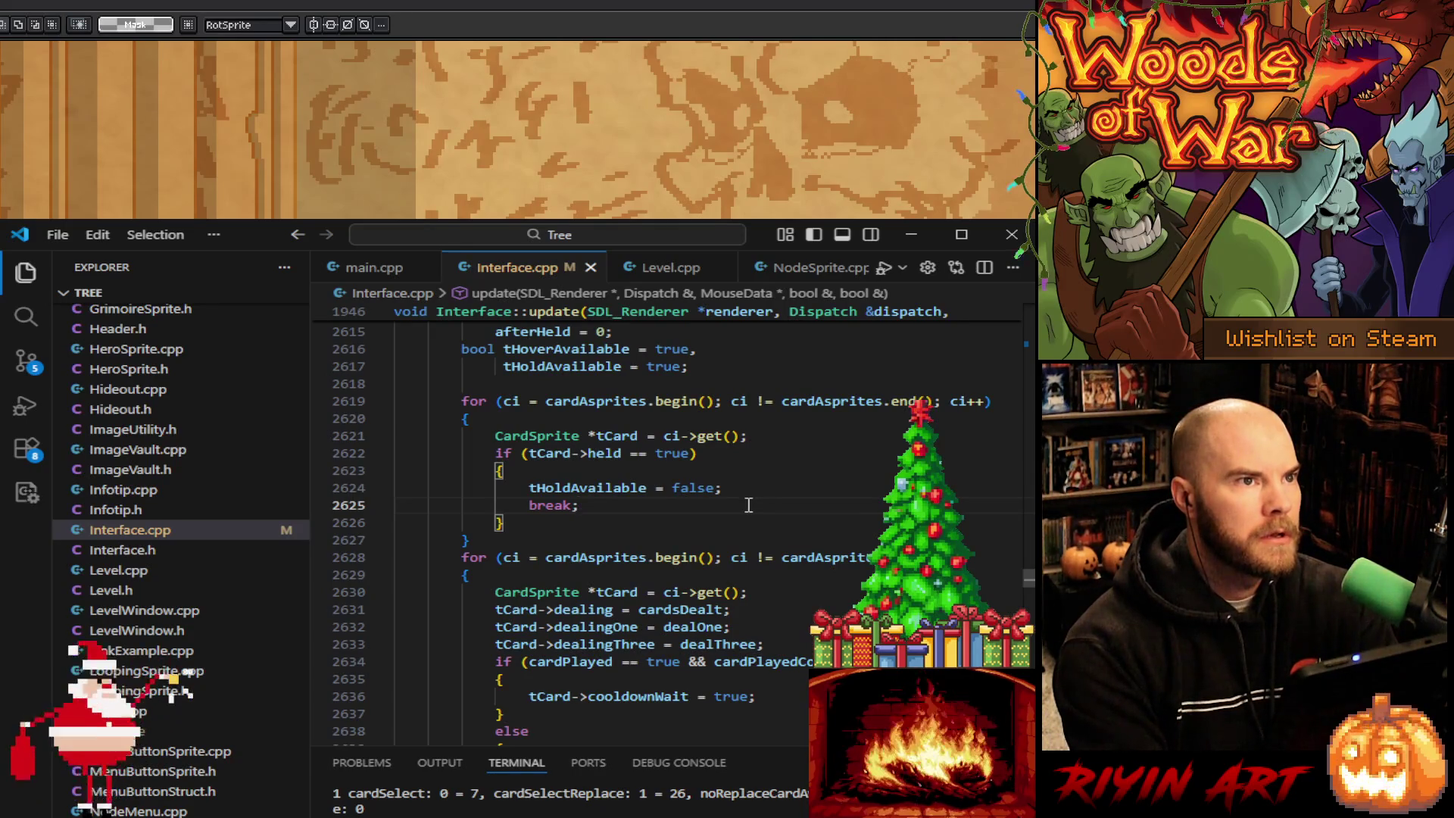
{"action": "scroll", "coordinate": [795, 280], "scroll_direction": "down", "scroll_amount": 1}
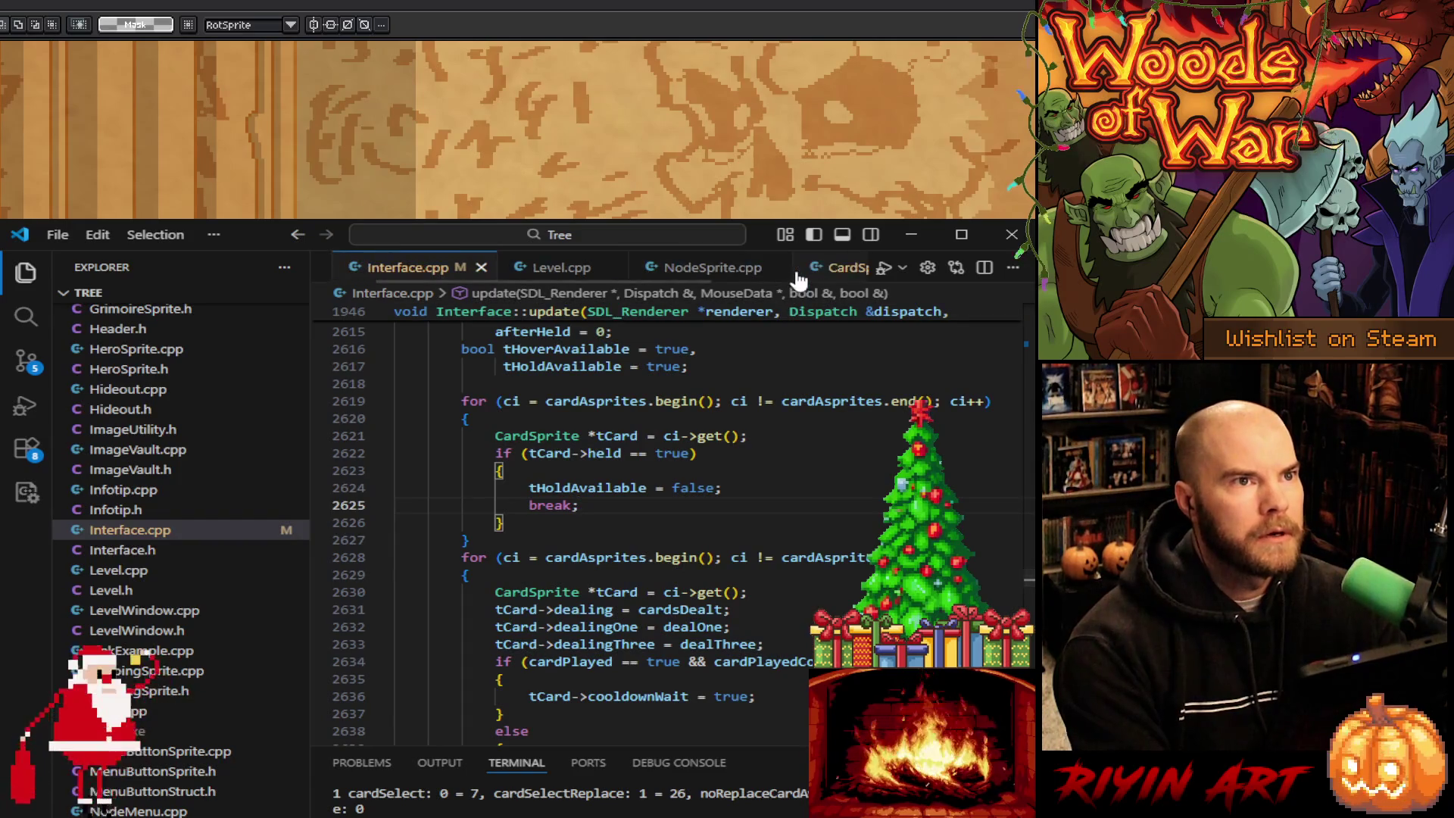
{"action": "left_click", "coordinate": [609, 268]}
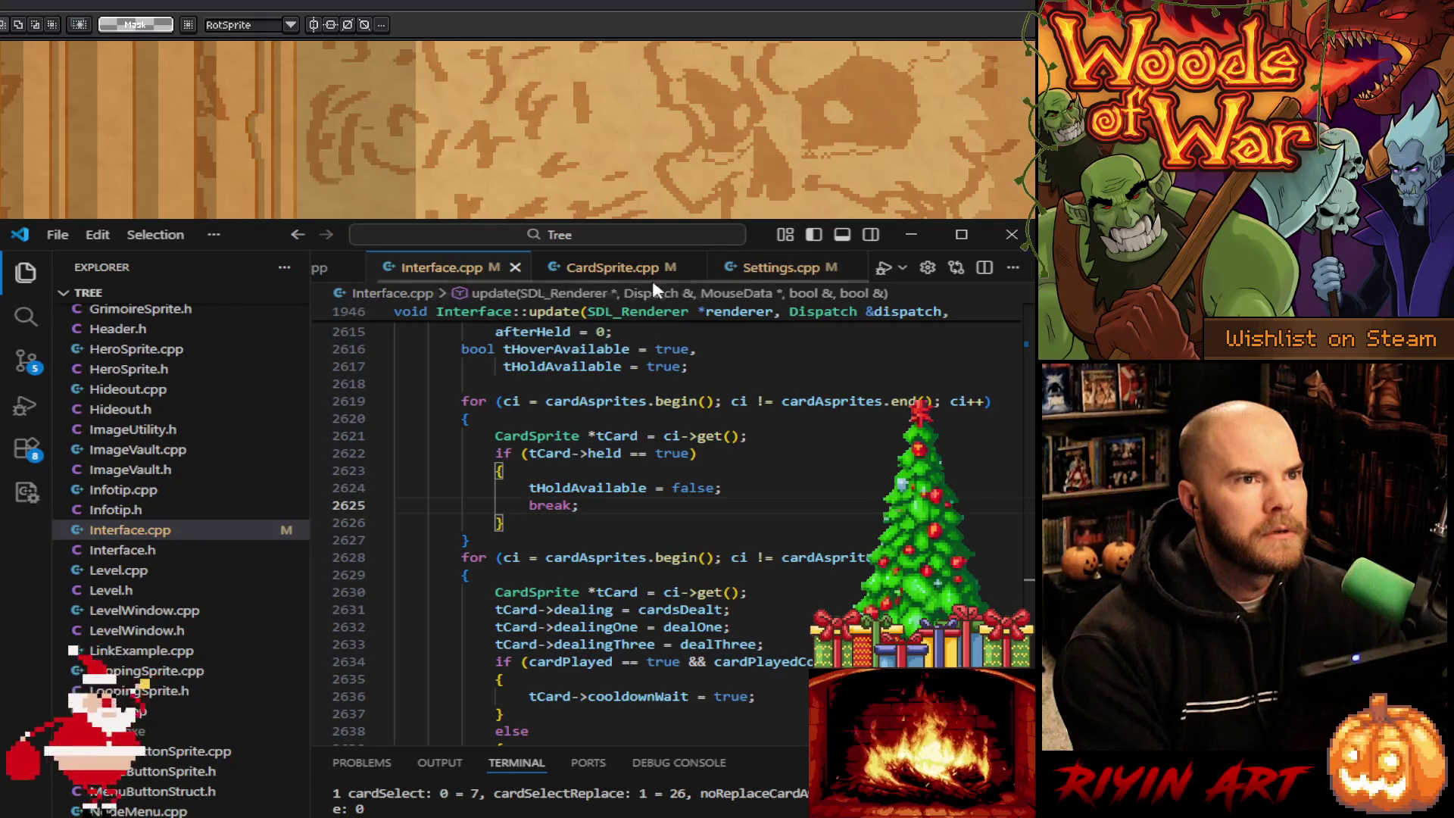
{"action": "left_click", "coordinate": [616, 273]}
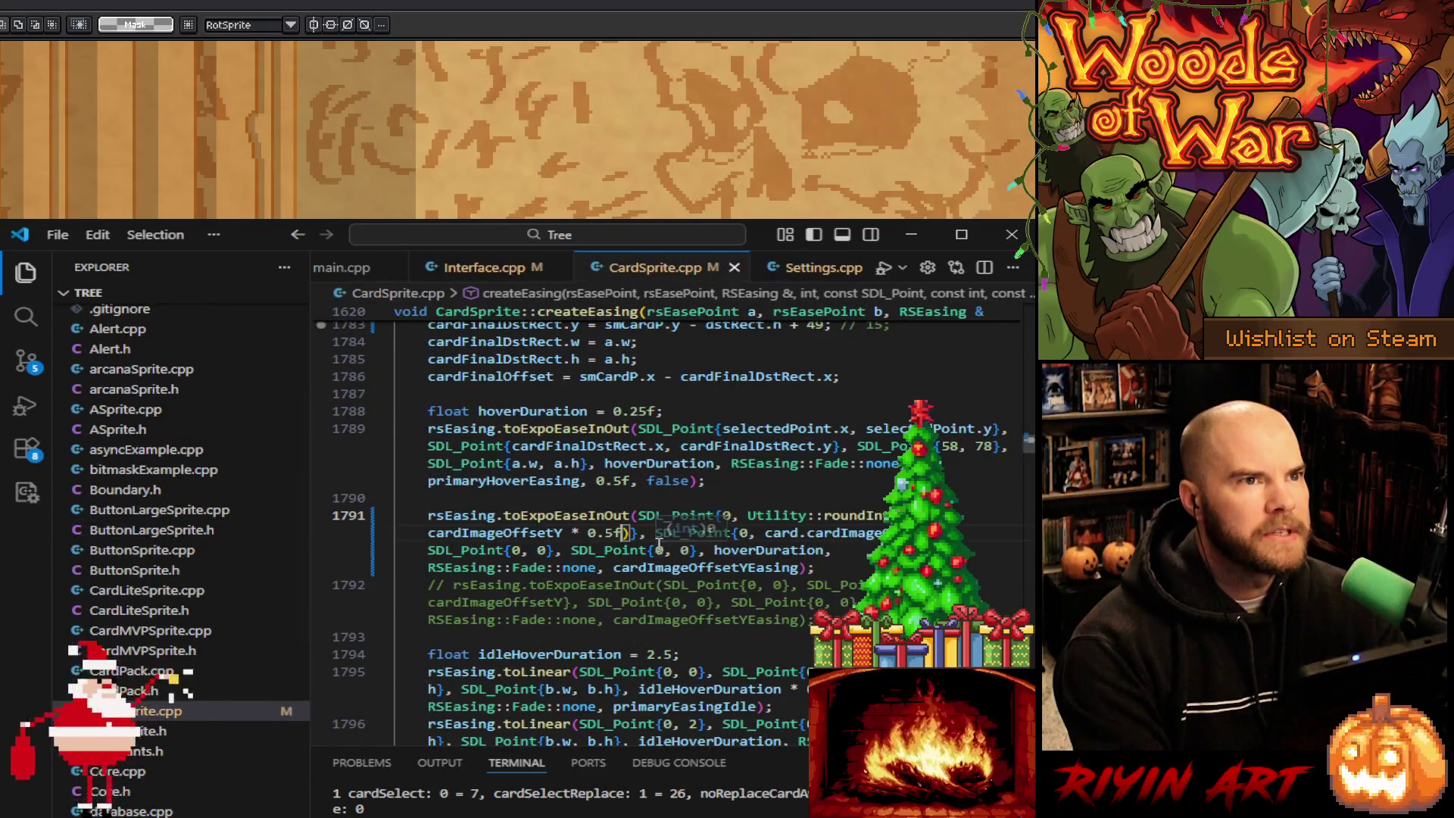
Step: Change the selectedPoint y offset on line 1745 from 6 to 13 and save
{"action": "scroll", "coordinate": [665, 610], "scroll_direction": "up", "scroll_amount": 3}
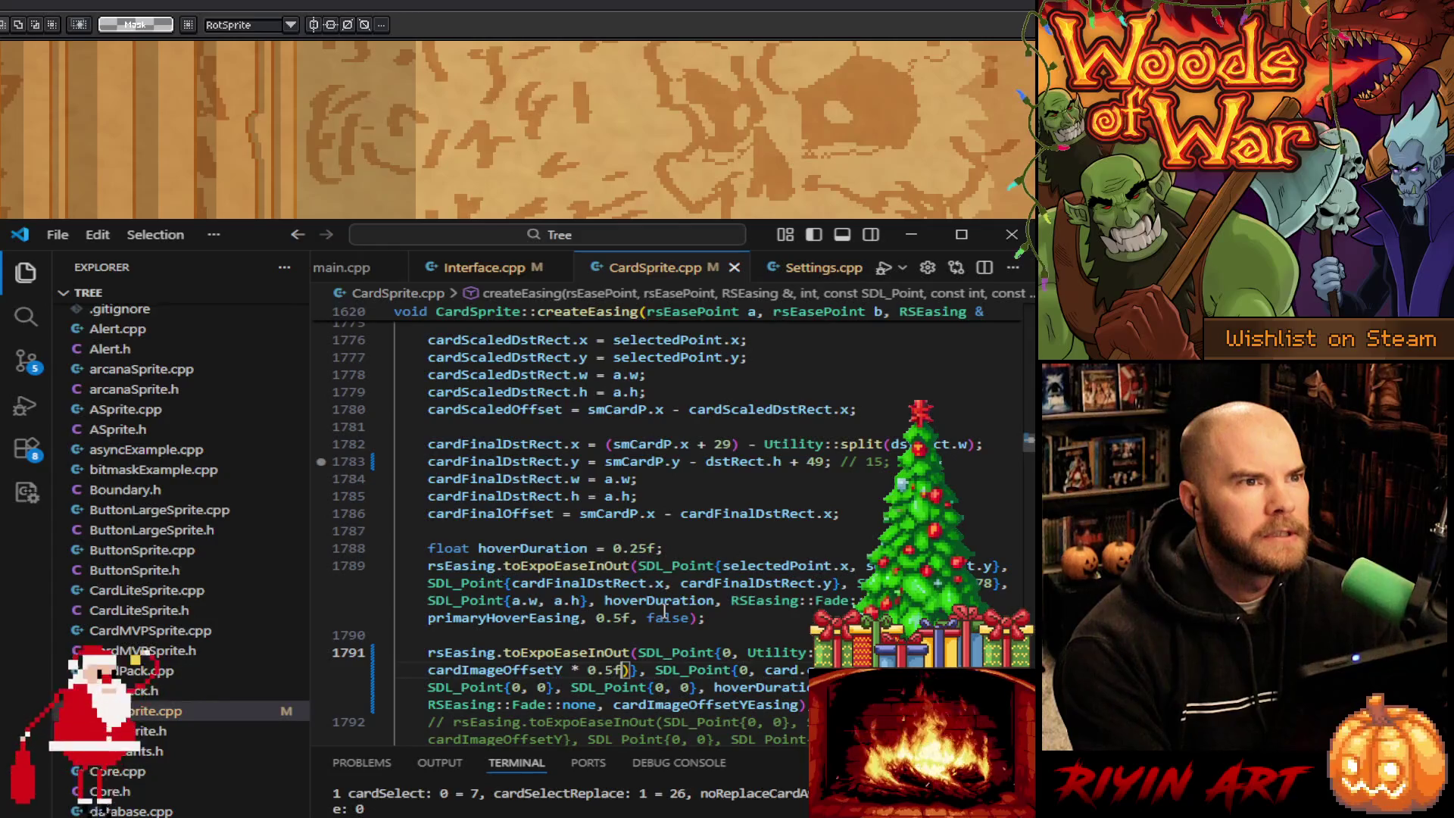
{"action": "mouse_move", "coordinate": [680, 599]}
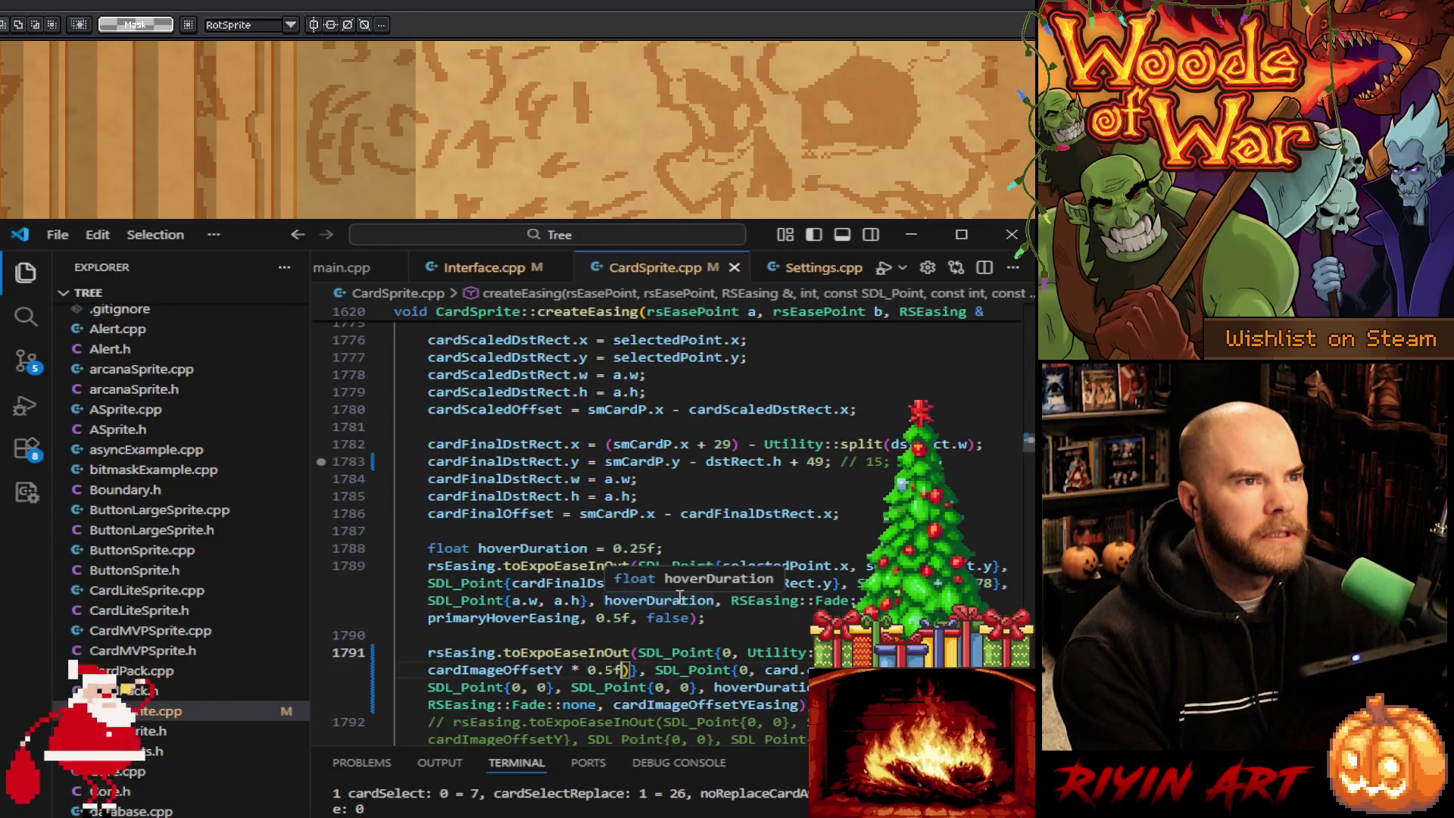
{"action": "scroll", "coordinate": [680, 599], "scroll_direction": "up", "scroll_amount": 15}
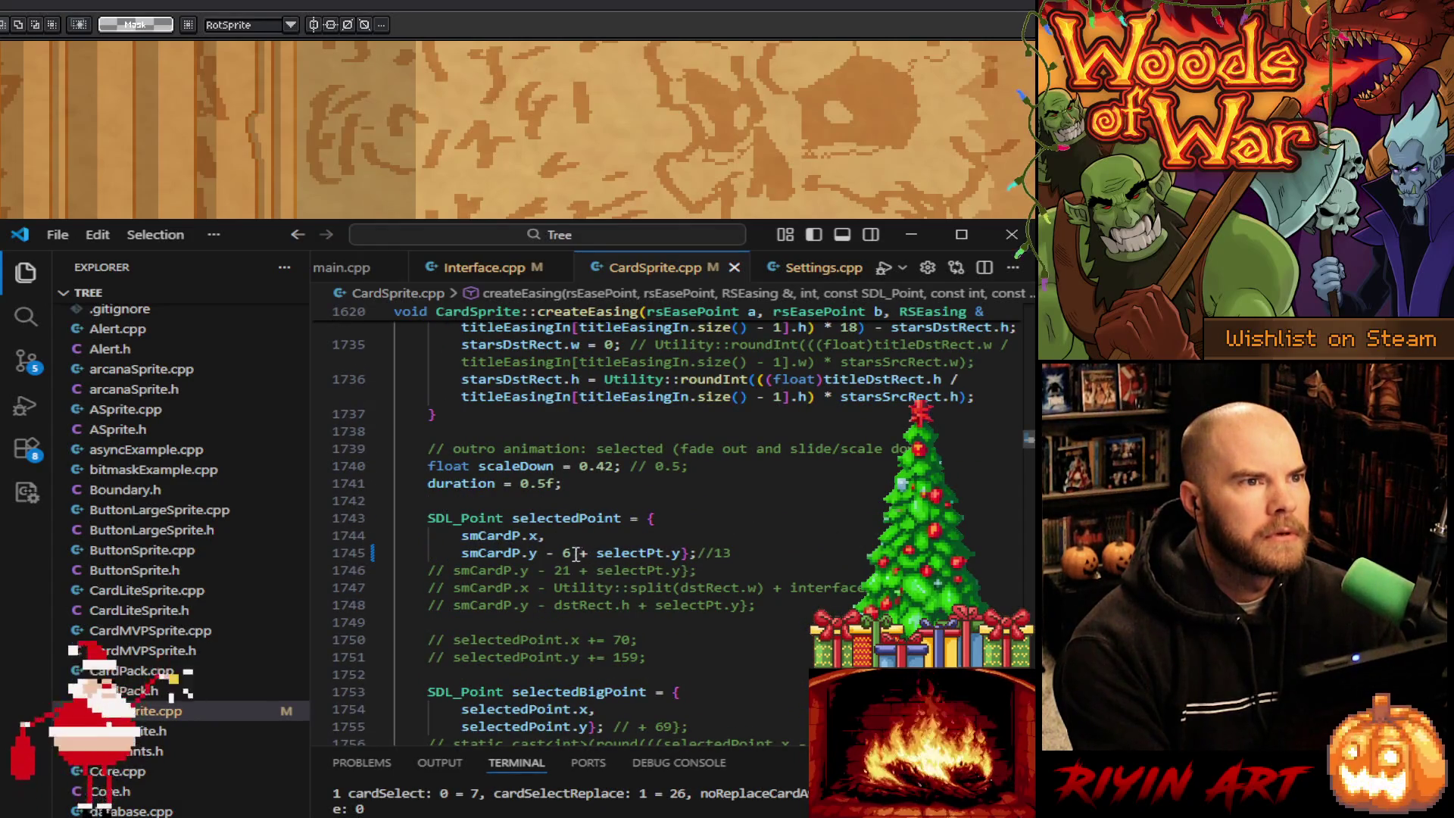
{"action": "mouse_move", "coordinate": [567, 553]}
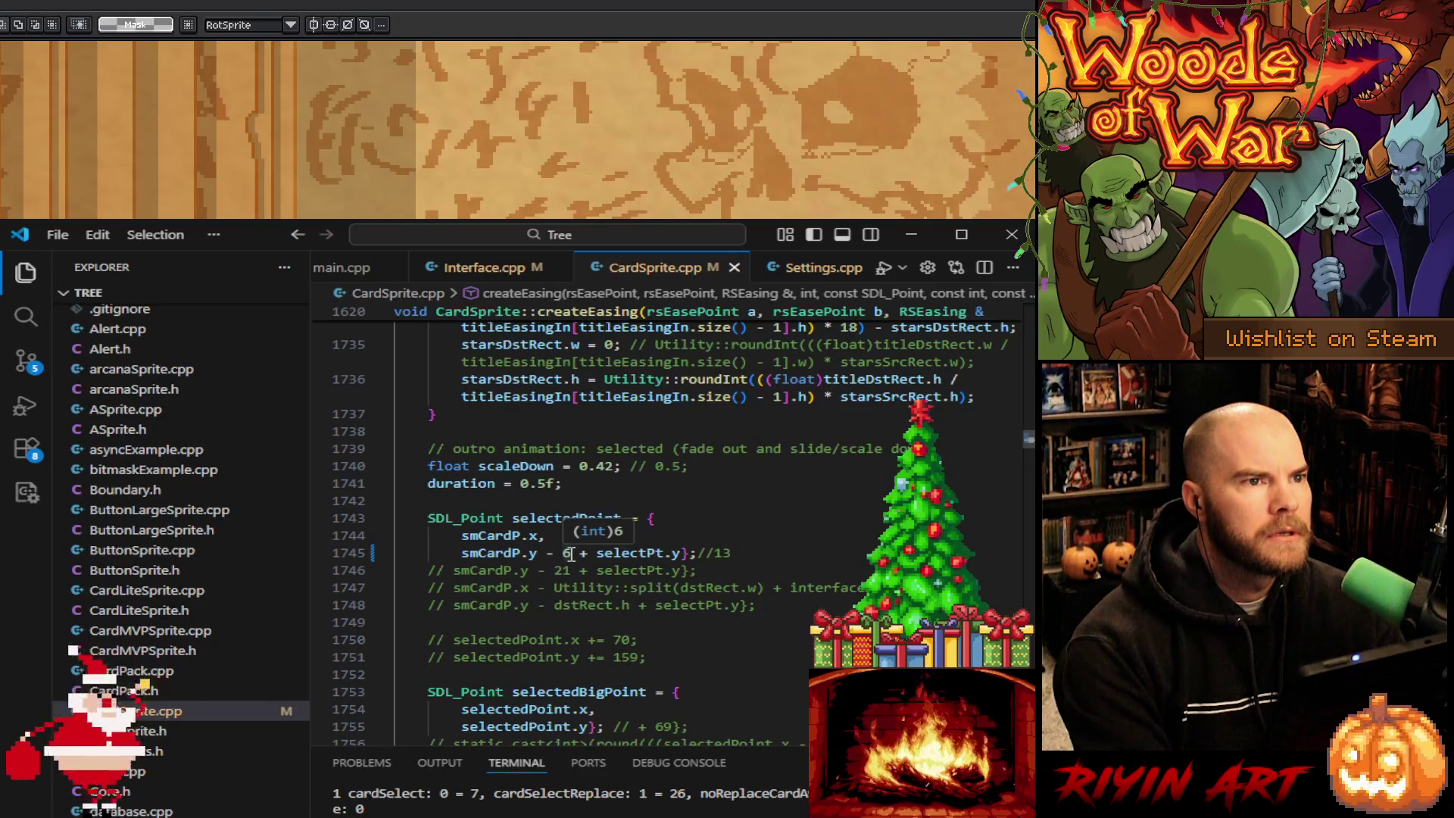
{"action": "double_click", "coordinate": [565, 553]}
{"action": "type", "text": "13"}
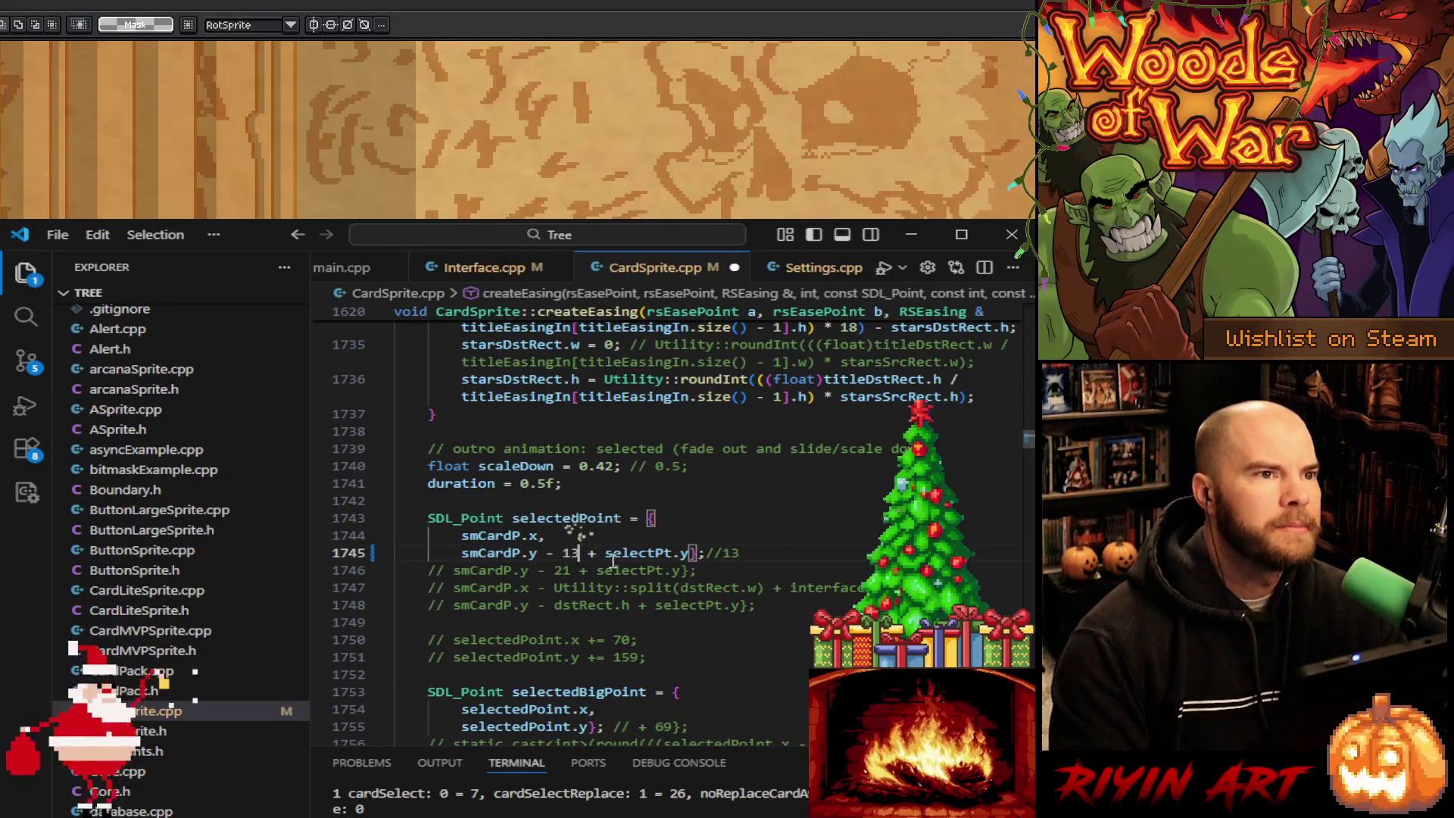
{"action": "key", "text": "ctrl+s"}
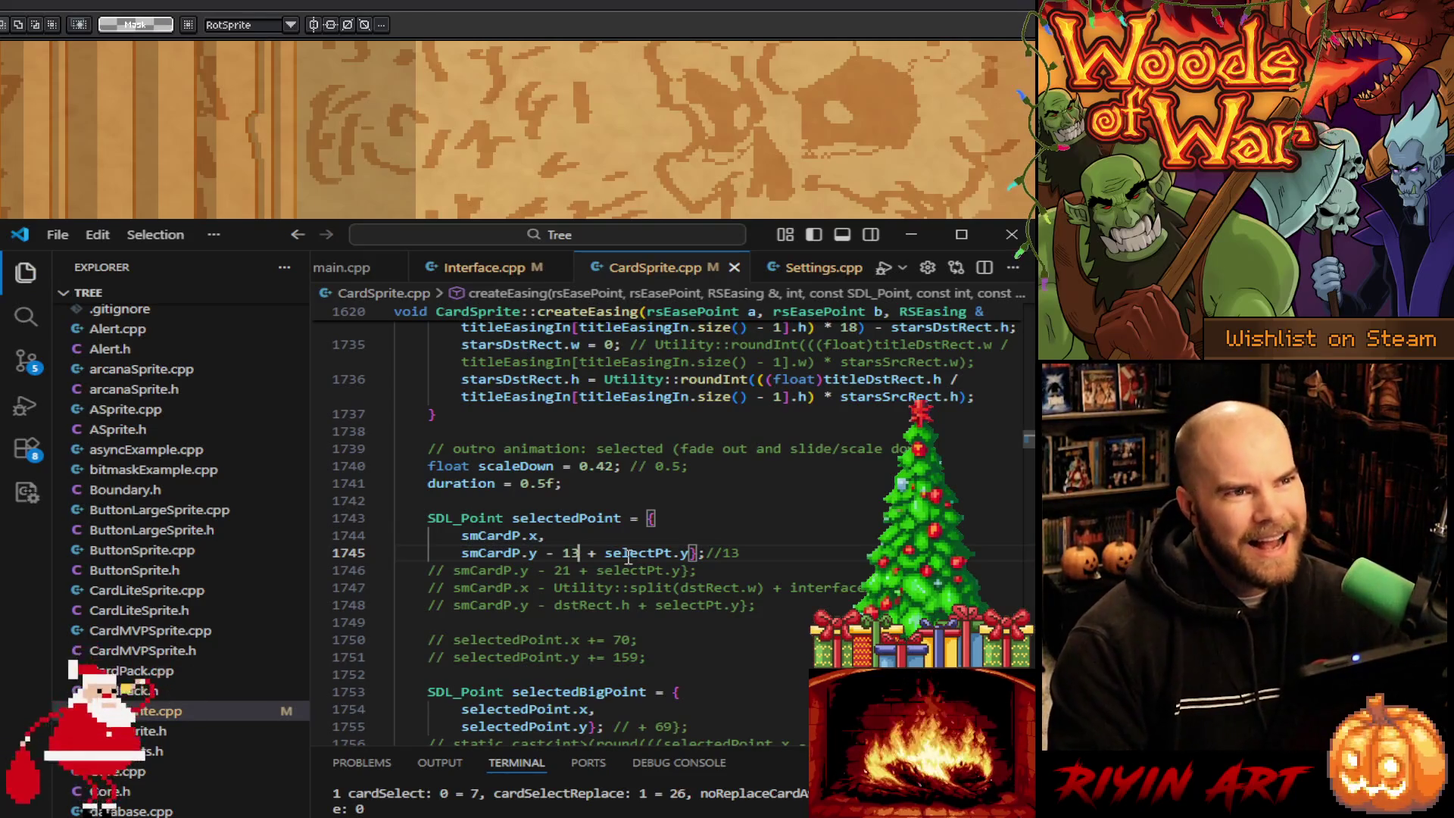
Step: Change the cardFinalDstRect.y offset on line 1783 from 49 to 47 and save
{"action": "scroll", "coordinate": [631, 559], "scroll_direction": "down", "scroll_amount": 8}
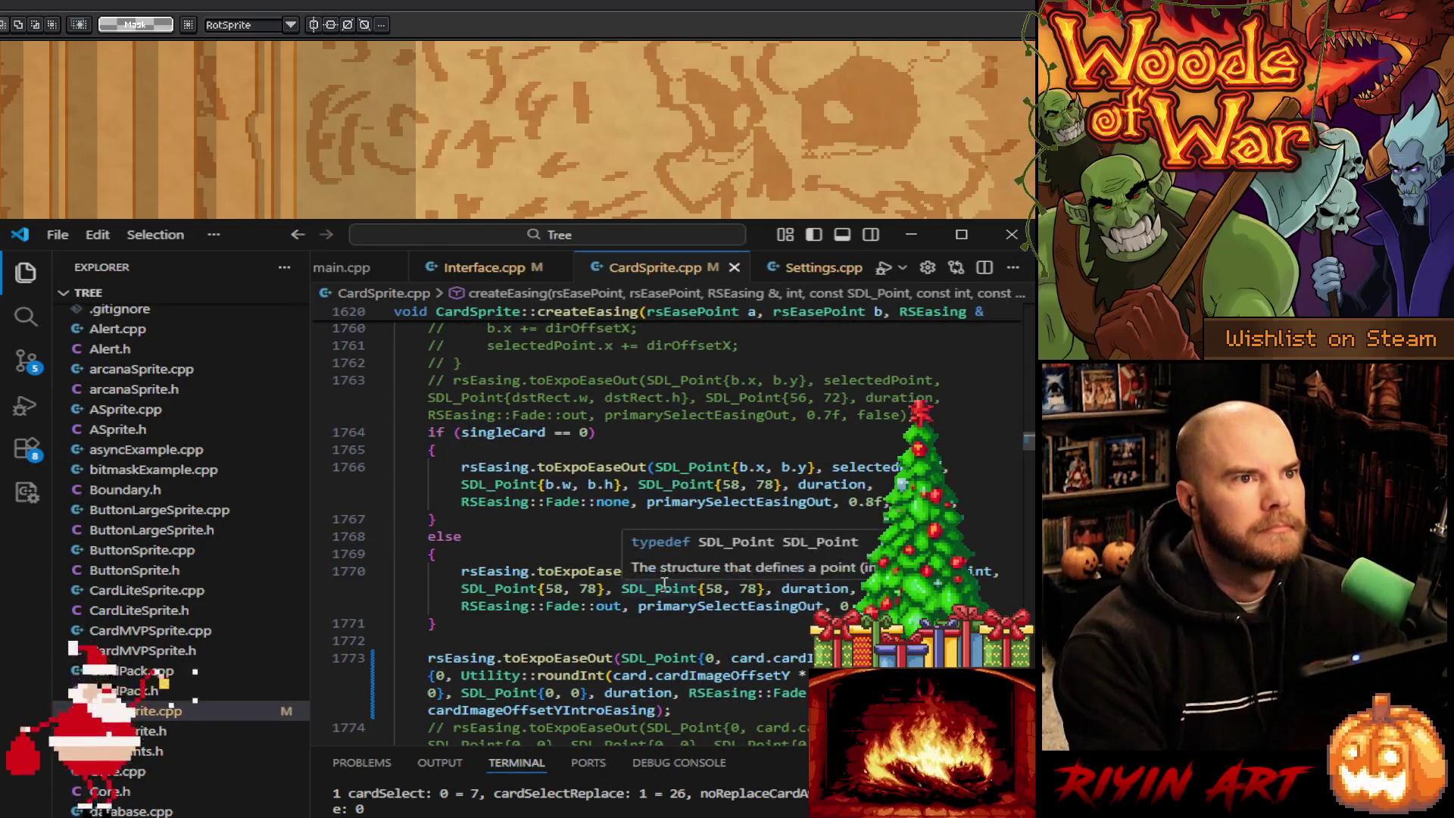
{"action": "scroll", "coordinate": [664, 583], "scroll_direction": "down", "scroll_amount": 1}
{"action": "scroll", "coordinate": [664, 584], "scroll_direction": "down", "scroll_amount": 1}
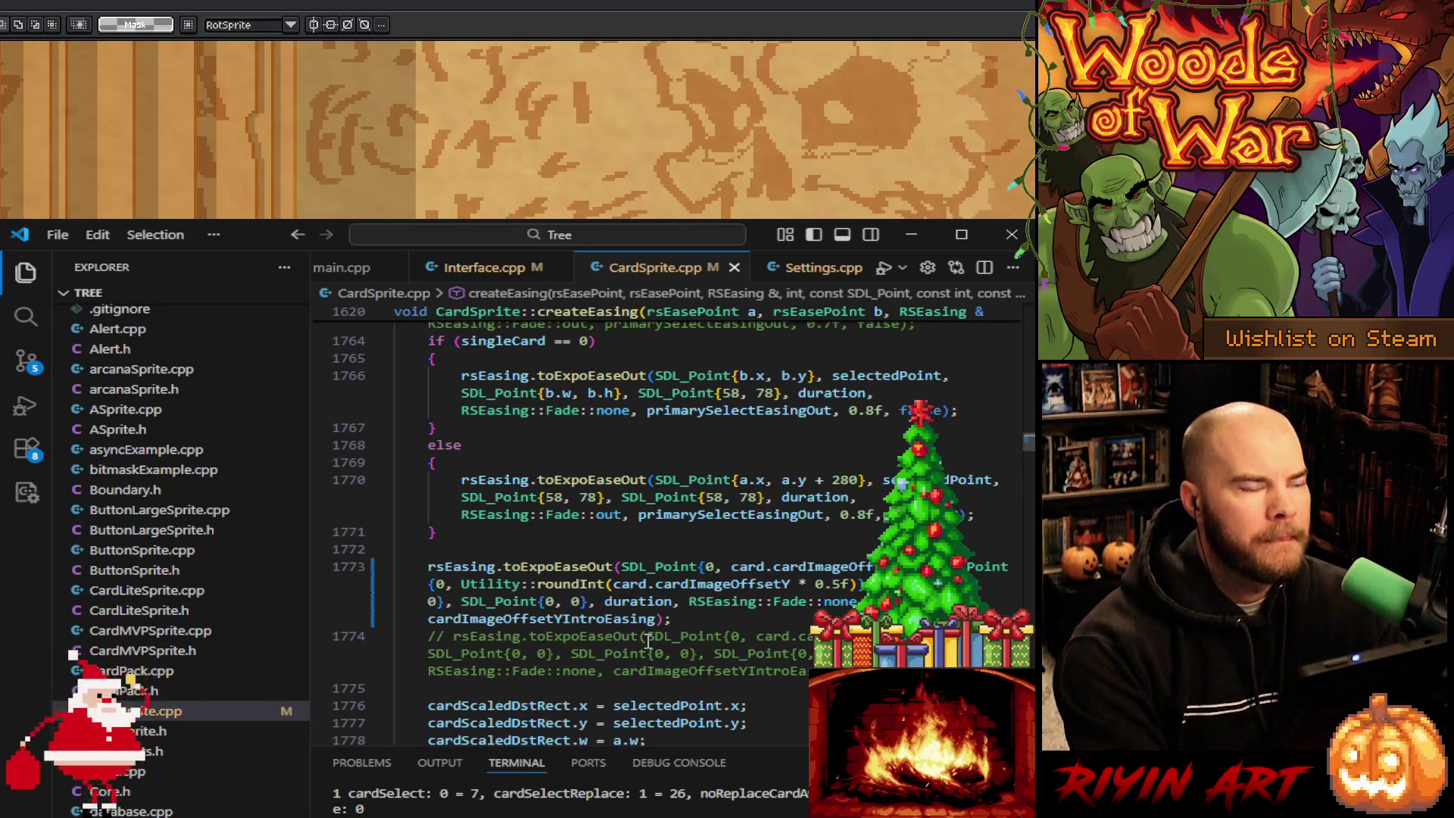
{"action": "scroll", "coordinate": [648, 640], "scroll_direction": "down", "scroll_amount": 2}
{"action": "scroll", "coordinate": [648, 640], "scroll_direction": "down", "scroll_amount": 3}
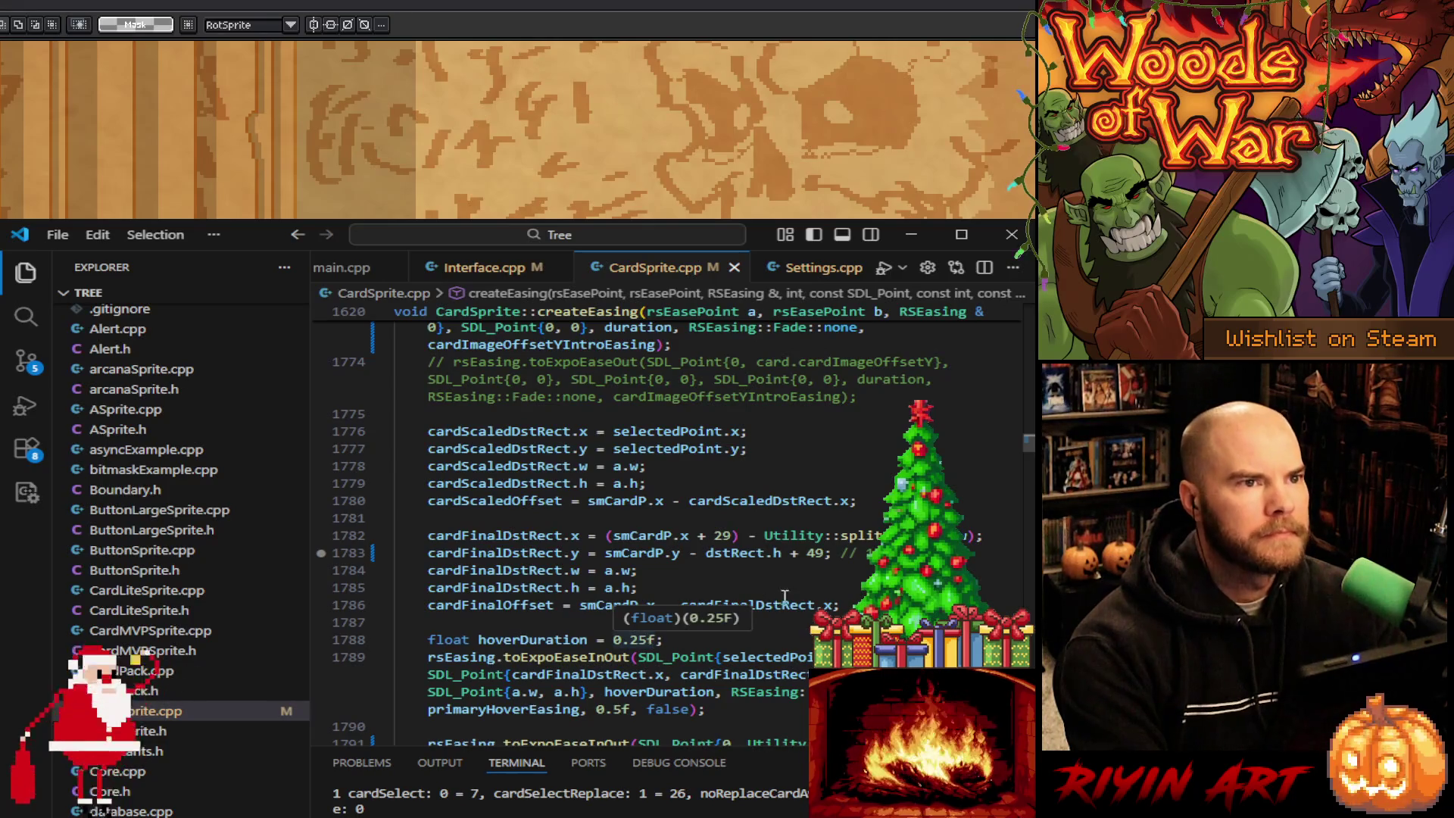
{"action": "left_click", "coordinate": [818, 554]}
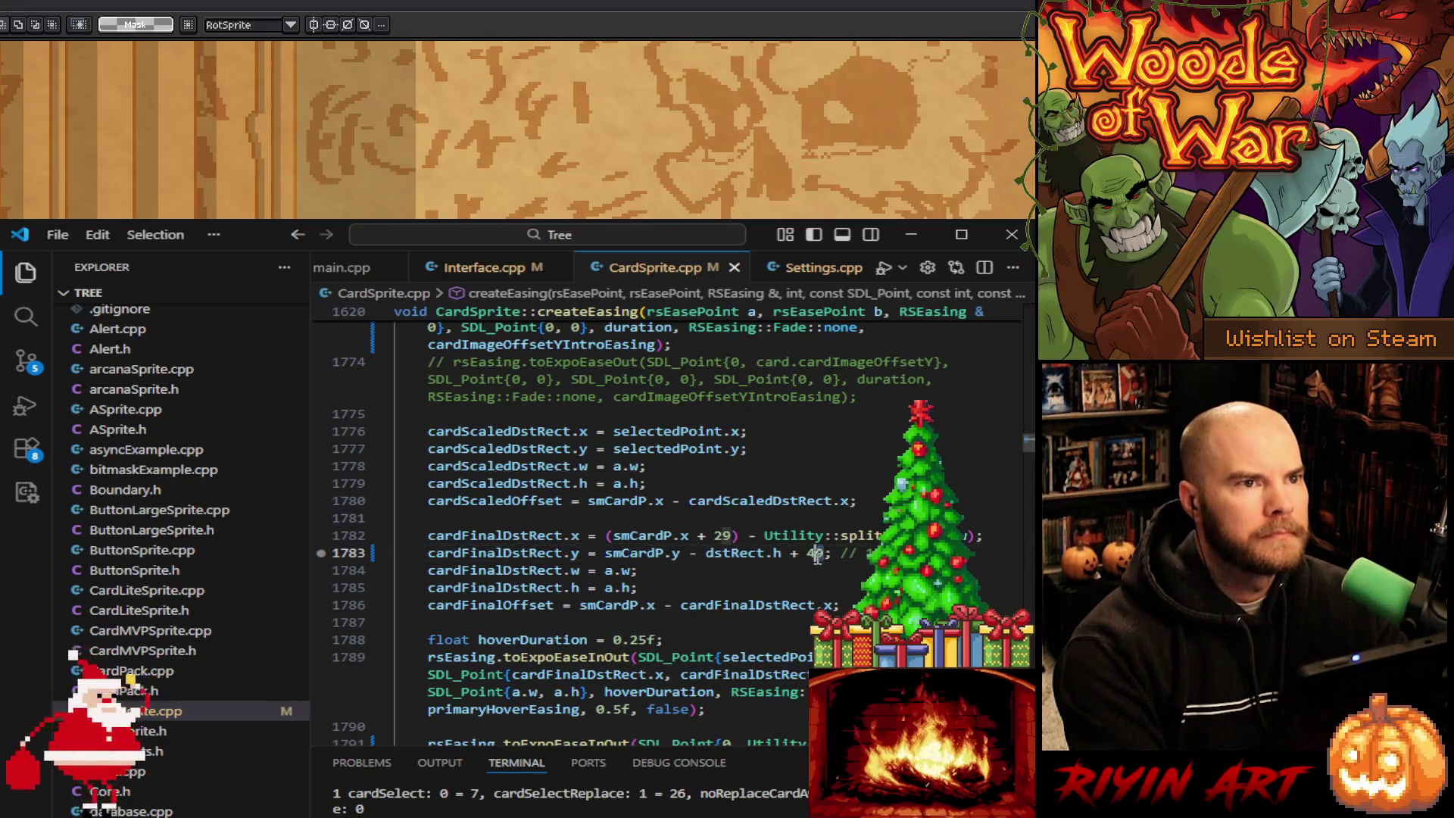
{"action": "key", "text": "Delete"}
{"action": "type", "text": "7"}
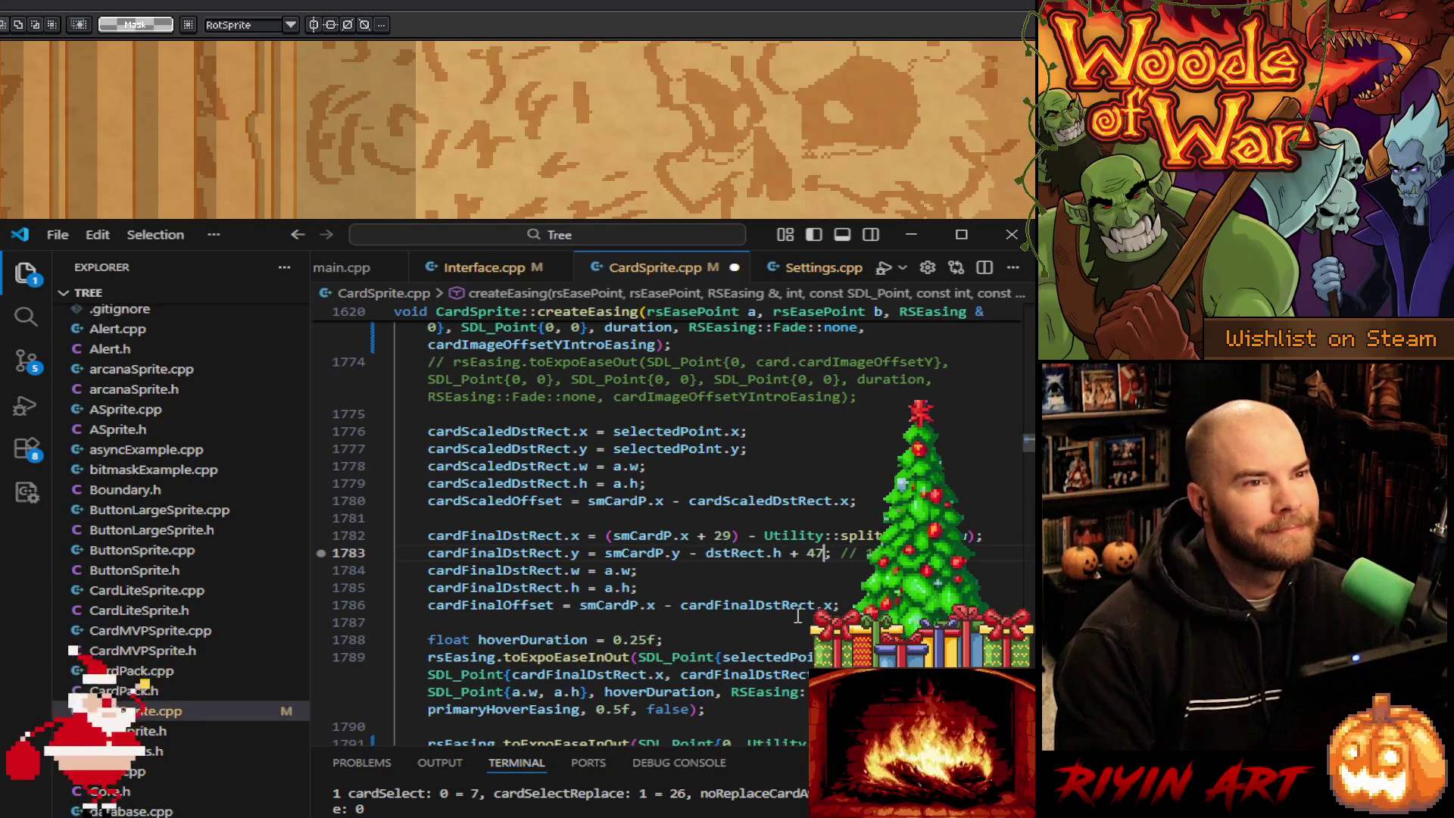
{"action": "key", "text": "ctrl+s"}
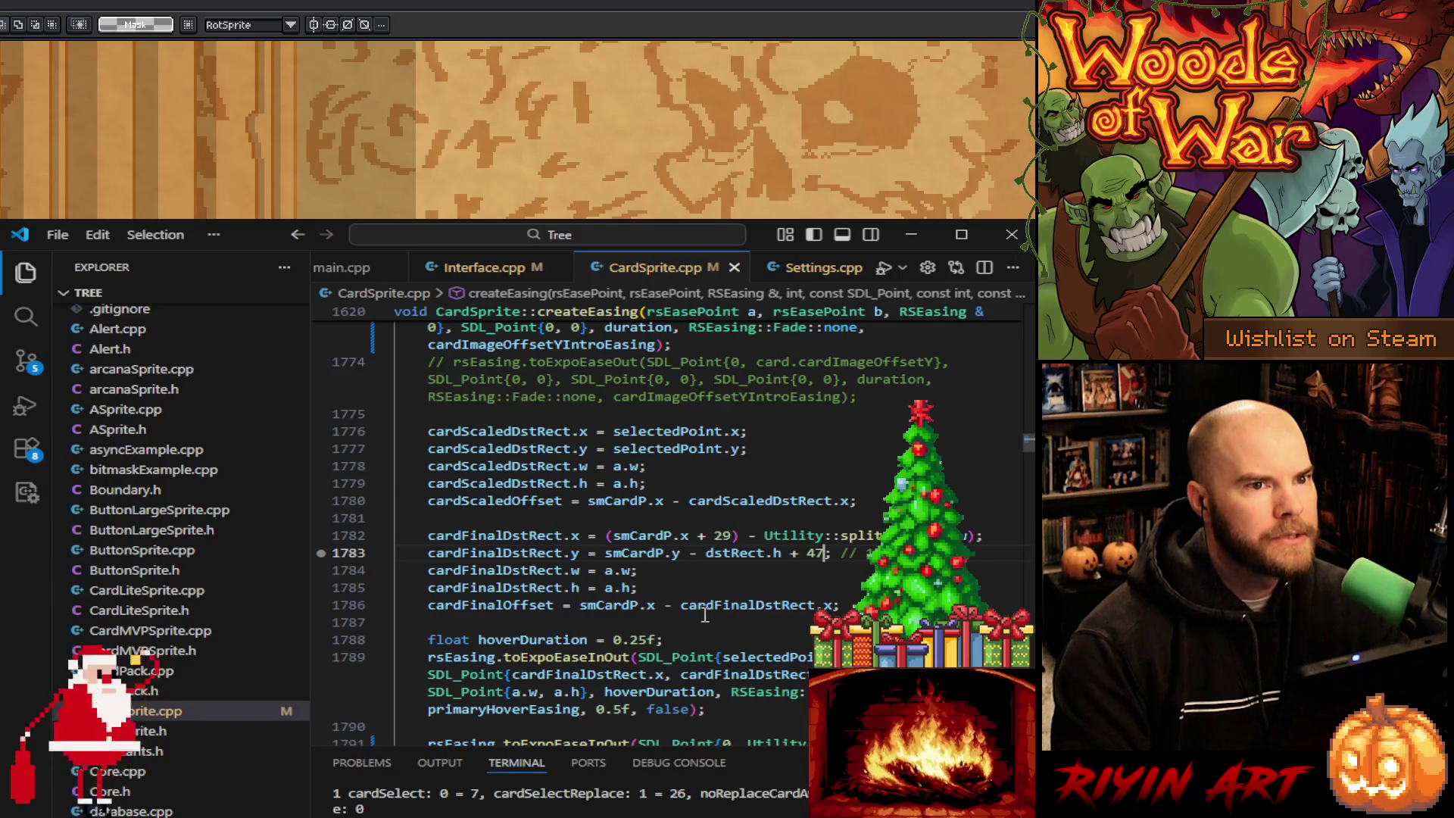
{"action": "scroll", "coordinate": [728, 606], "scroll_direction": "down", "scroll_amount": 1}
{"action": "left_click_drag", "start_coordinate": [1024, 439], "coordinate": [1024, 735]}
{"action": "scroll", "coordinate": [666, 523], "scroll_direction": "up", "scroll_amount": 20}
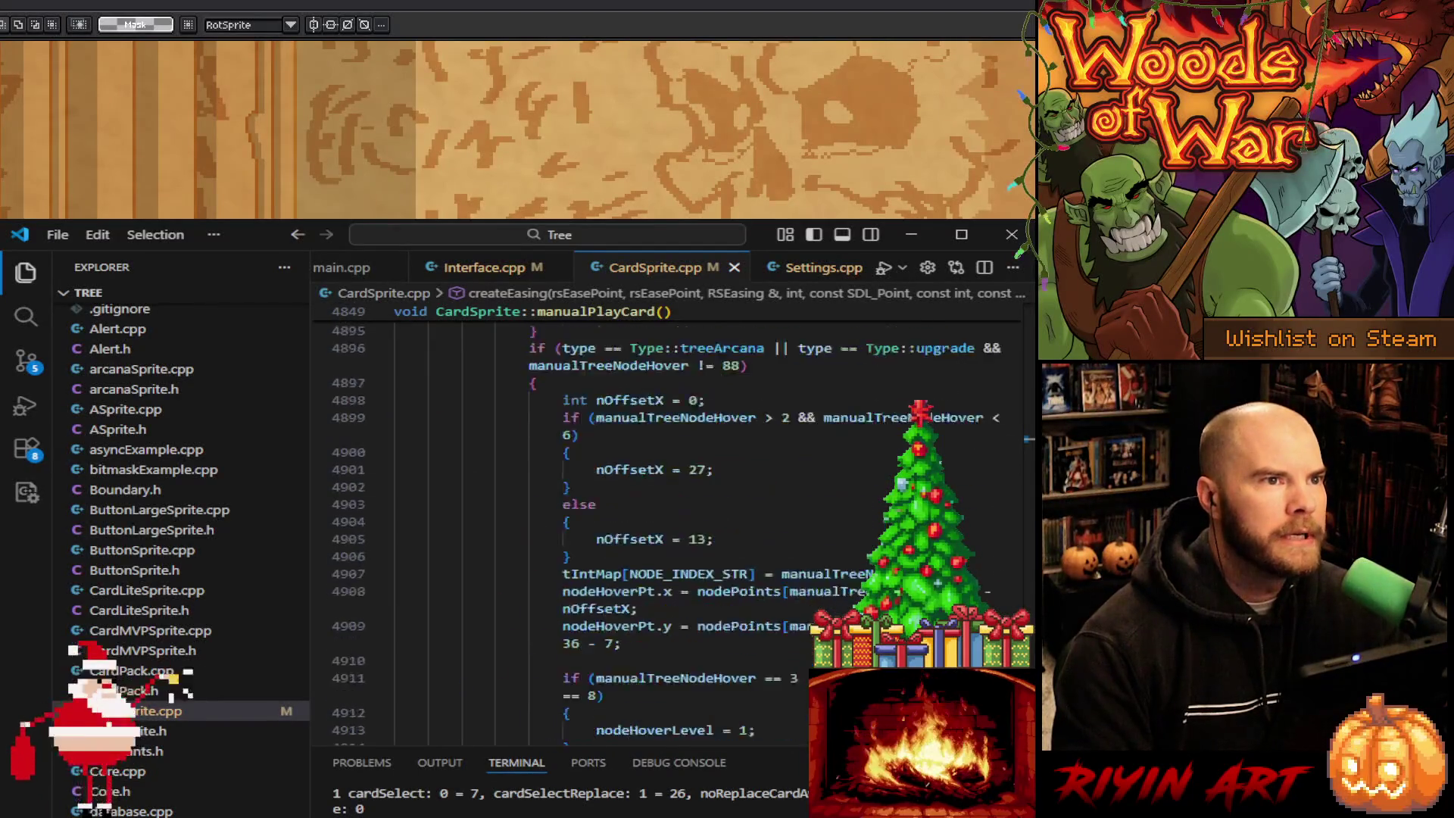
{"action": "scroll", "coordinate": [667, 523], "scroll_direction": "up", "scroll_amount": 5}
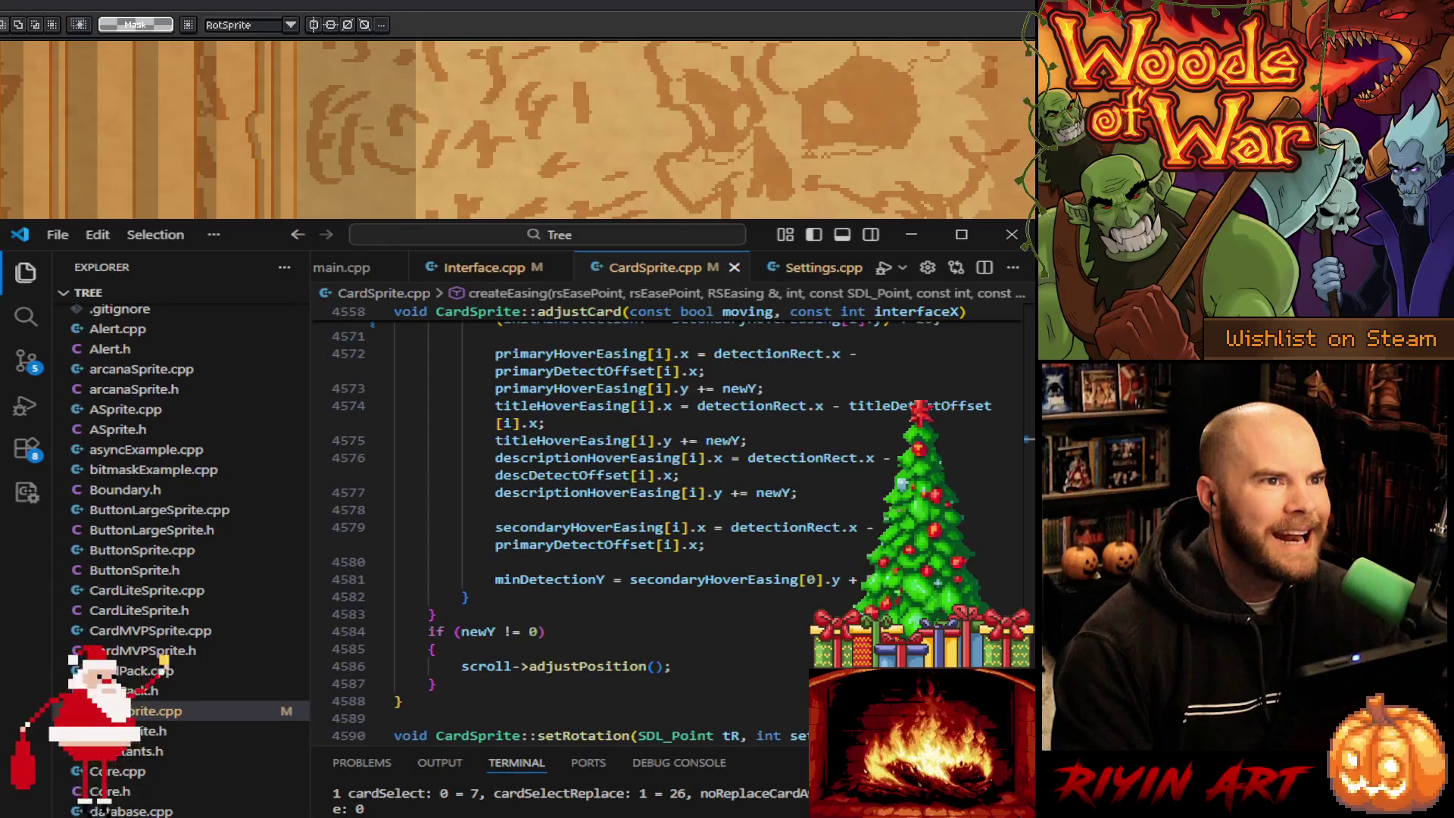
{"action": "scroll", "coordinate": [667, 522], "scroll_direction": "up", "scroll_amount": 4}
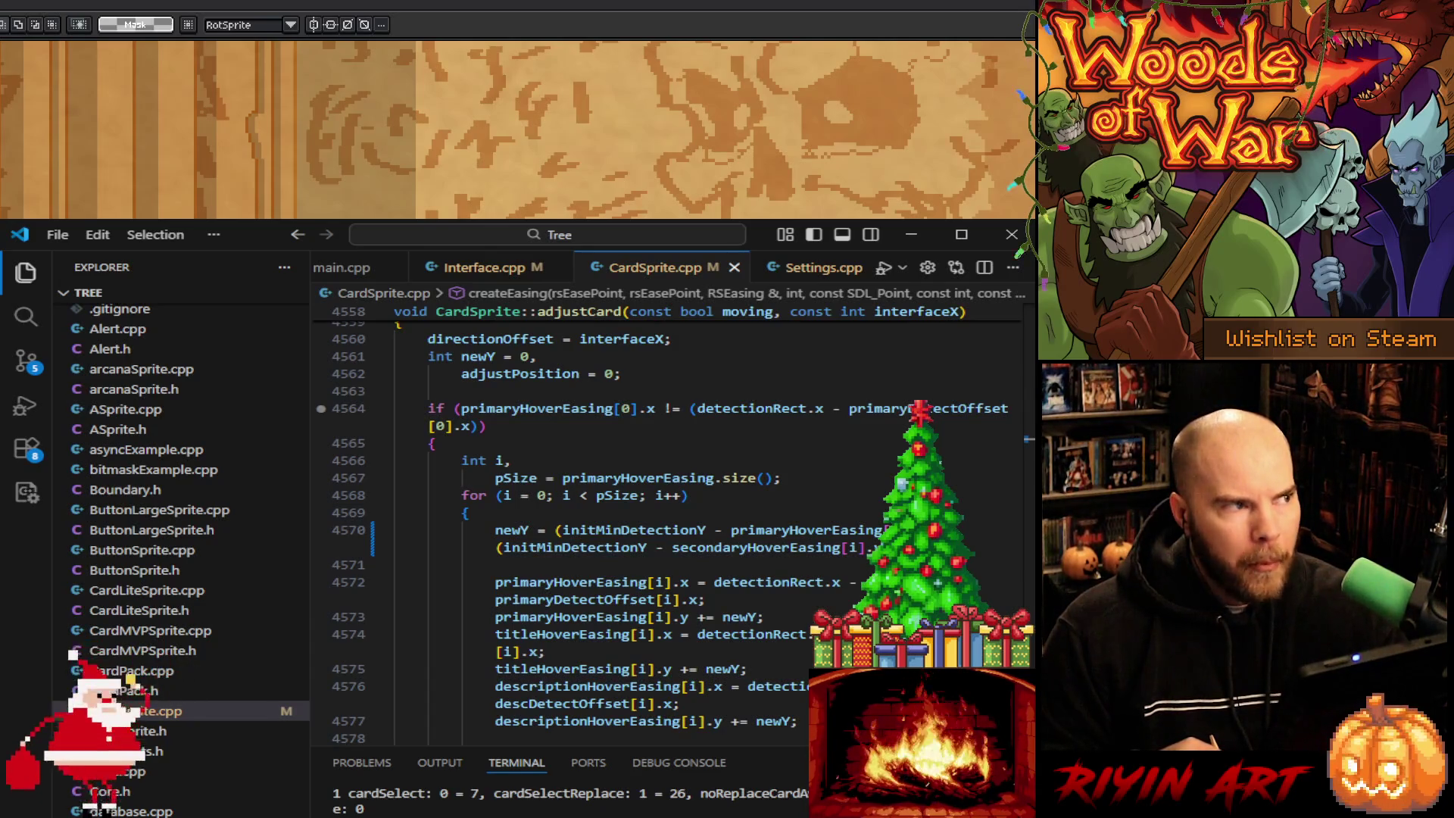
{"action": "left_click", "coordinate": [606, 529]}
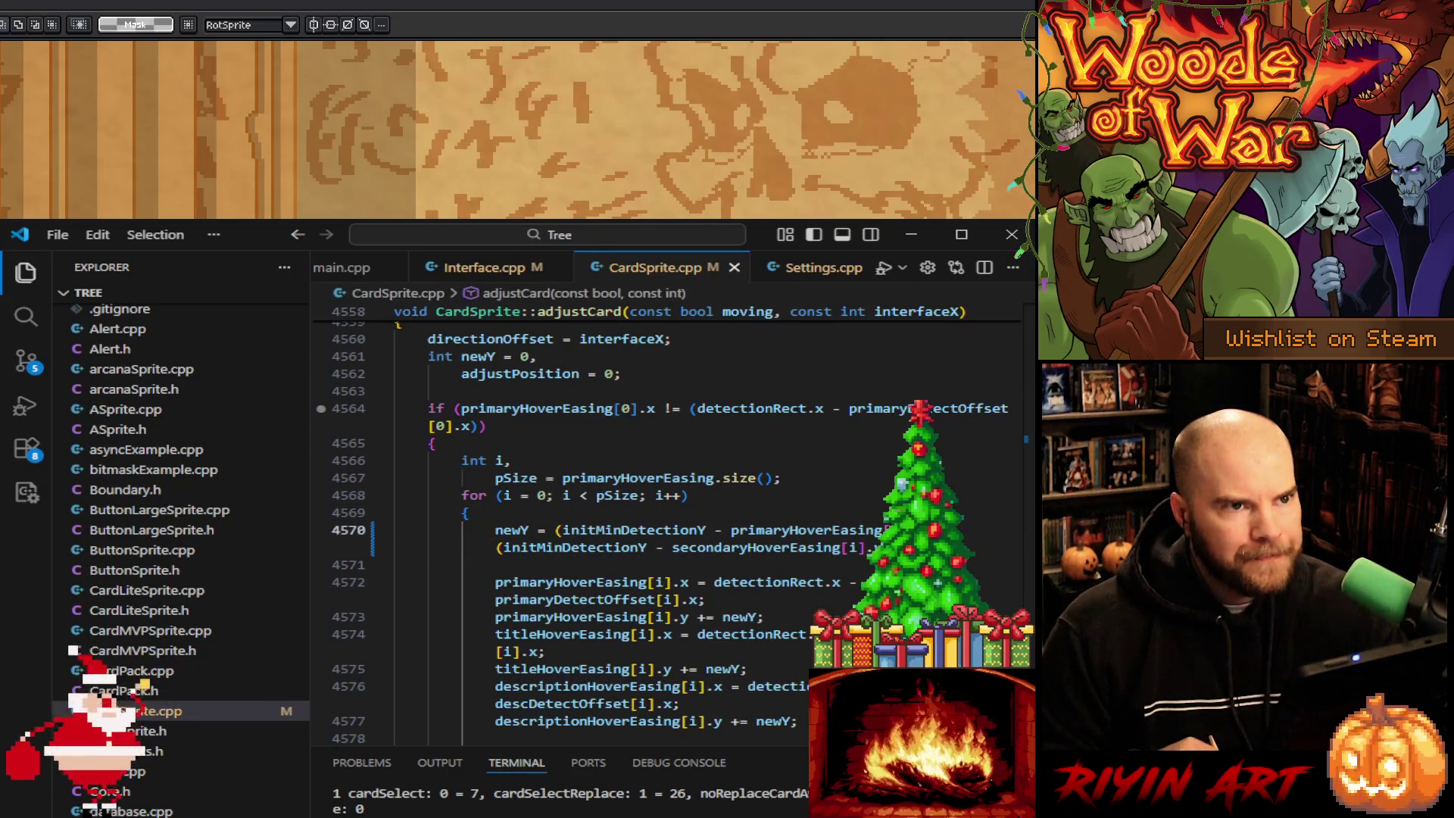
Step: Change adjustCard's newY offset on line 4570 from 20 to 13 and save CardSprite.cpp
{"action": "key", "text": "BackSpace"}
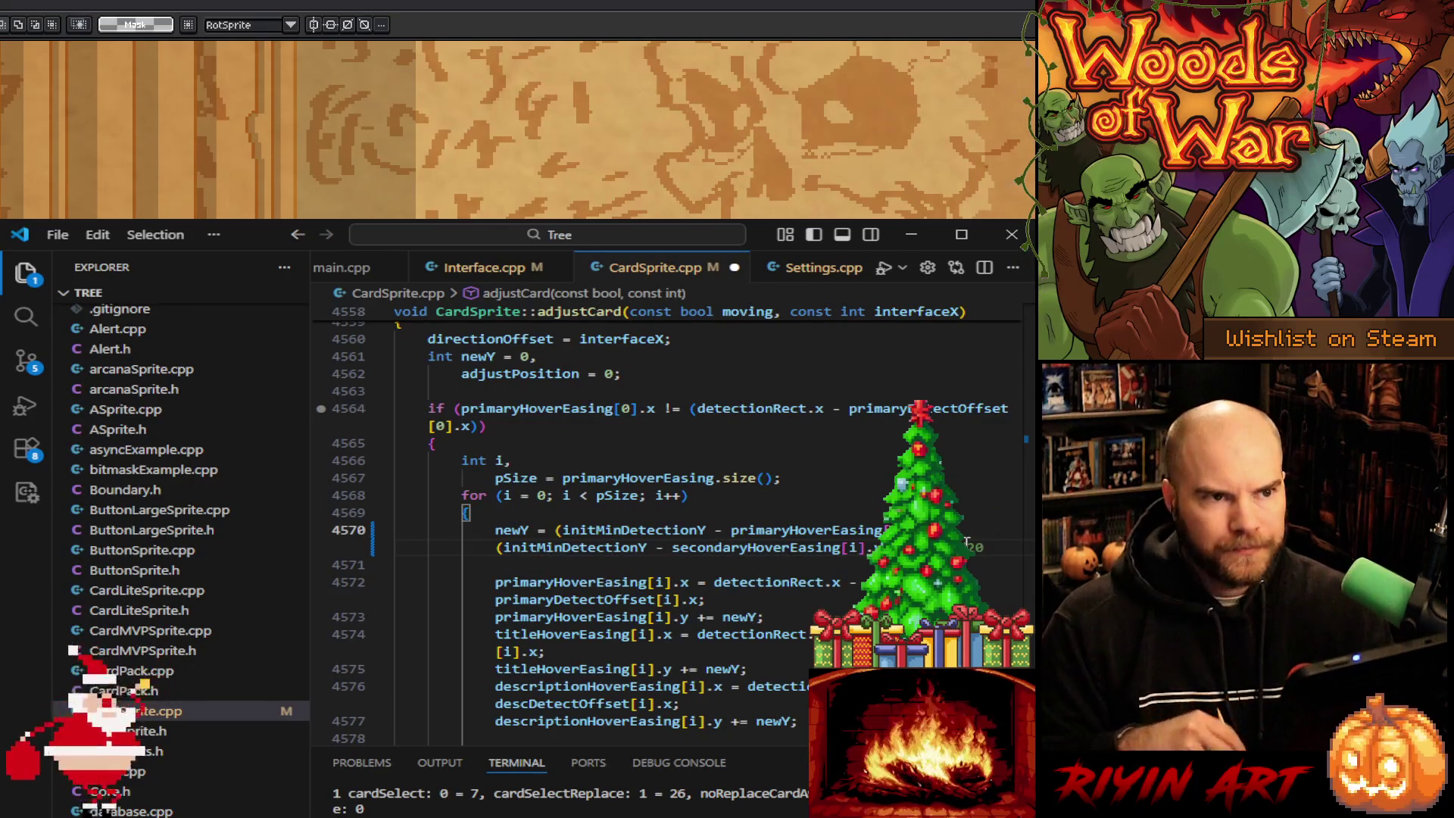
{"action": "key", "text": "ctrl+s"}
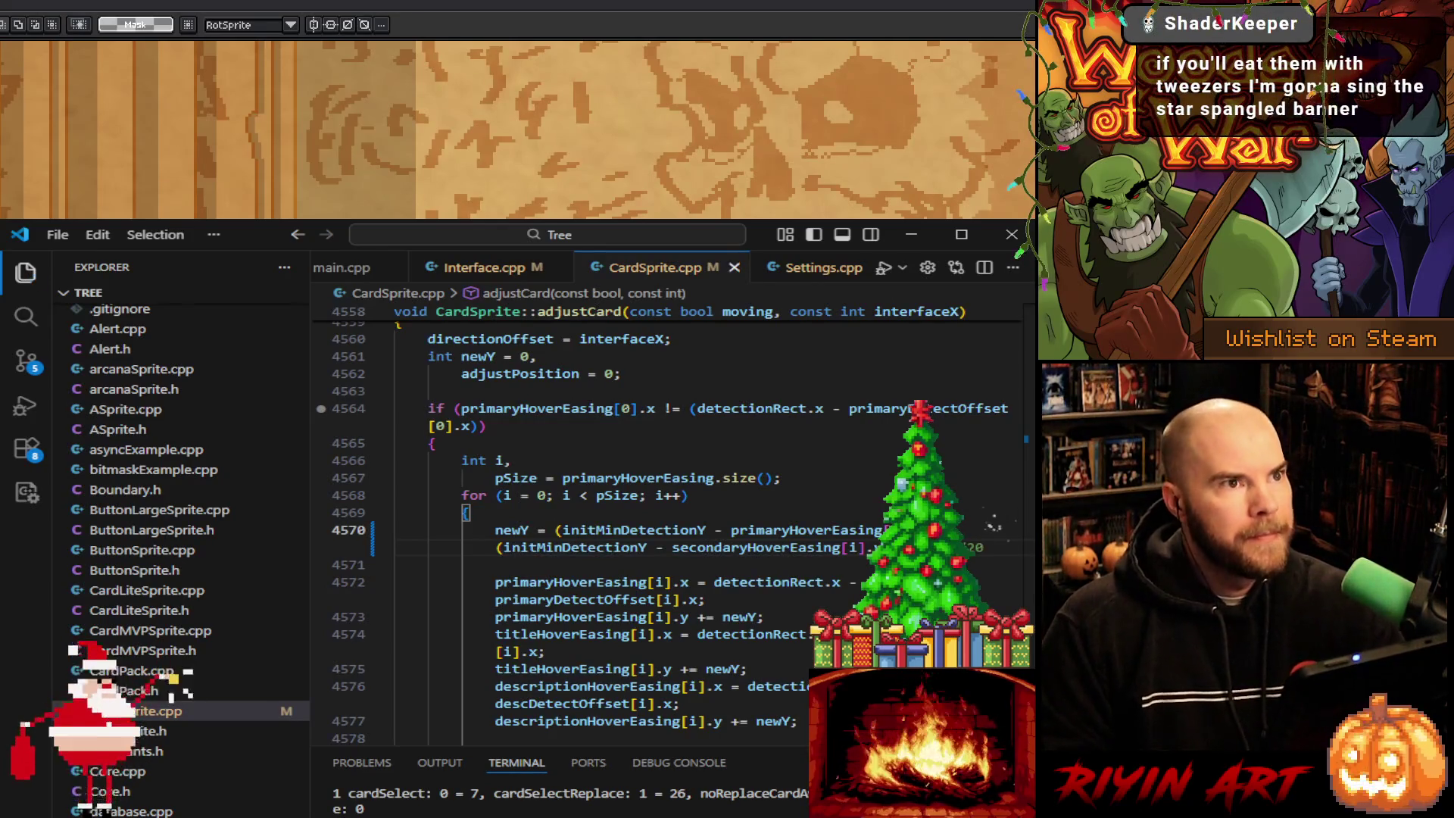
{"action": "left_click", "coordinate": [327, 273]}
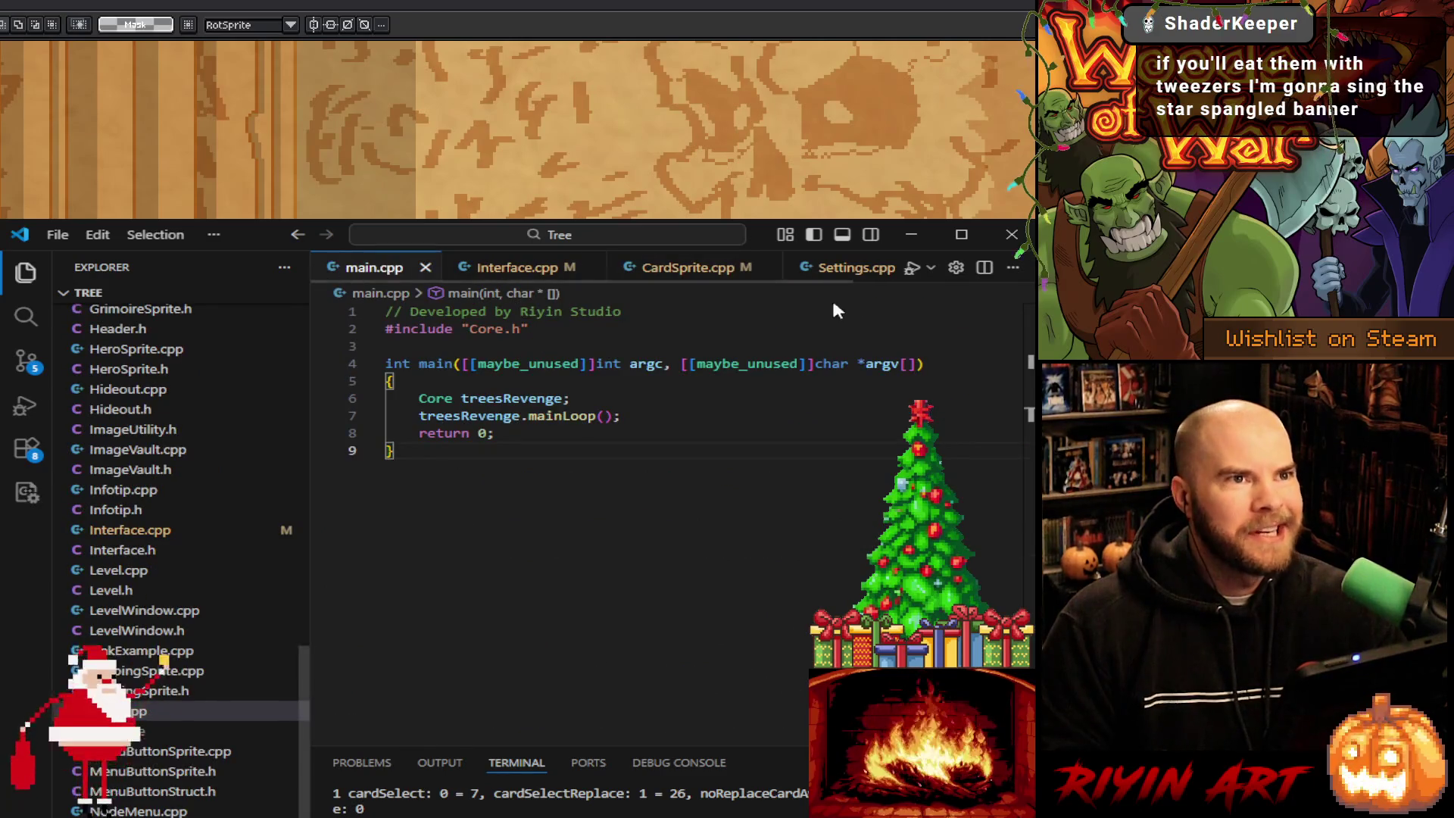
{"action": "left_click", "coordinate": [674, 278]}
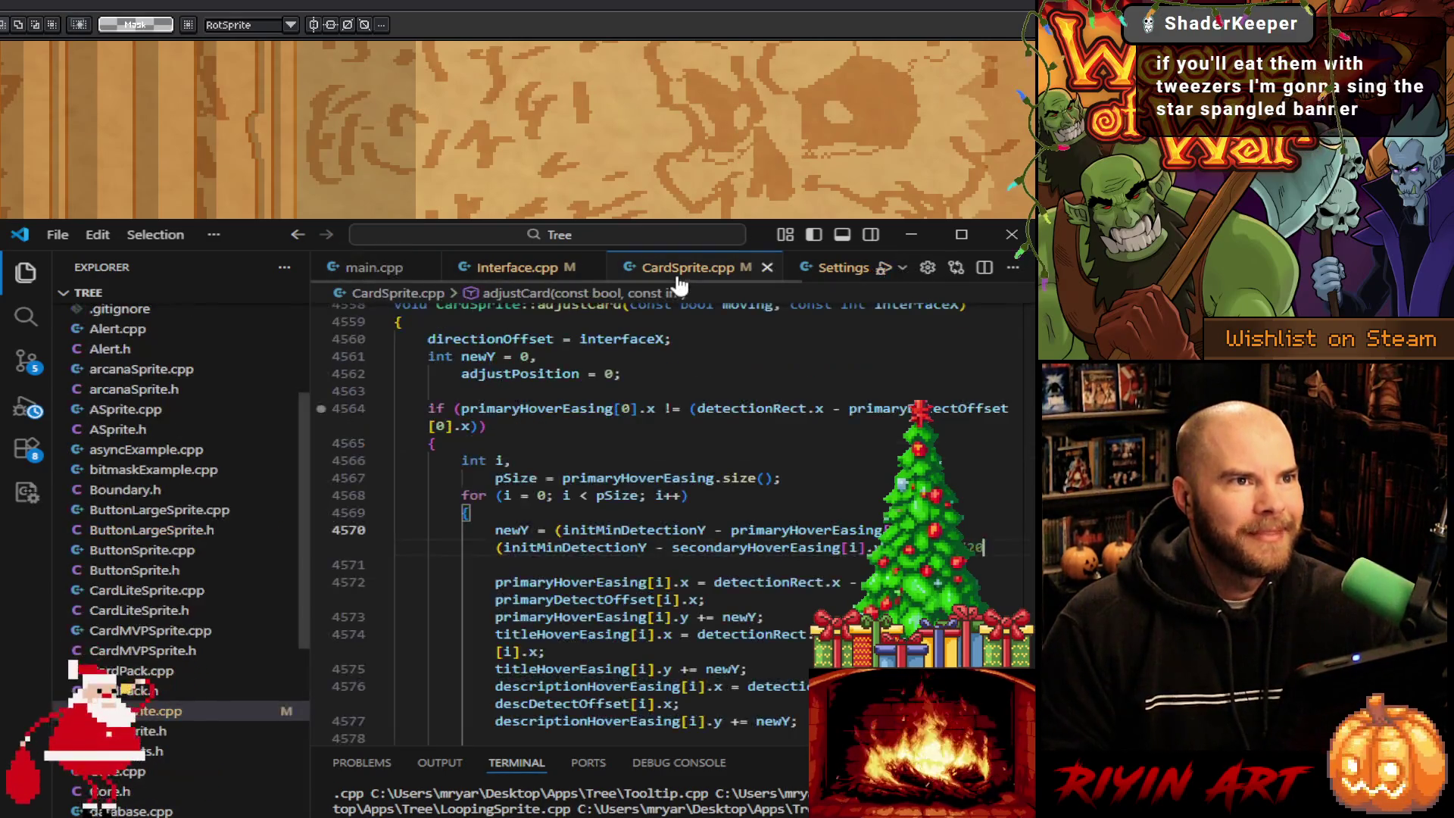
{"action": "scroll", "coordinate": [654, 543], "scroll_direction": "down", "scroll_amount": 2}
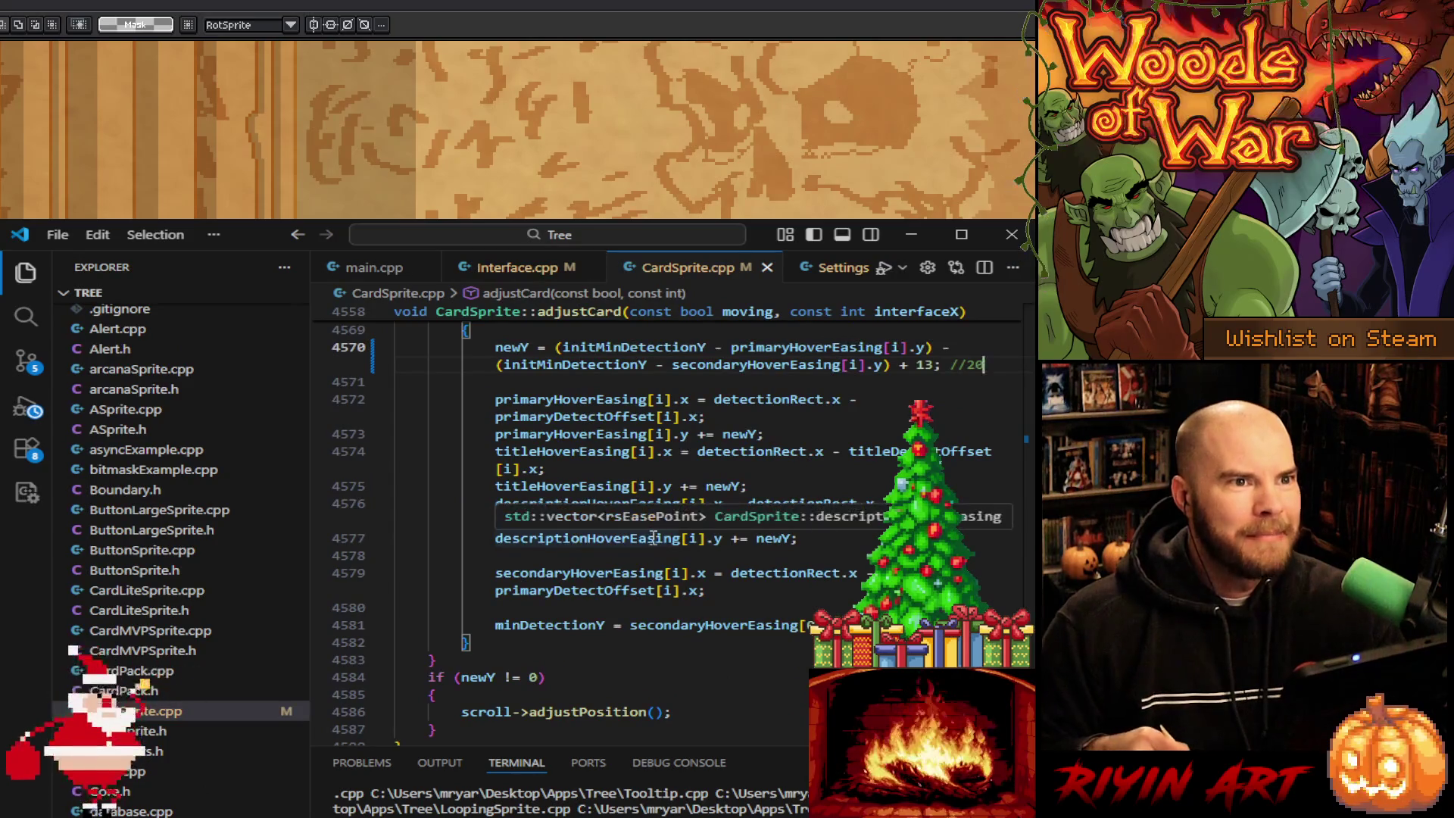
{"action": "scroll", "coordinate": [655, 542], "scroll_direction": "up", "scroll_amount": 2}
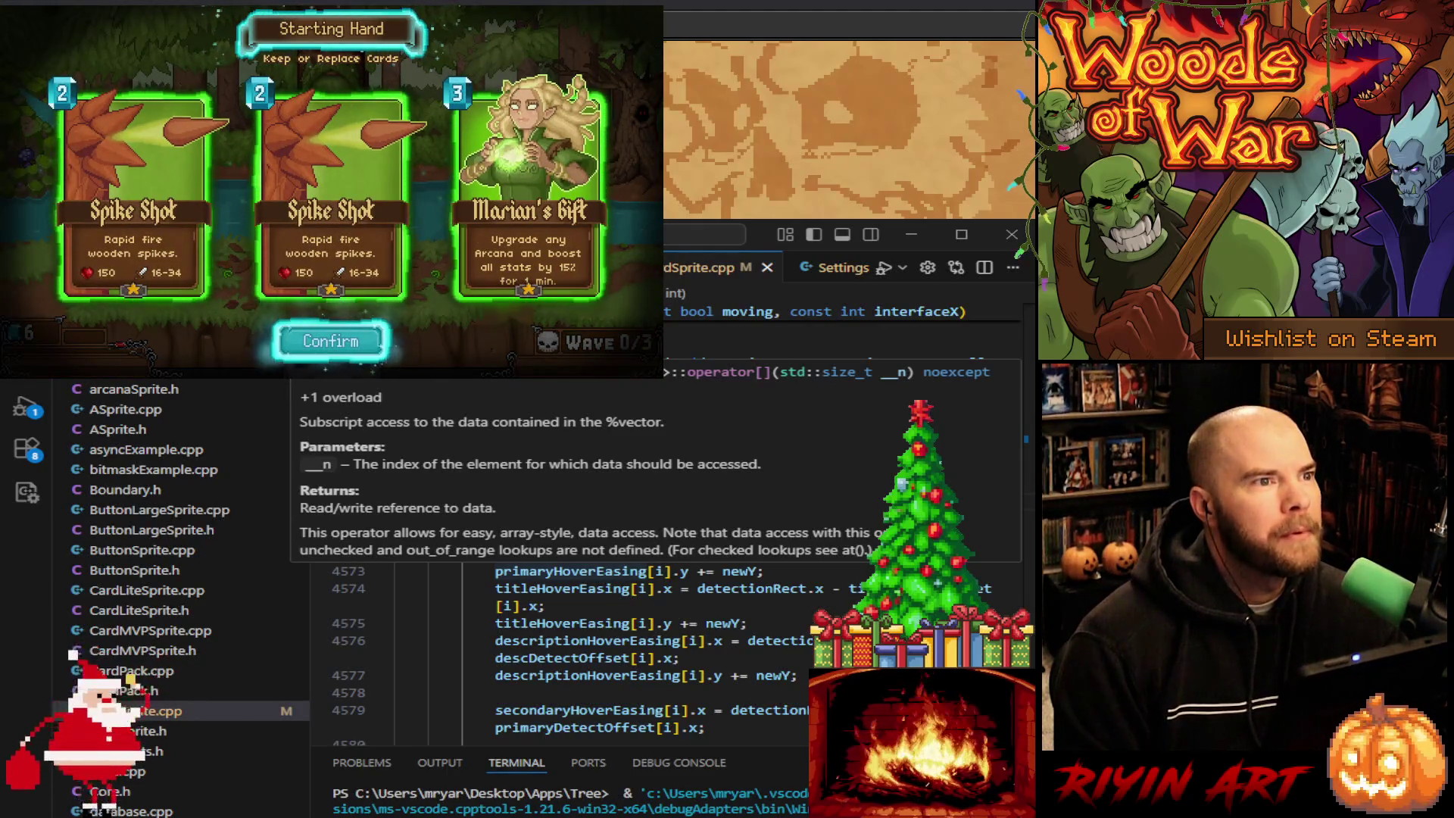
Step: Play the card test through Wave 3/3, quit the game, and minimize VS Code to reveal Aseprite
{"action": "key", "text": "Return"}
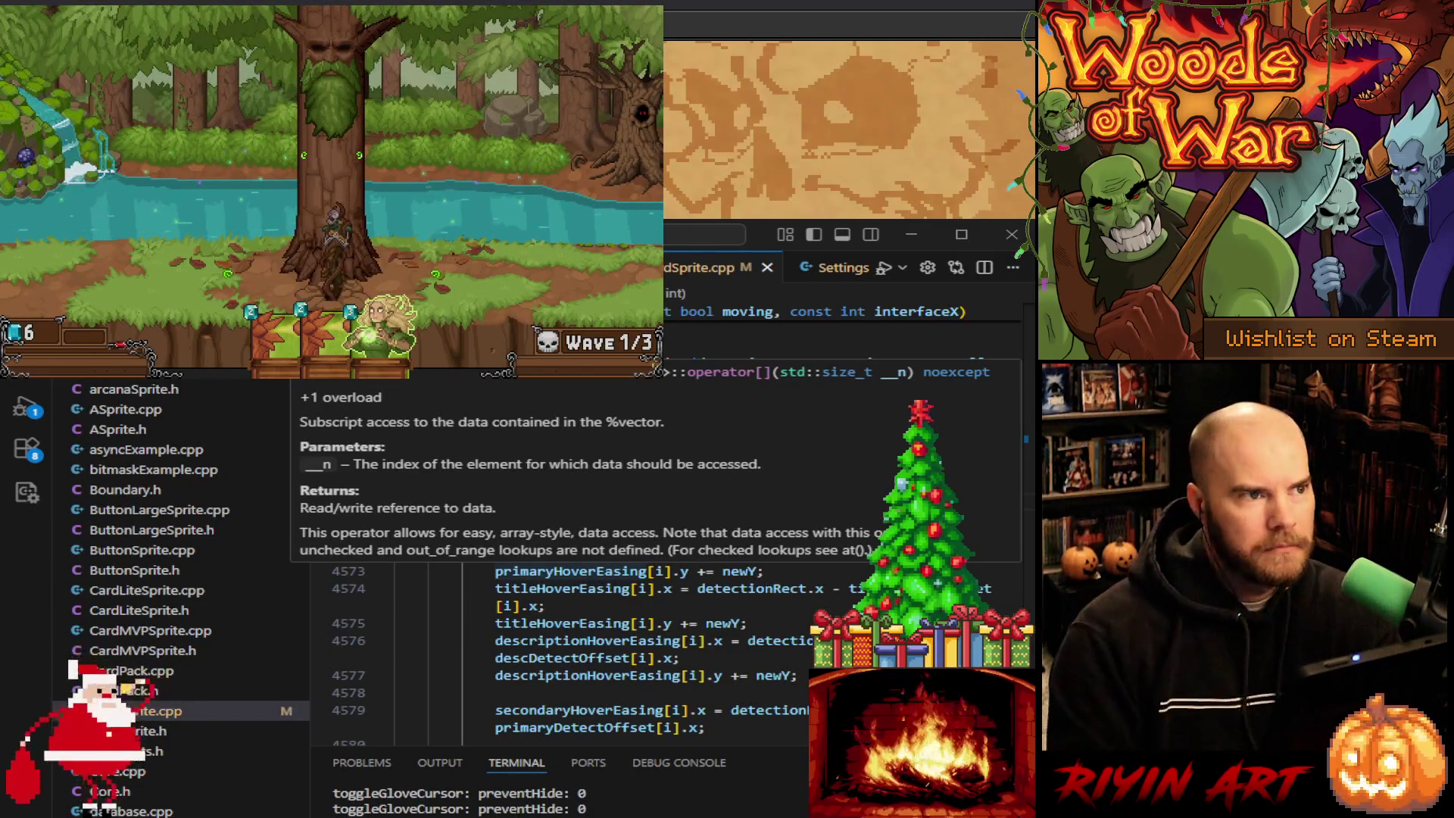
{"action": "mouse_move", "coordinate": [371, 367]}
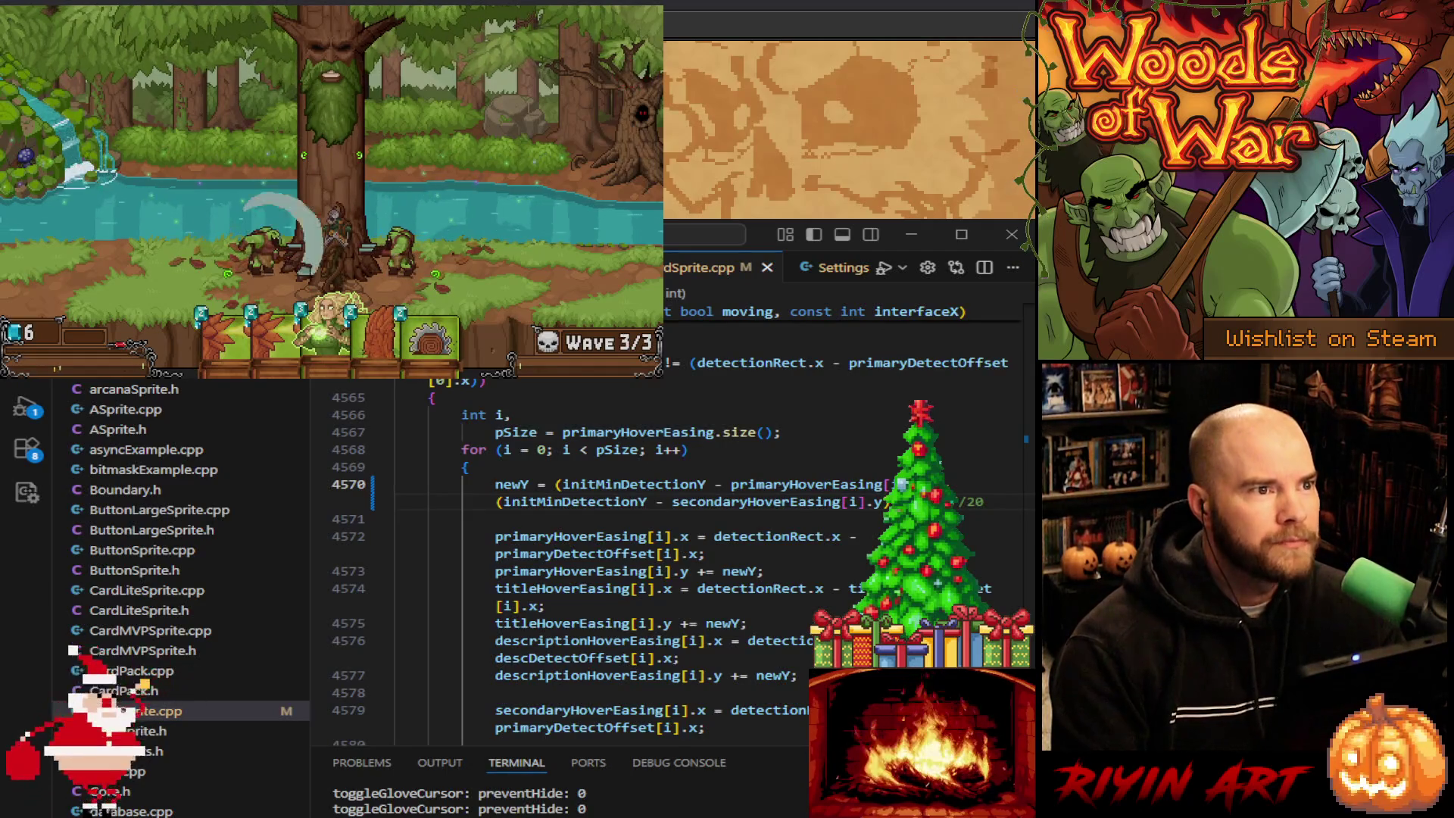
{"action": "key", "text": "alt+Return"}
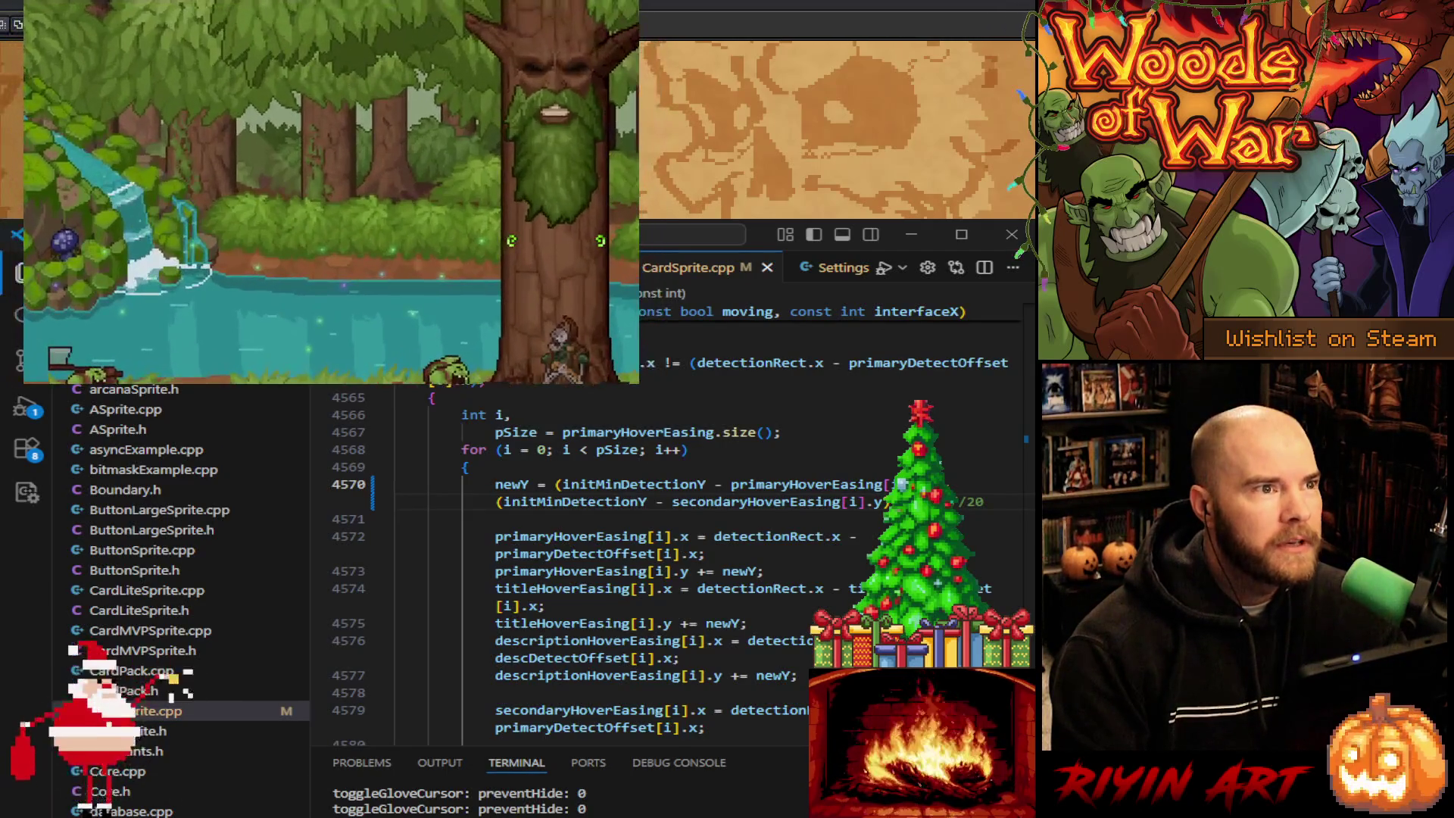
{"action": "mouse_move", "coordinate": [328, 328]}
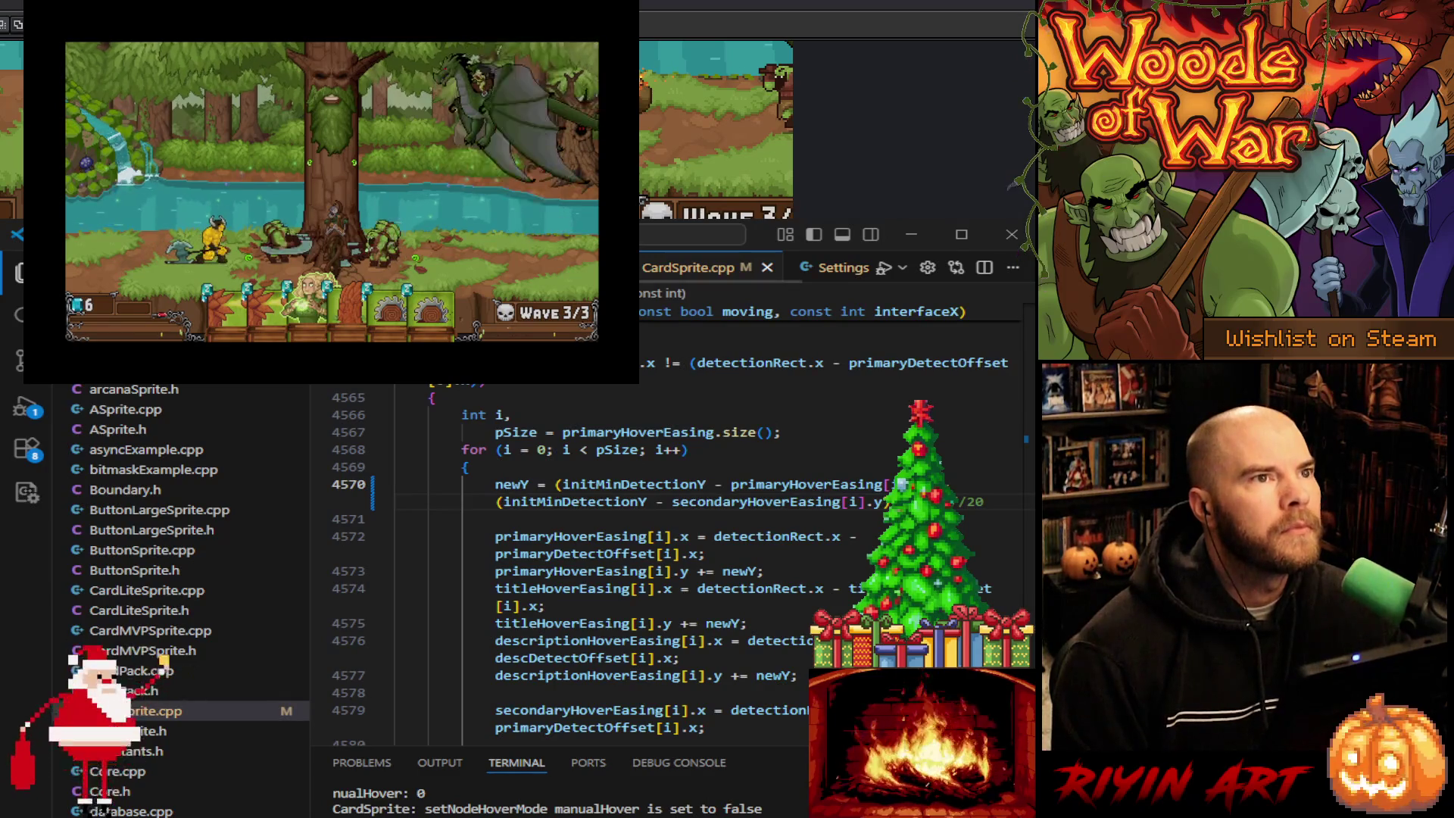
{"action": "key", "text": "Escape"}
{"action": "left_click", "coordinate": [908, 232]}
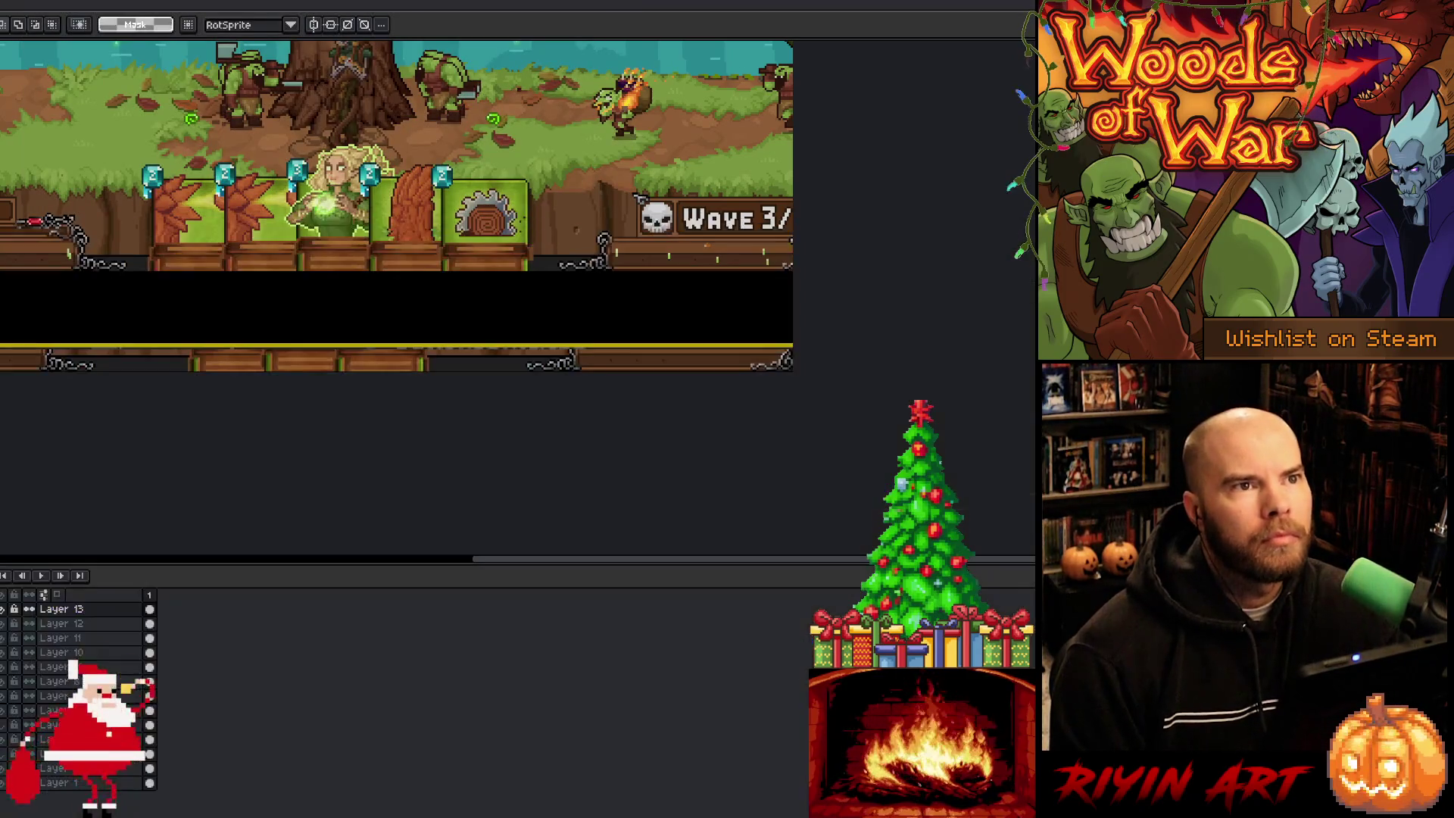
Step: Marquee-select the column beneath the elf card's cost-3 crystal, then switch to VS Code
{"action": "scroll", "coordinate": [290, 169], "scroll_direction": "up", "scroll_amount": 5}
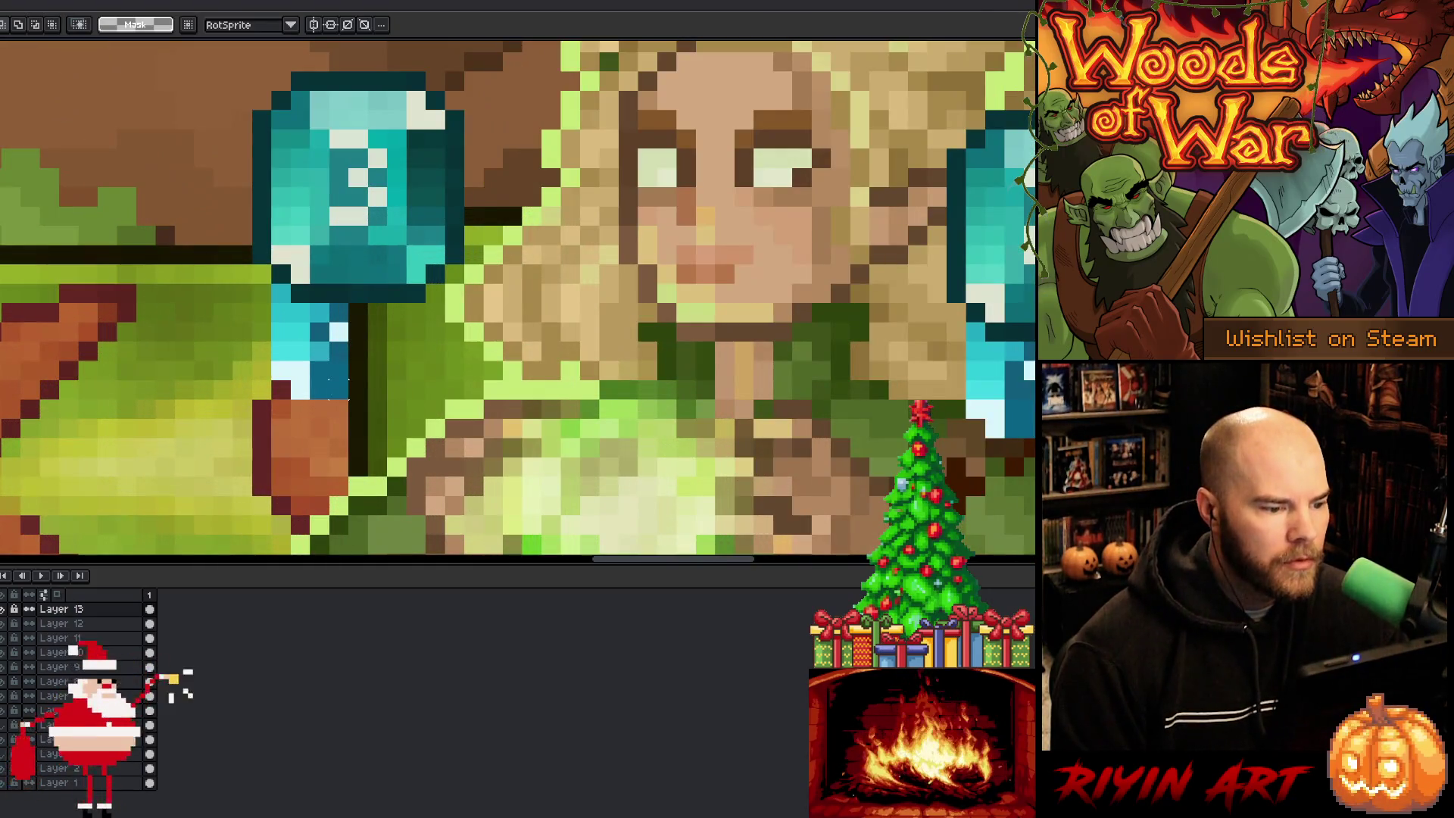
{"action": "mouse_move", "coordinate": [350, 401]}
{"action": "left_mouse_down"}
{"action": "mouse_move", "coordinate": [309, 282]}
{"action": "mouse_move", "coordinate": [288, 281]}
{"action": "left_mouse_up"}
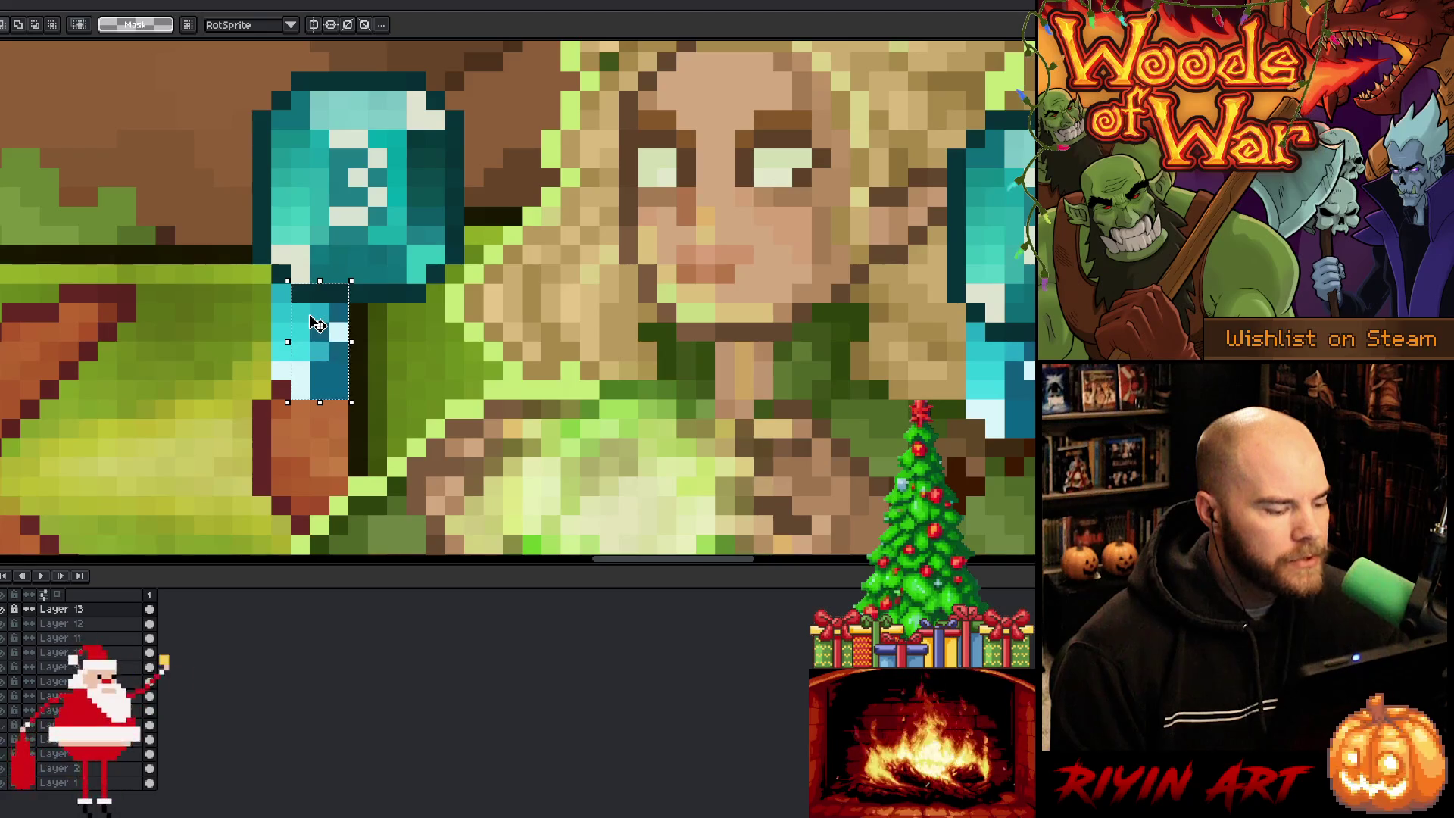
{"action": "scroll", "coordinate": [318, 324], "scroll_direction": "down", "scroll_amount": 3}
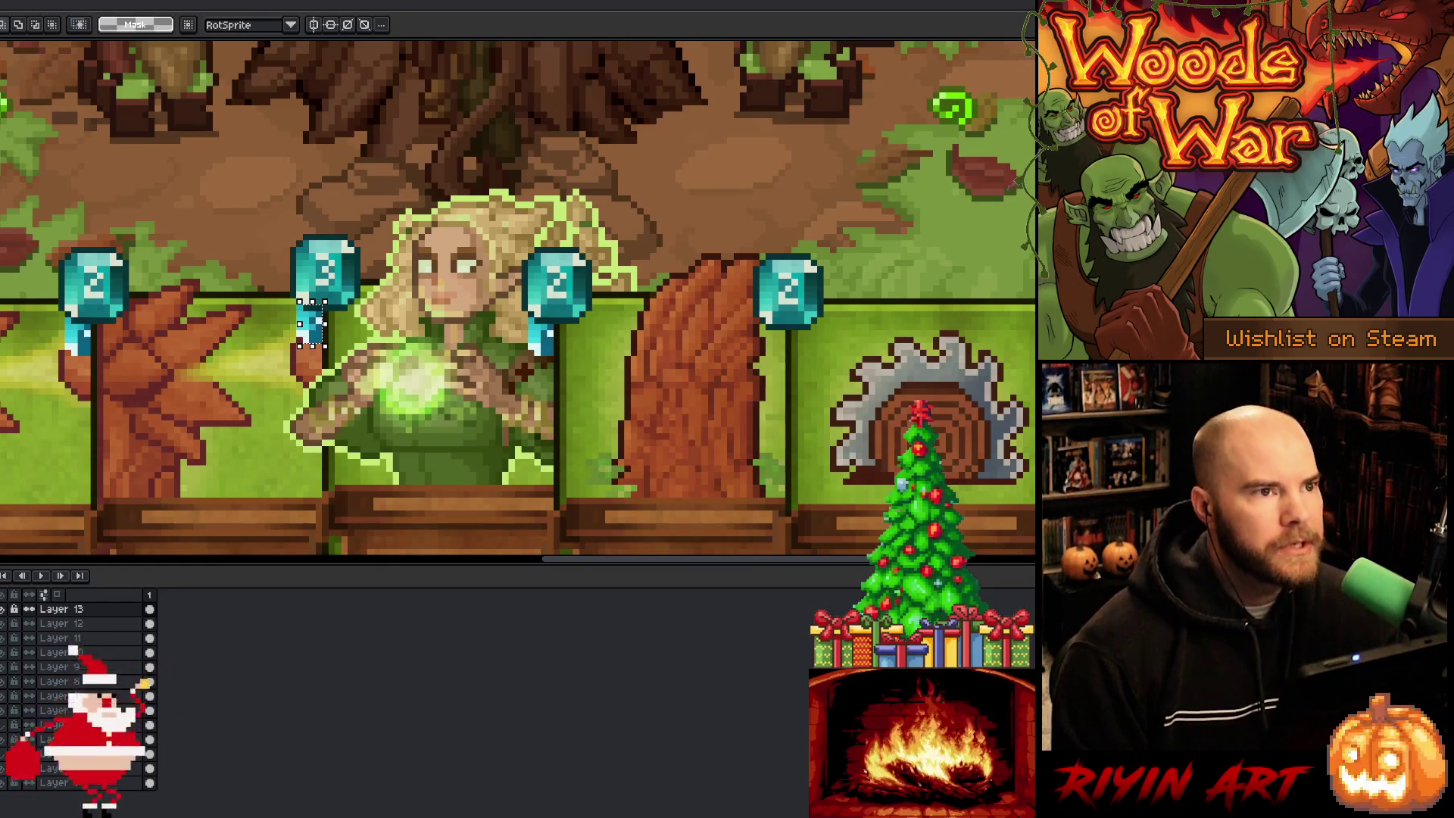
{"action": "key", "text": "alt+Tab"}
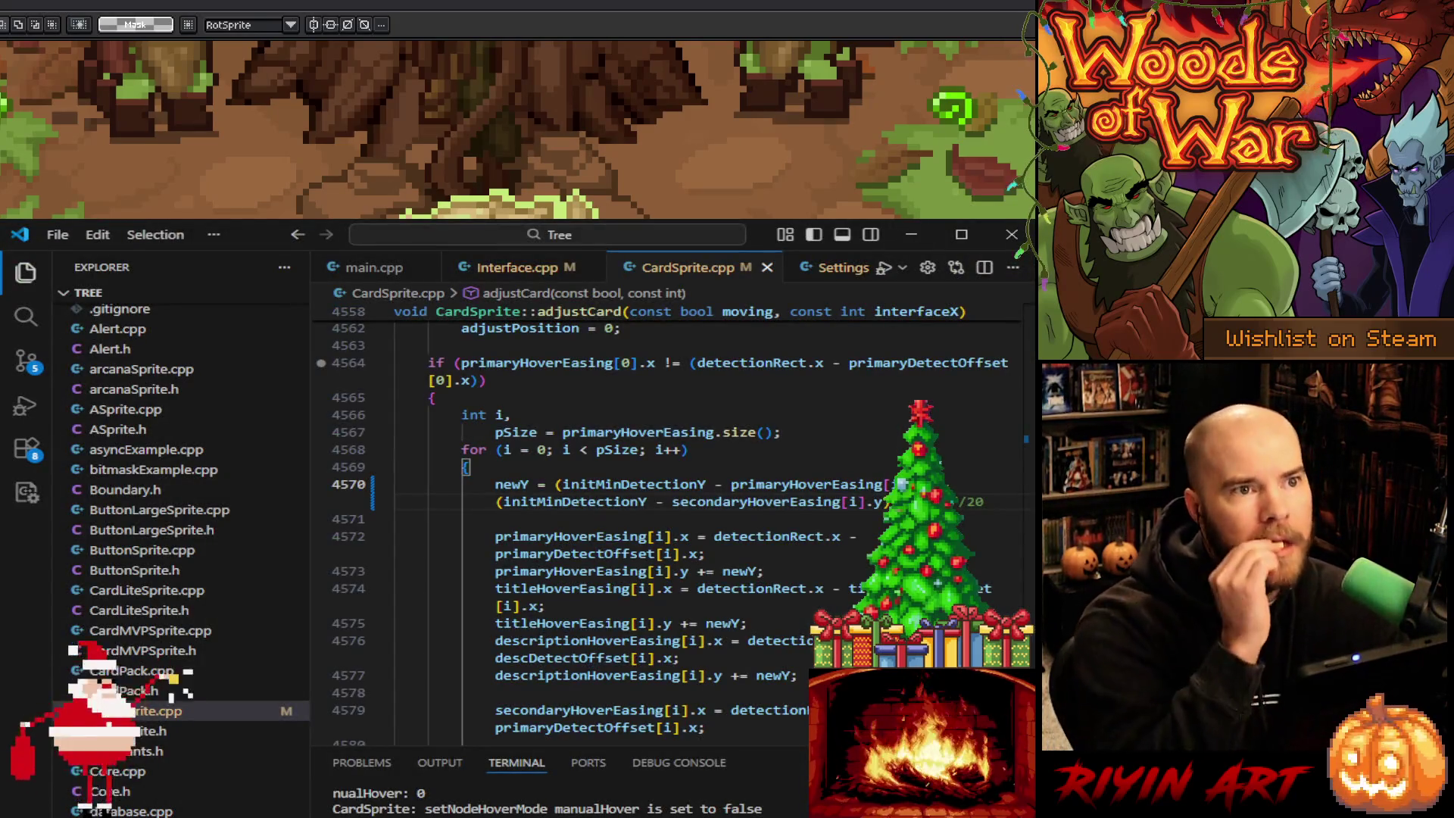
Step: Delete the slash before 20 on line 4570 and save CardSprite.cpp
{"action": "mouse_move", "coordinate": [570, 560]}
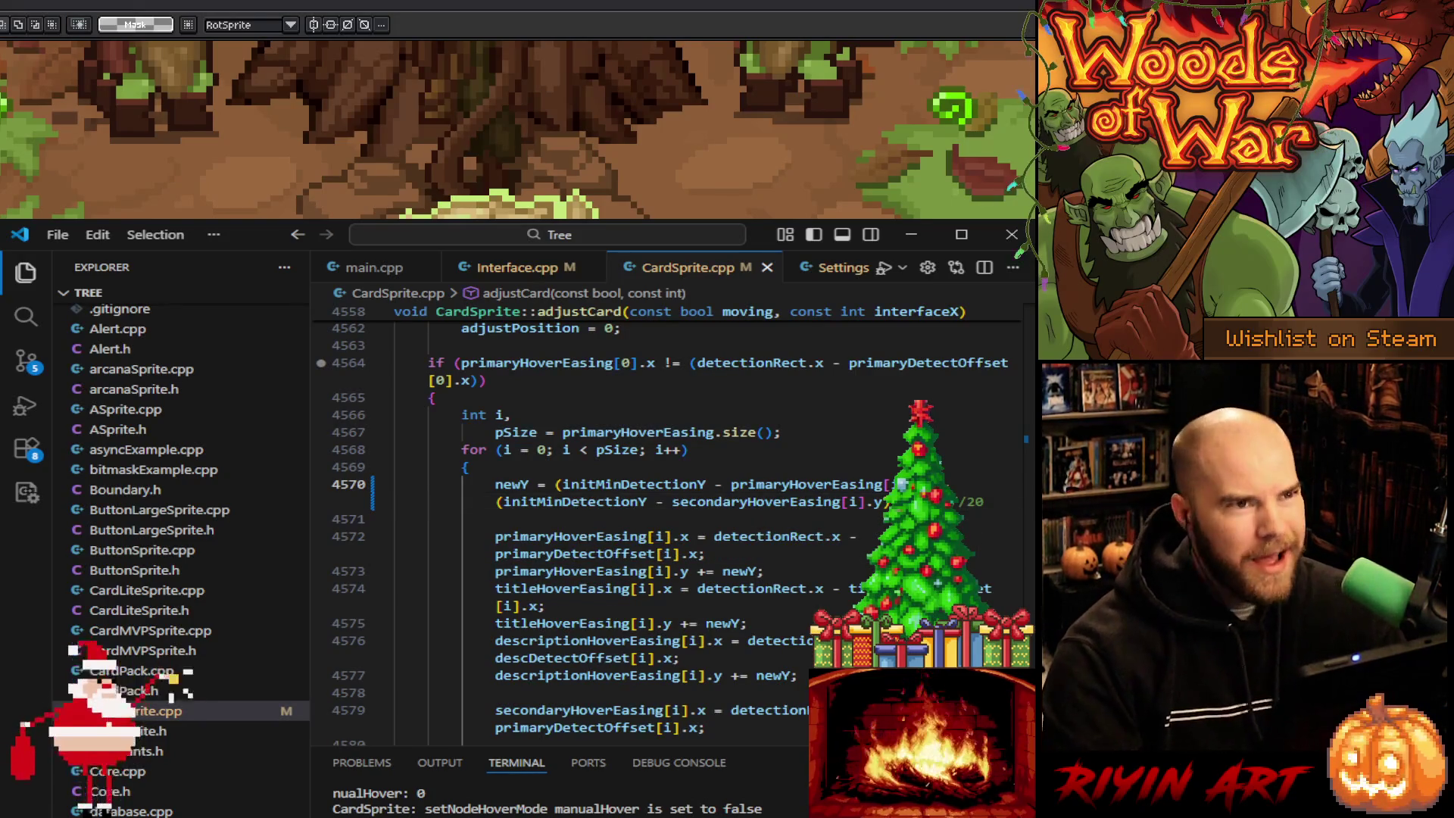
{"action": "key", "text": "BackSpace"}
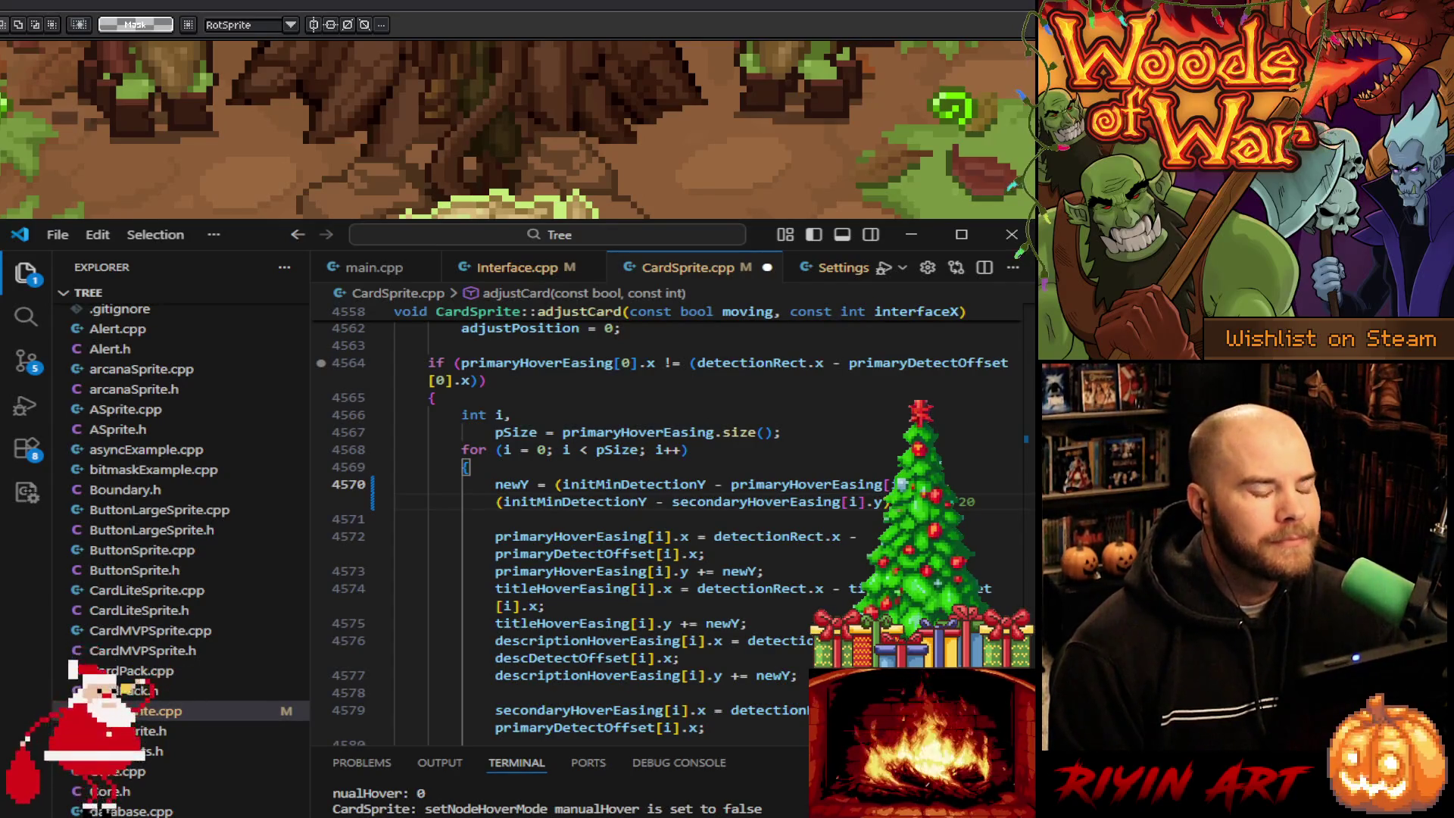
{"action": "key", "text": "ctrl+s"}
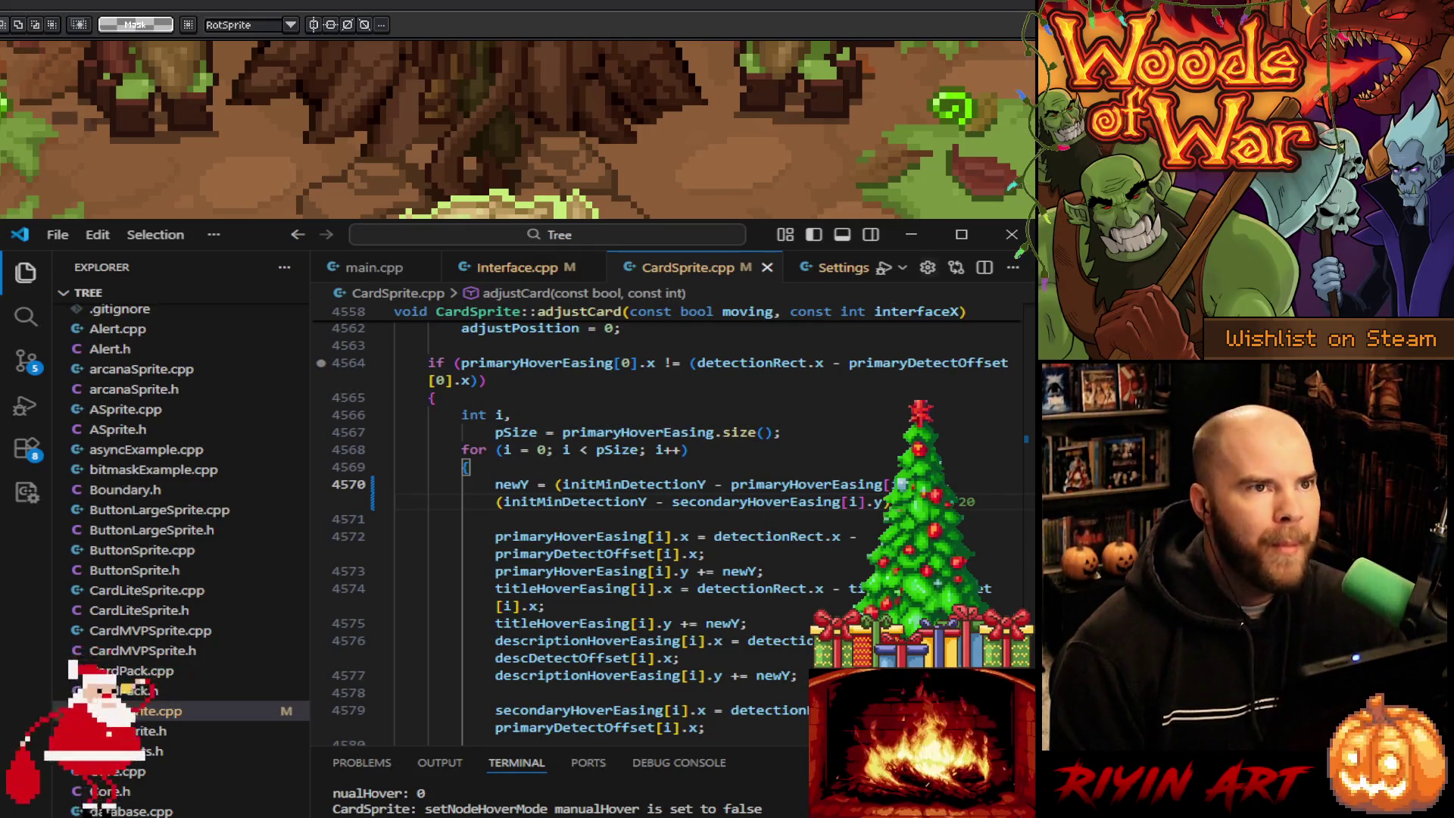
Step: Run the game build from main.cpp and minimize VS Code
{"action": "left_click", "coordinate": [373, 268]}
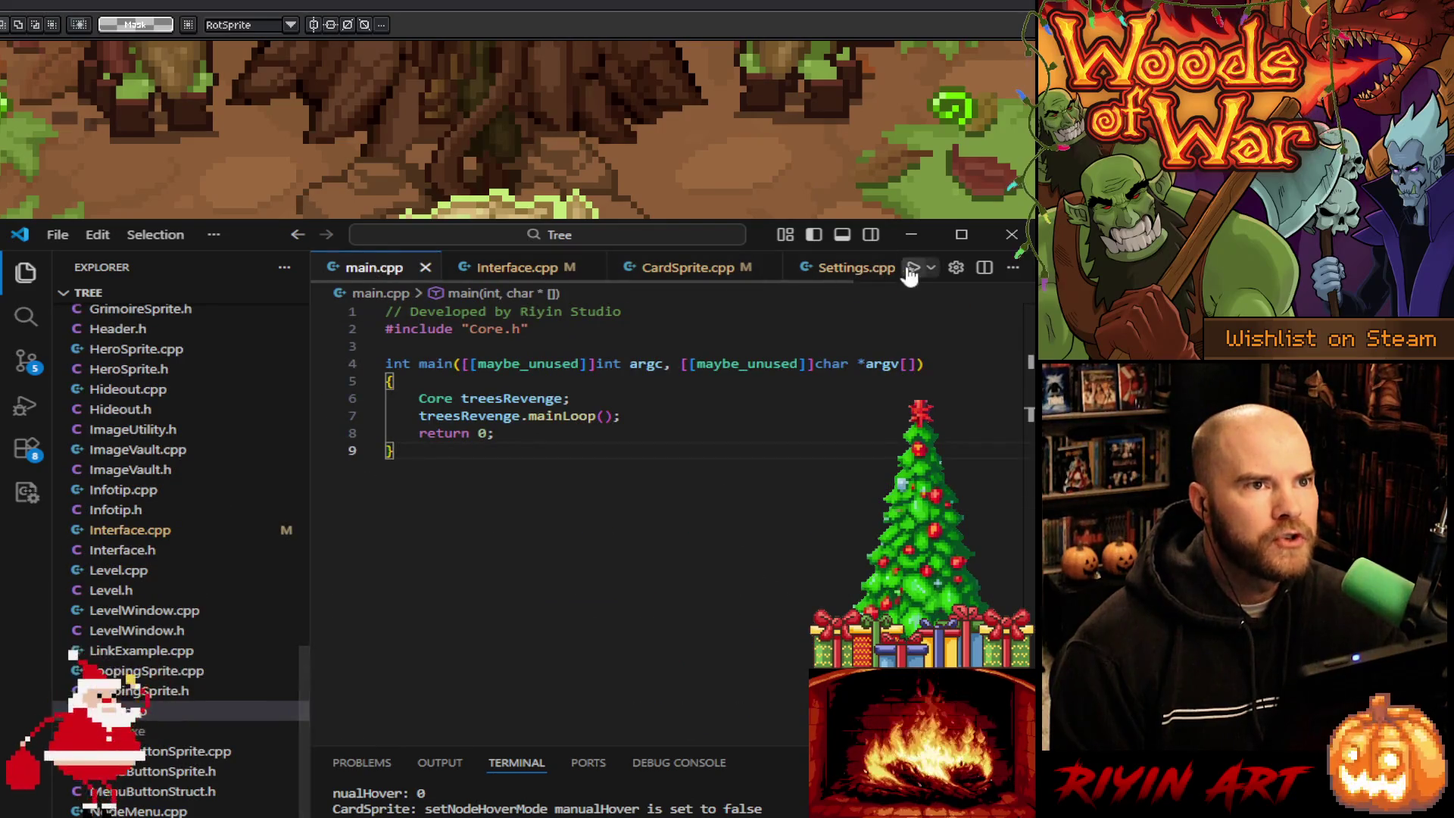
{"action": "left_click", "coordinate": [911, 267]}
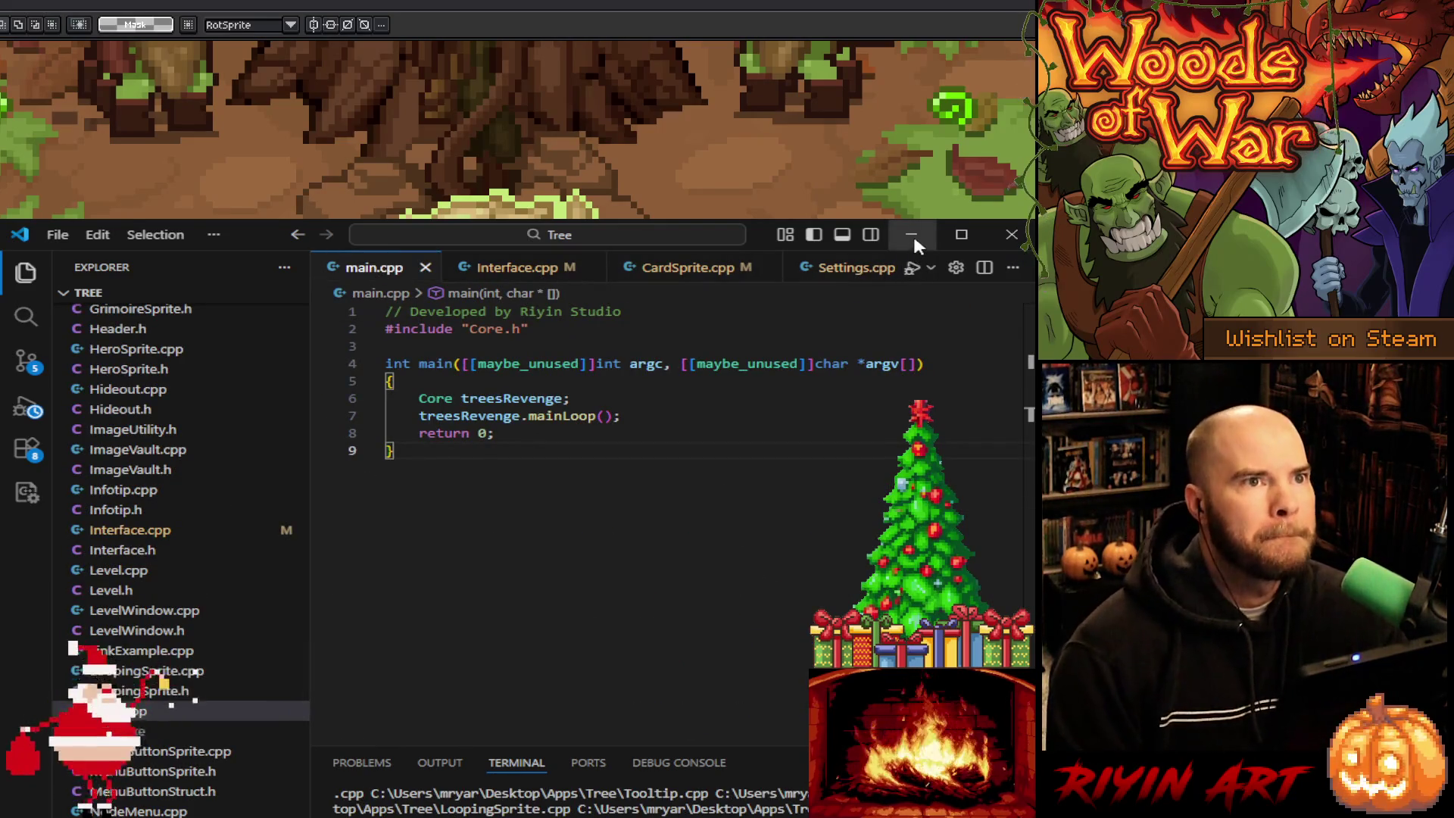
{"action": "left_click", "coordinate": [912, 234]}
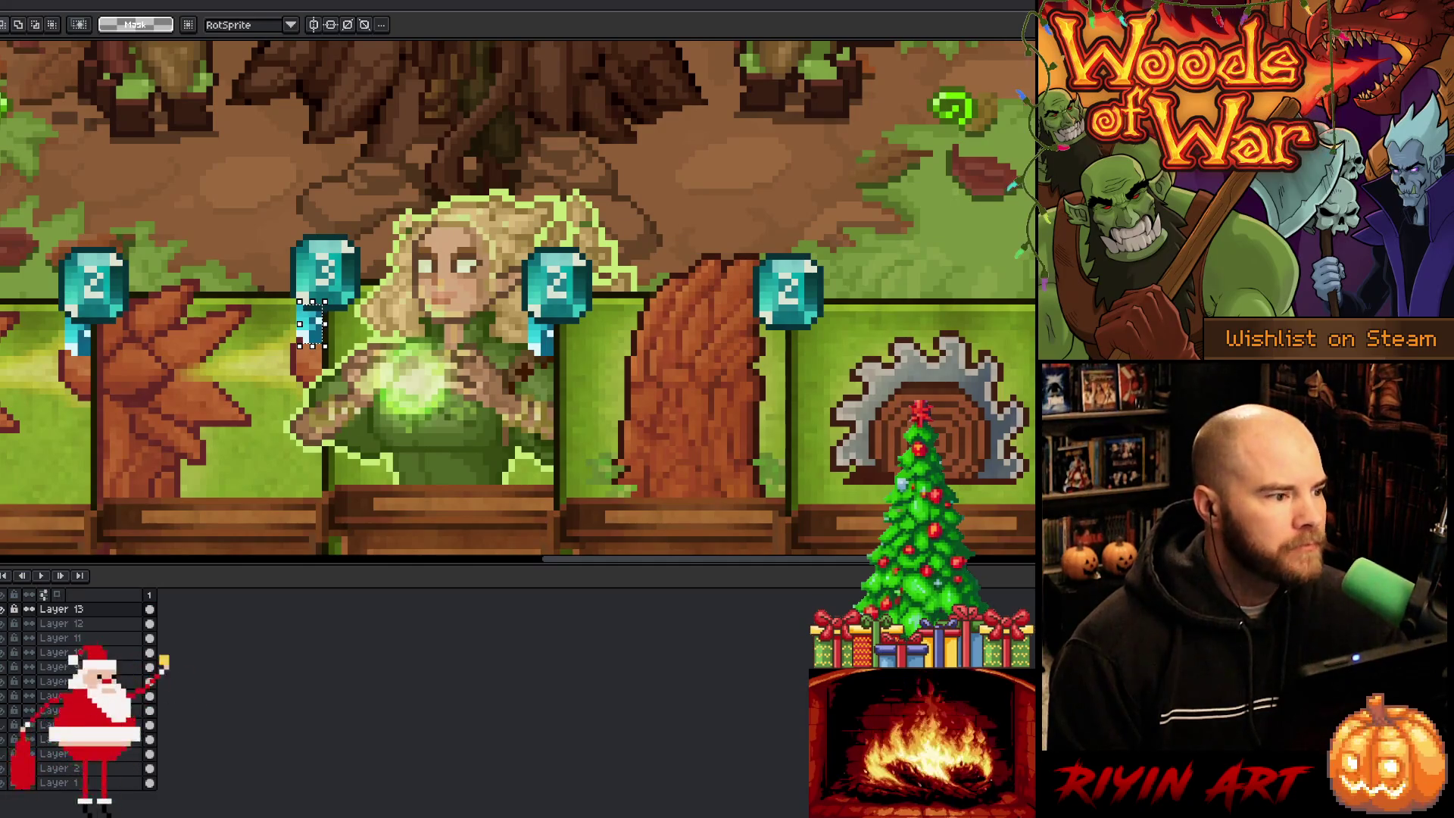
Step: Open cards_sm_v20.aseprite from the file-open dialog
{"action": "key", "text": "ctrl+Tab"}
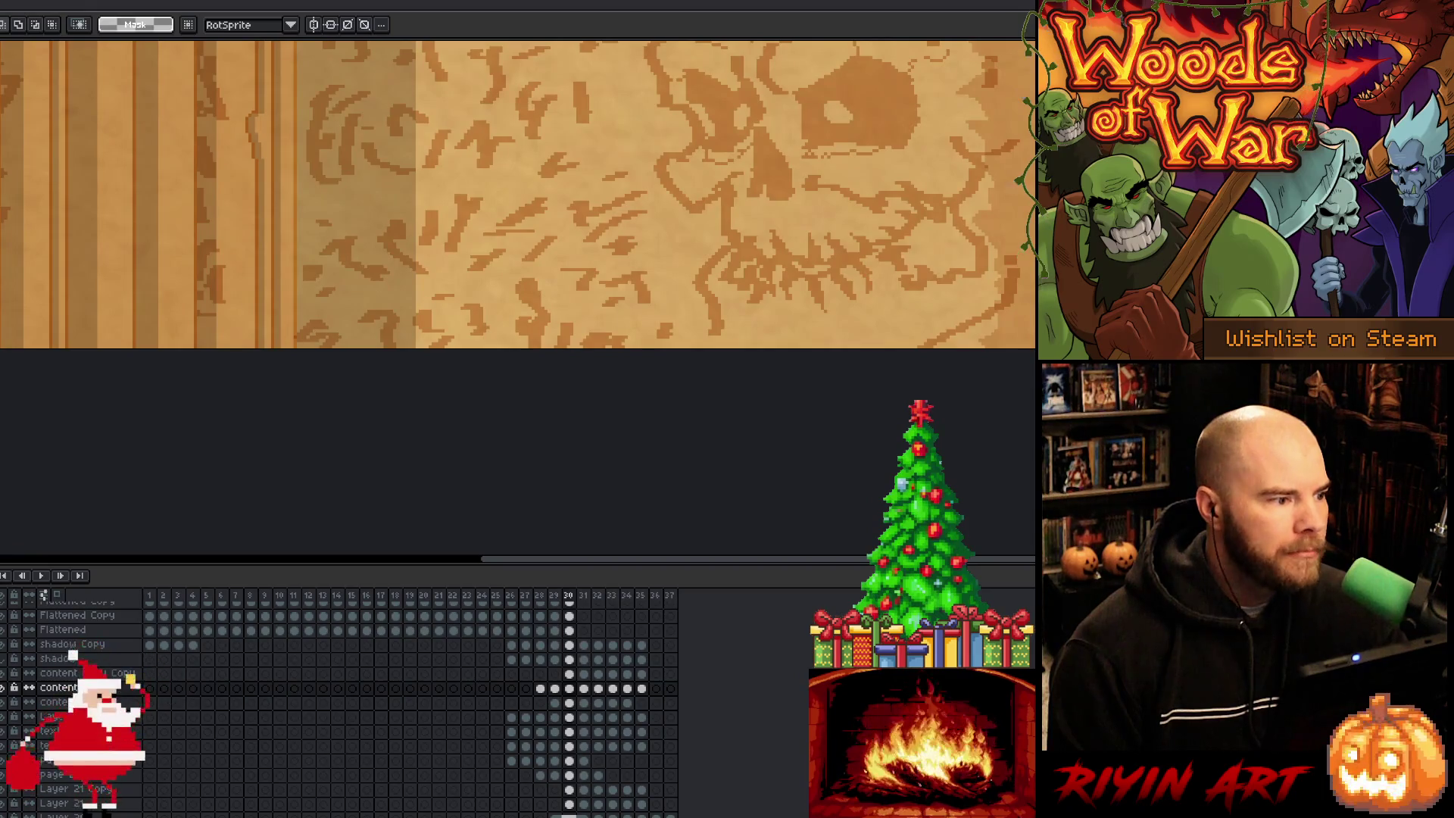
{"action": "key", "text": "ctrl+o"}
{"action": "scroll", "coordinate": [349, 370], "scroll_direction": "down", "scroll_amount": 15}
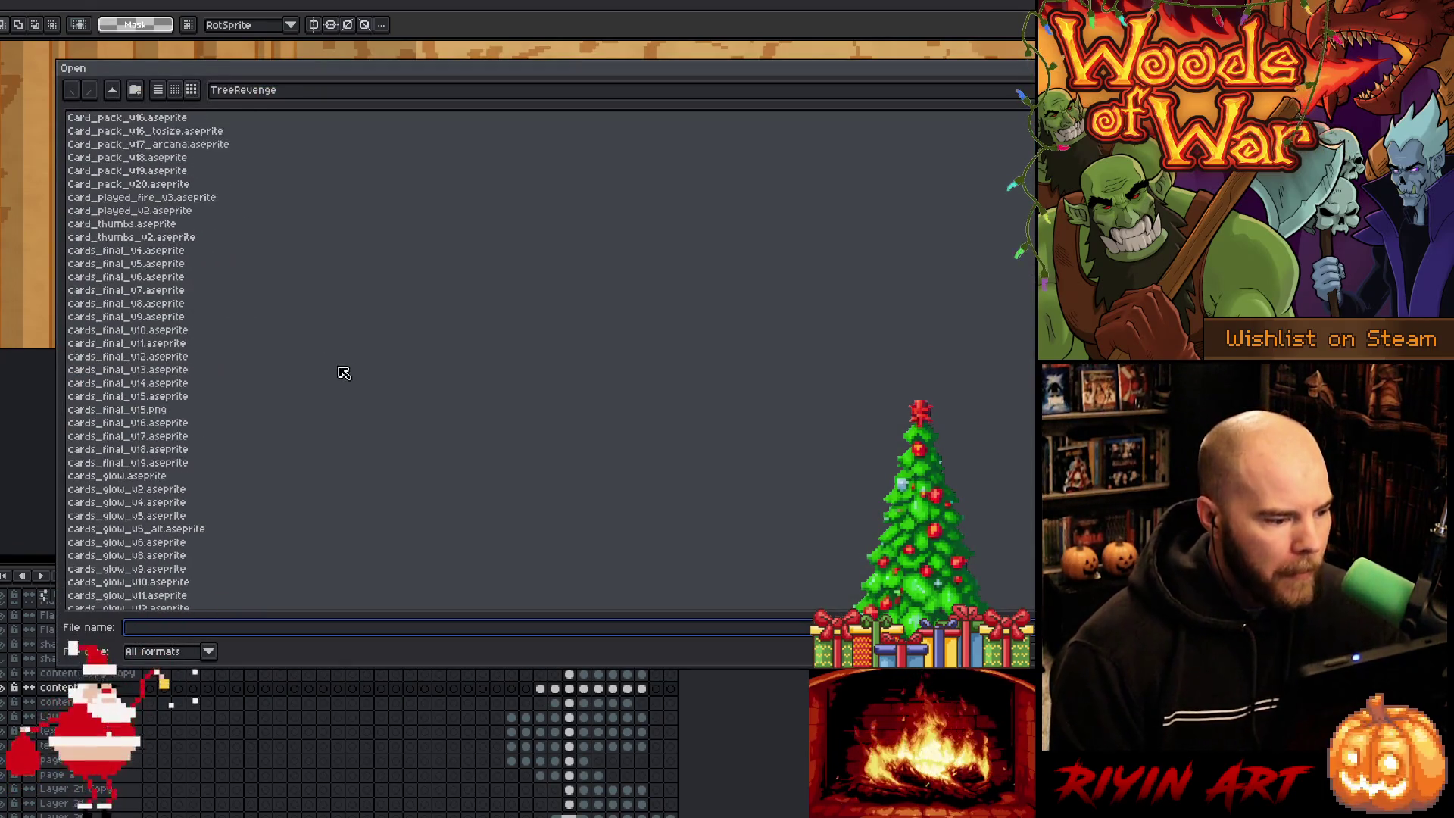
{"action": "scroll", "coordinate": [344, 372], "scroll_direction": "down", "scroll_amount": 8}
{"action": "left_click", "coordinate": [163, 415]}
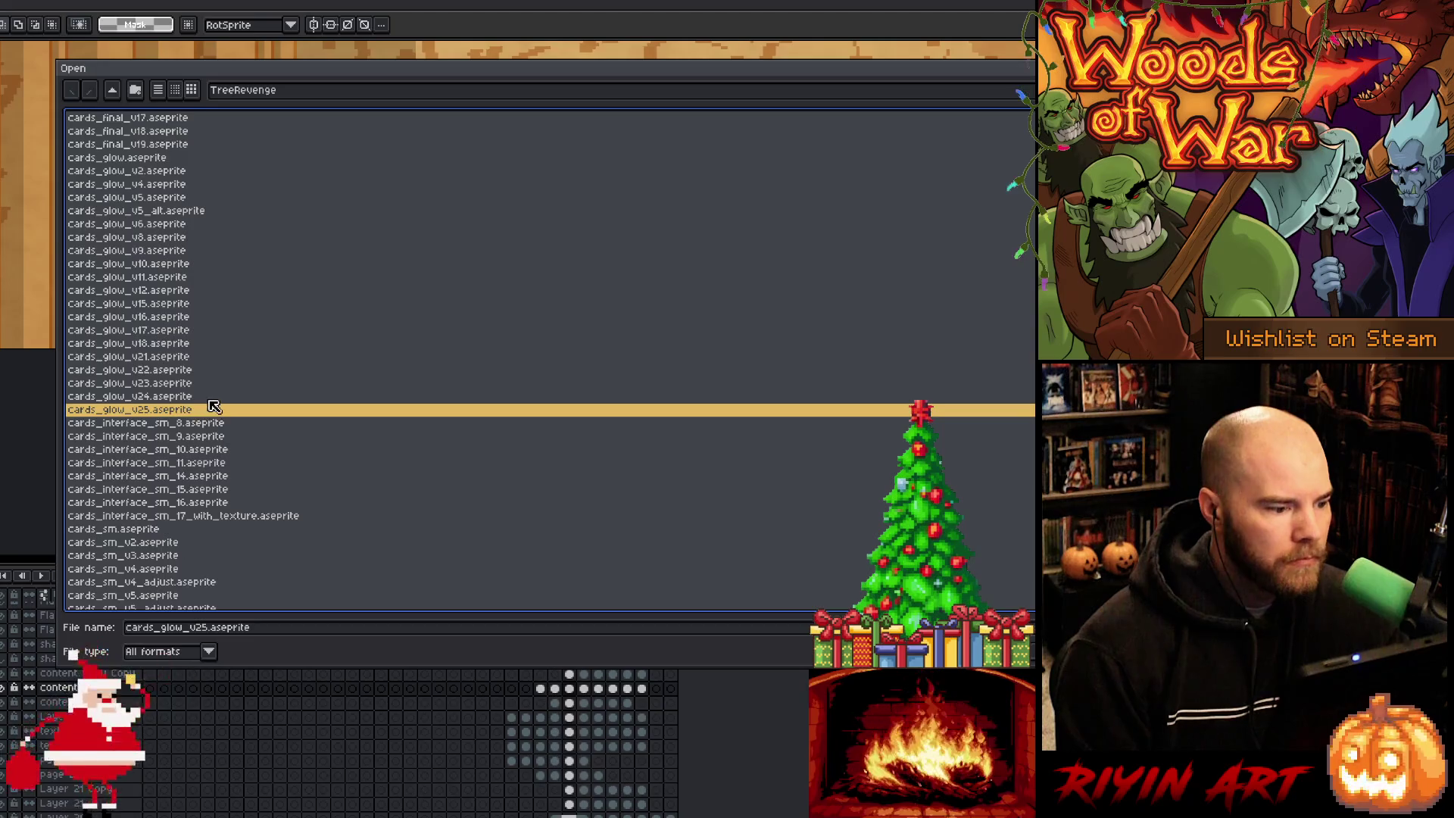
{"action": "scroll", "coordinate": [225, 437], "scroll_direction": "down", "scroll_amount": 3}
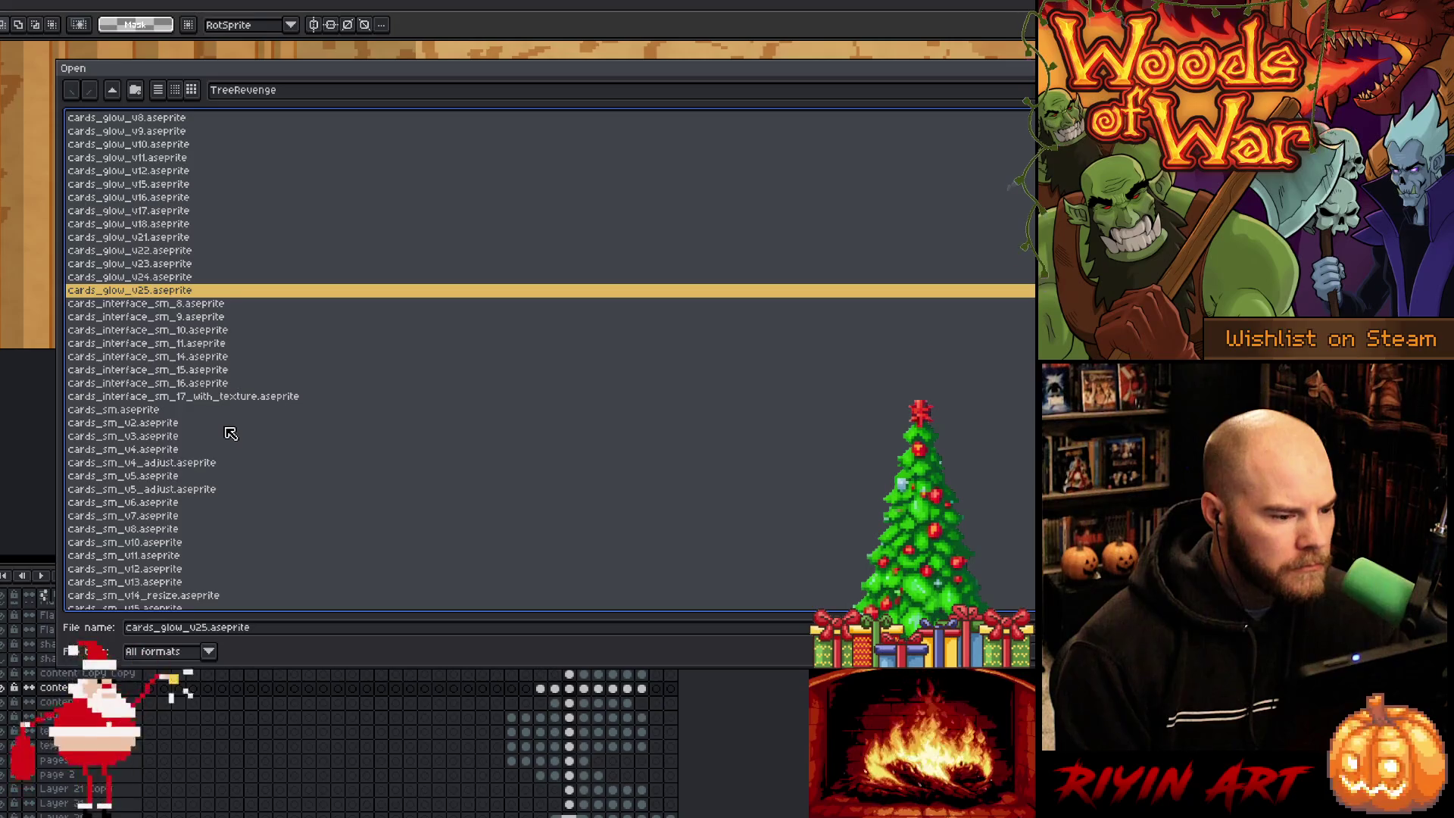
{"action": "scroll", "coordinate": [231, 433], "scroll_direction": "down", "scroll_amount": 2}
{"action": "scroll", "coordinate": [232, 433], "scroll_direction": "down", "scroll_amount": 2}
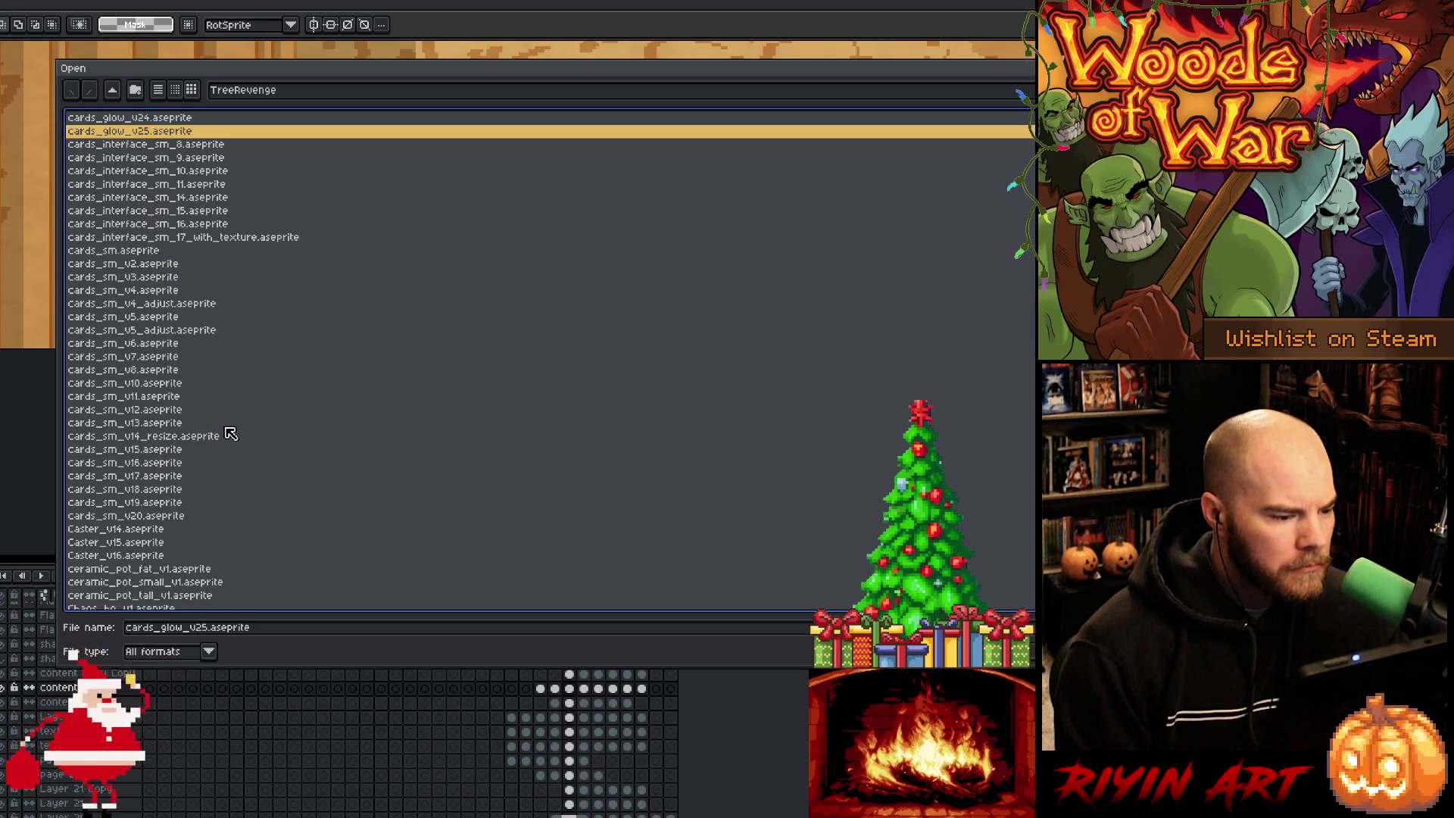
{"action": "left_click", "coordinate": [152, 518]}
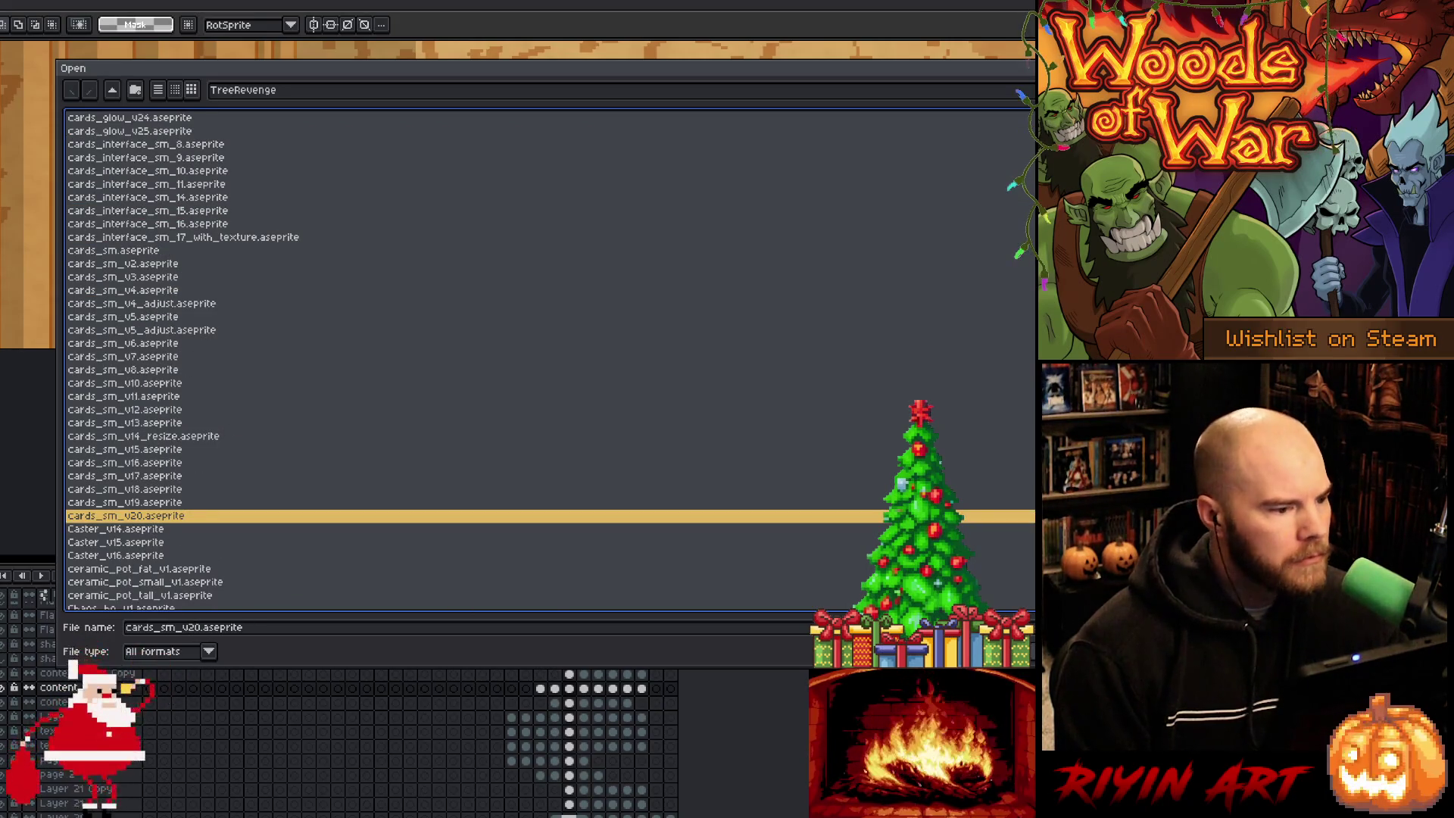
{"action": "key", "text": "Return"}
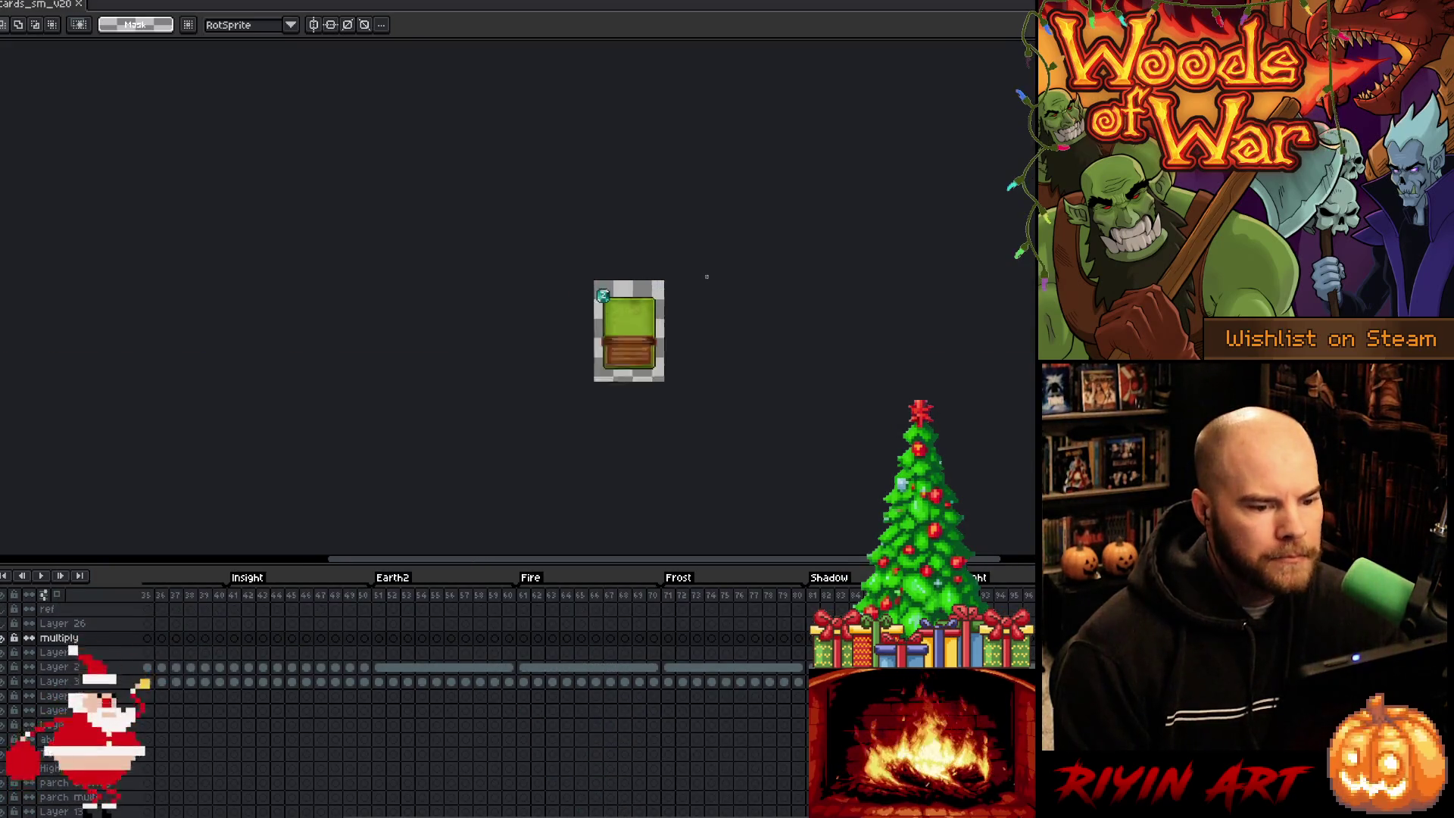
Step: Step forward through the frames to the green cost-3 elf card
{"action": "scroll", "coordinate": [733, 340], "scroll_direction": "up", "scroll_amount": 1}
{"action": "key", "text": "Right"}
{"action": "key", "text": "Right"}
{"action": "key", "text": "Right"}
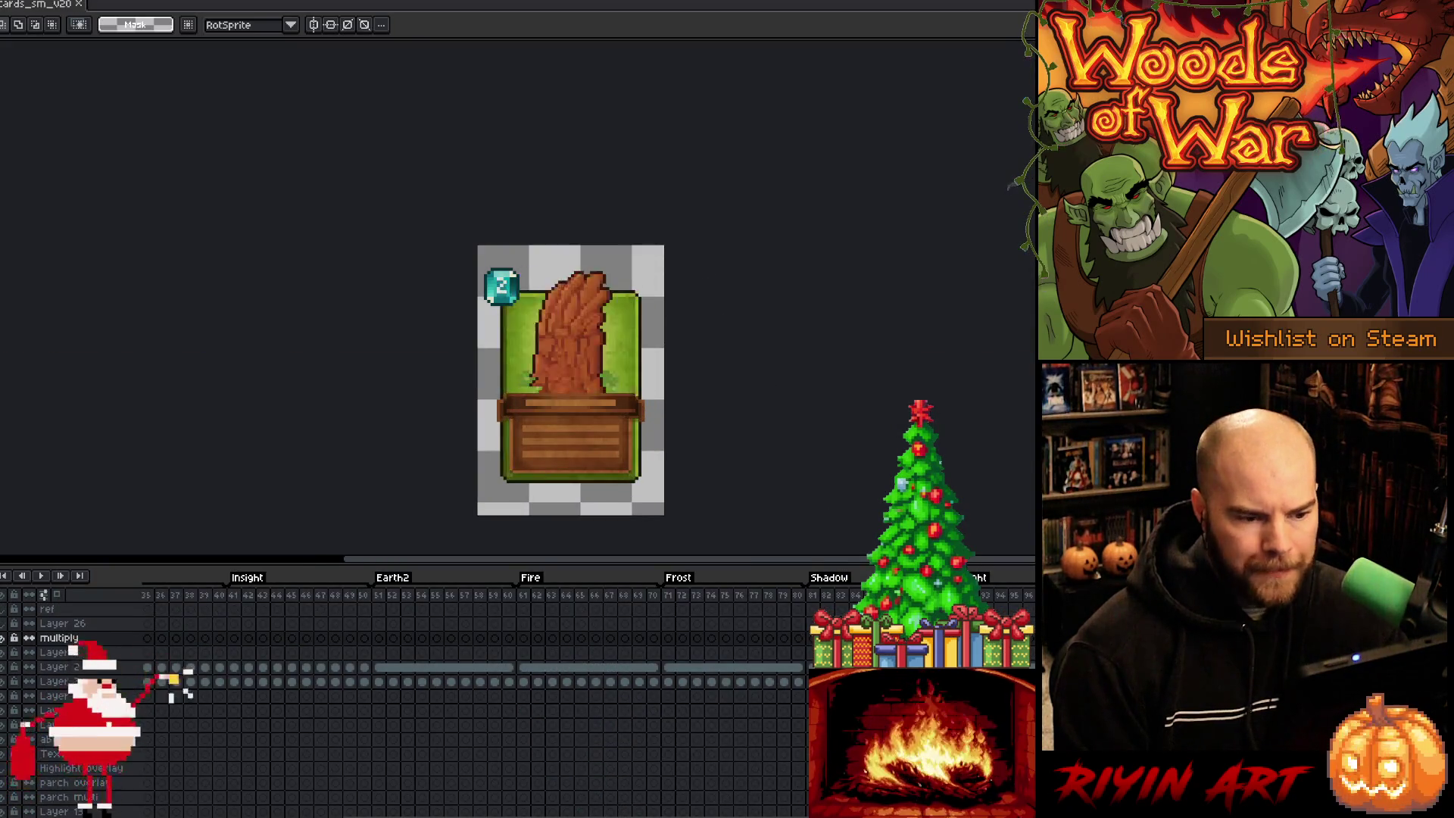
{"action": "key", "text": "Right"}
{"action": "key", "text": "Right"}
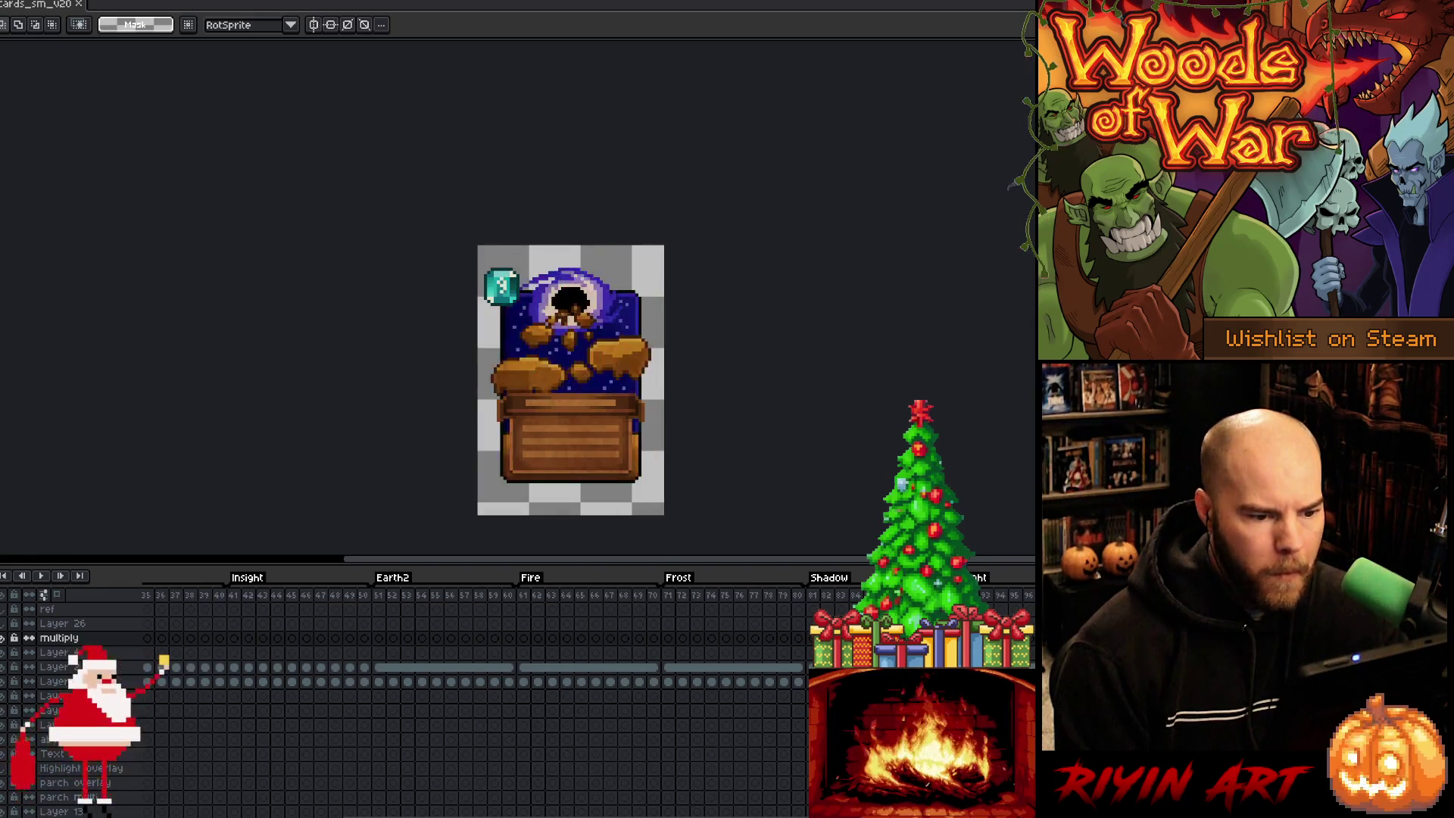
{"action": "scroll", "coordinate": [730, 376], "scroll_direction": "up", "scroll_amount": 1}
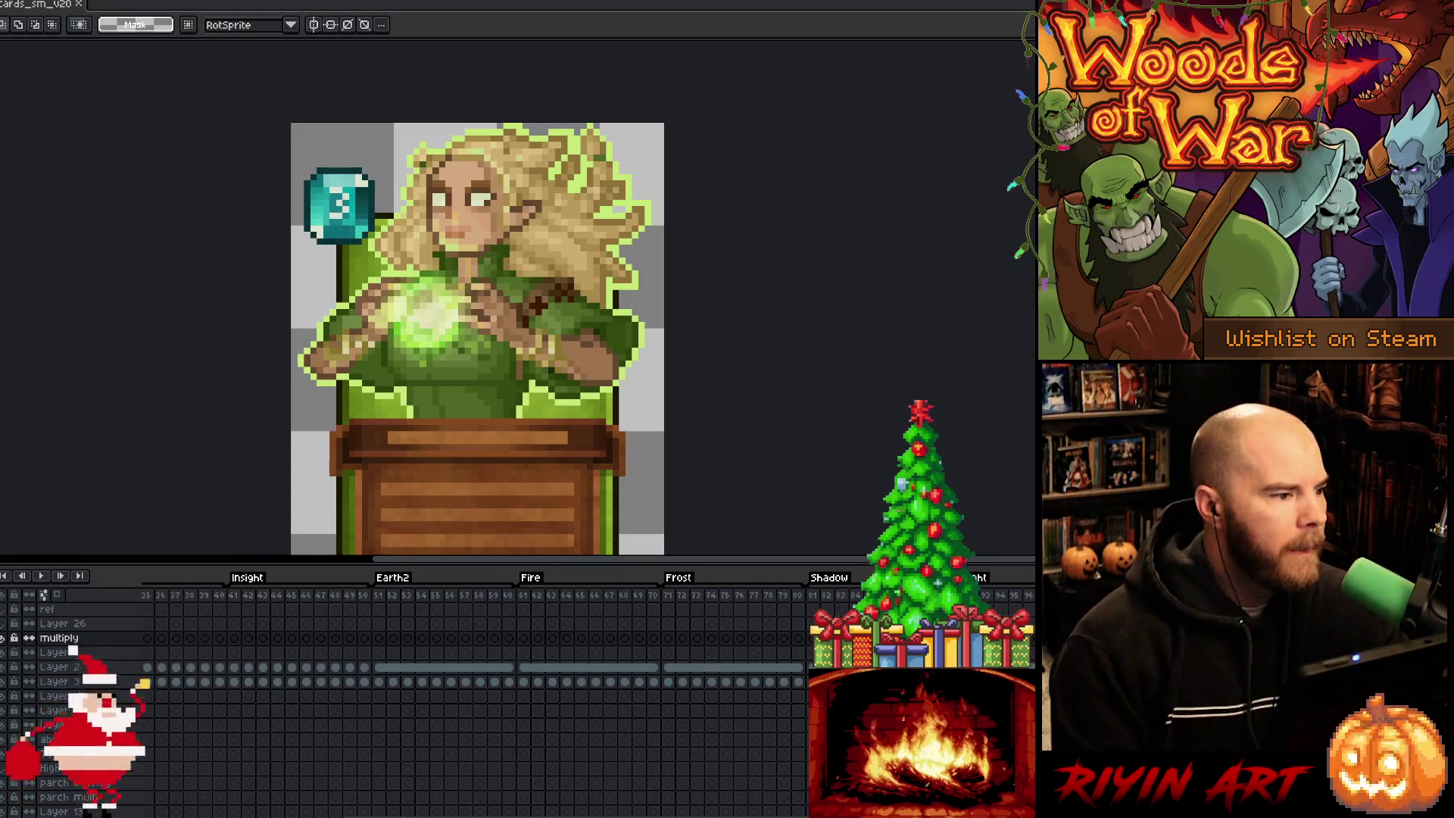
{"action": "mouse_move", "coordinate": [0, 31]}
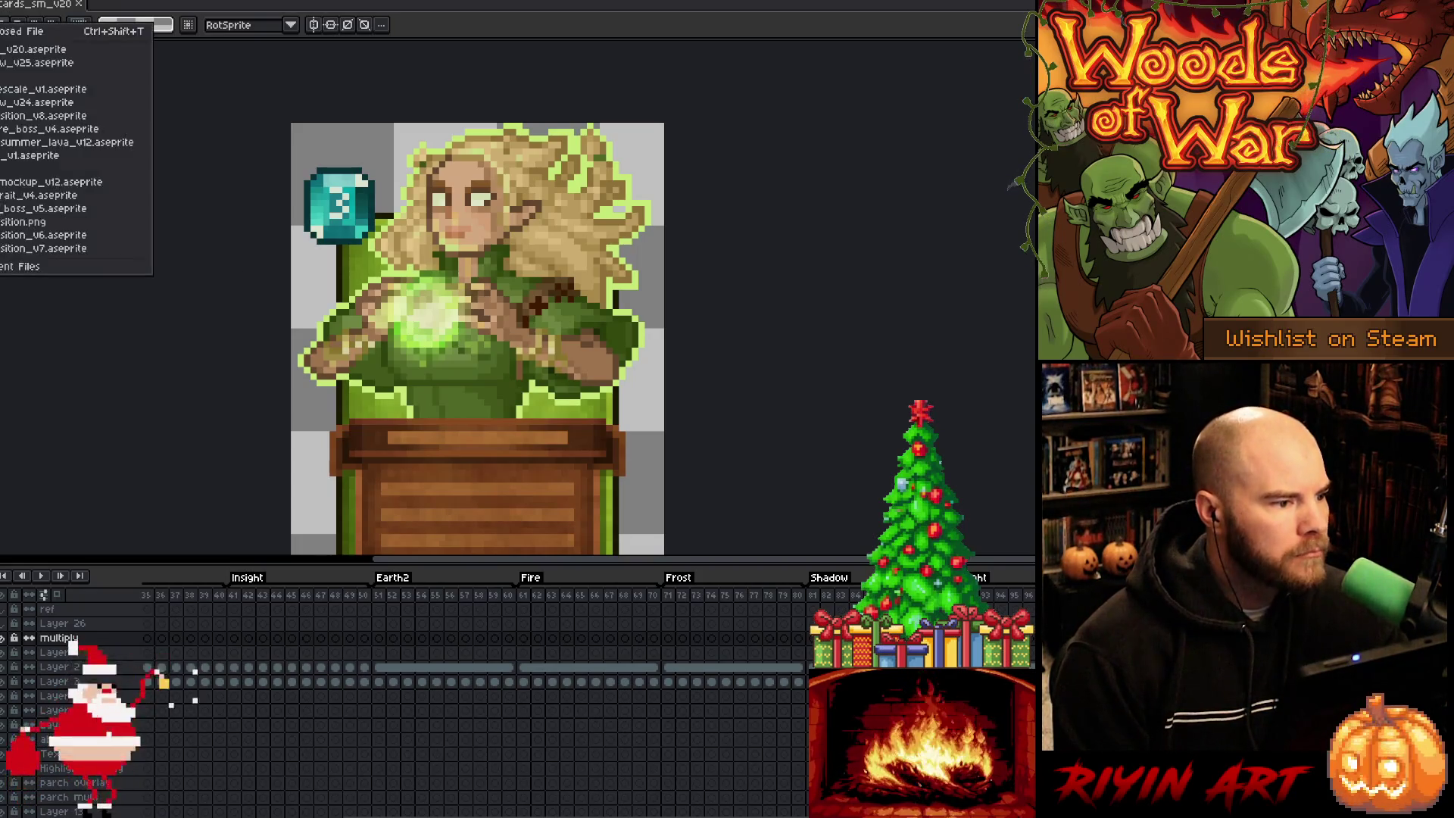
Step: Open marian_rescale from recent files, select its whole canvas, and return to cards_sm_v20
{"action": "left_click", "coordinate": [6, 78]}
{"action": "scroll", "coordinate": [474, 390], "scroll_direction": "up", "scroll_amount": 1}
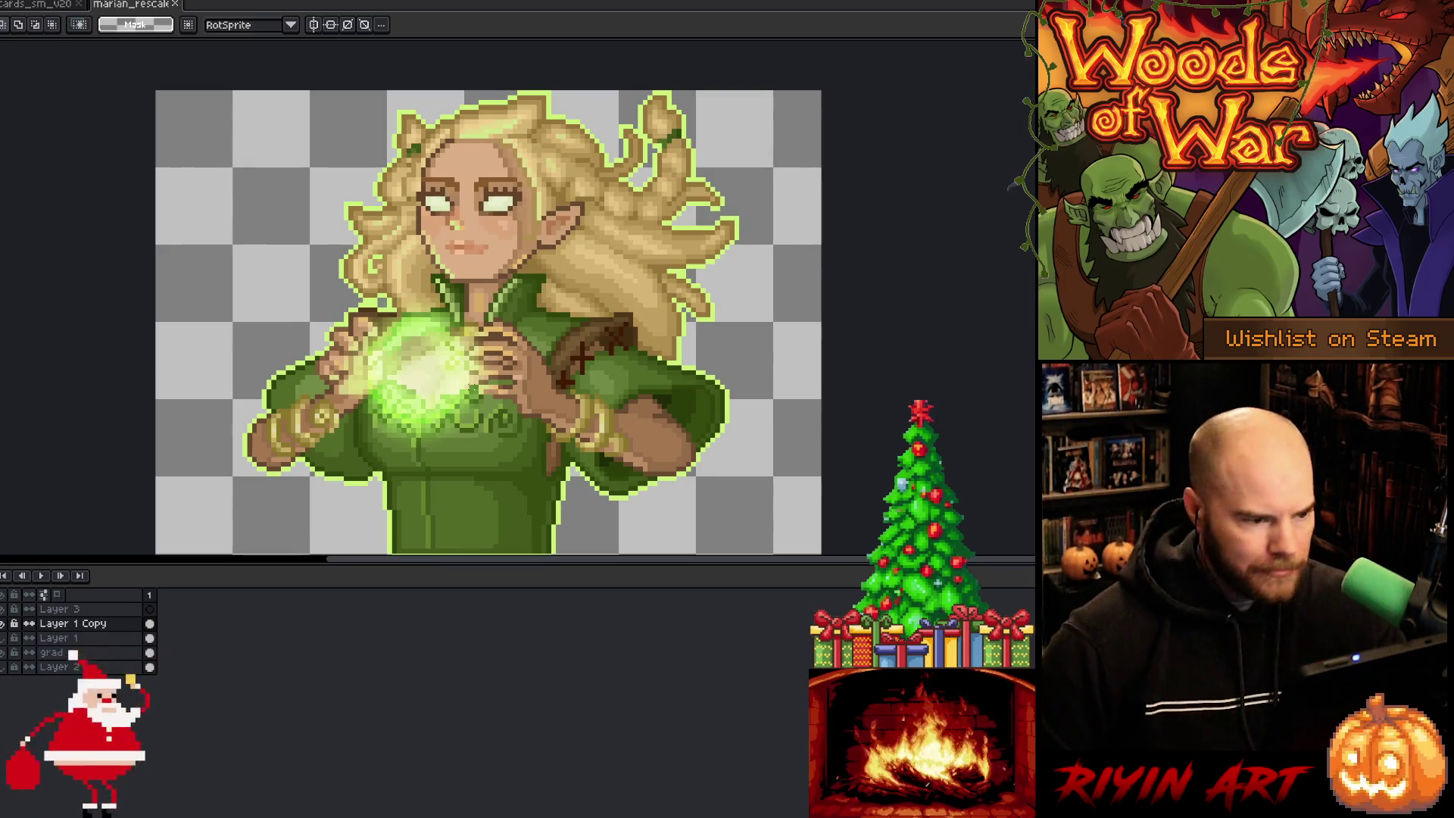
{"action": "scroll", "coordinate": [471, 392], "scroll_direction": "down", "scroll_amount": 1}
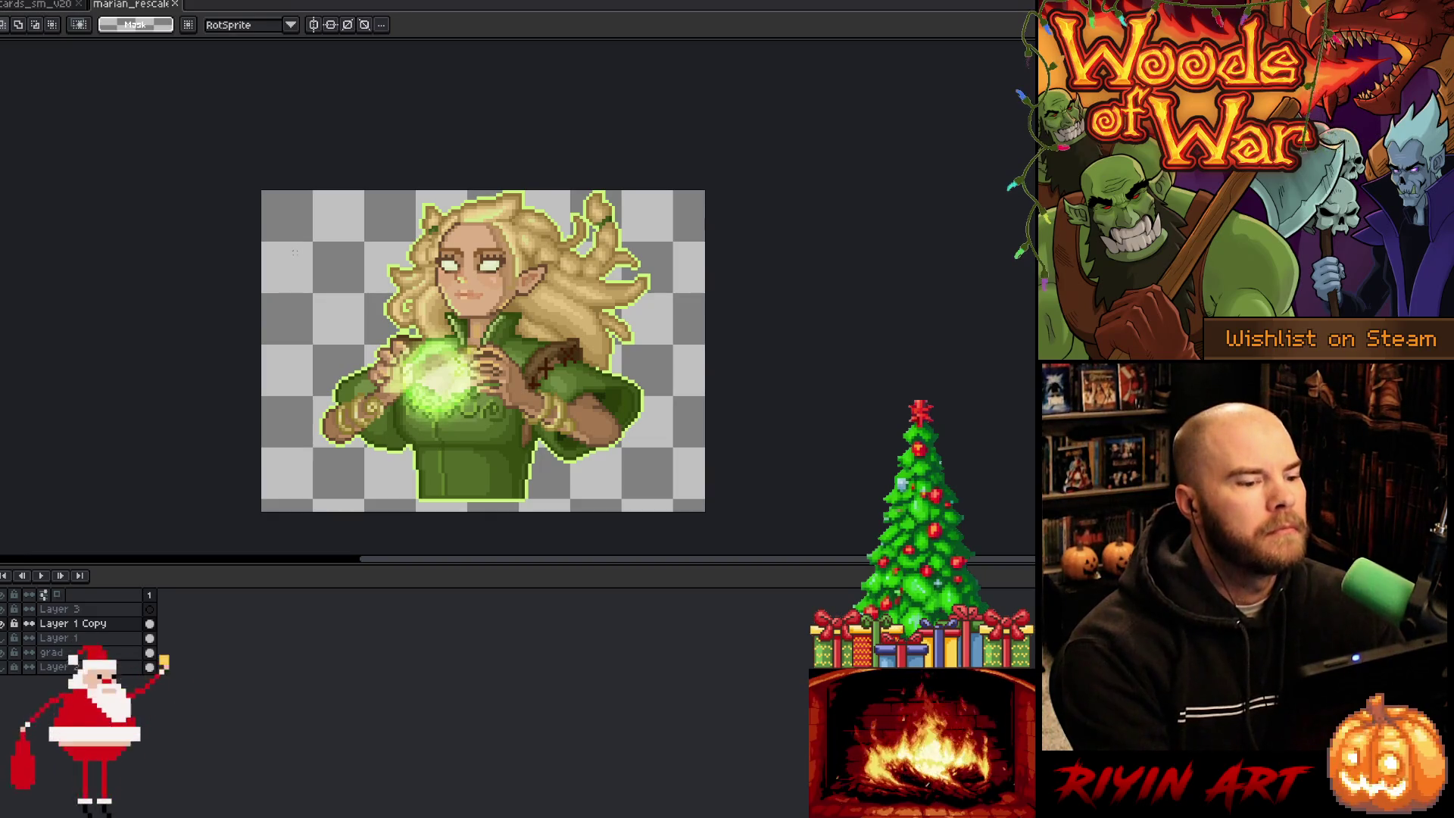
{"action": "key", "text": "ctrl+a"}
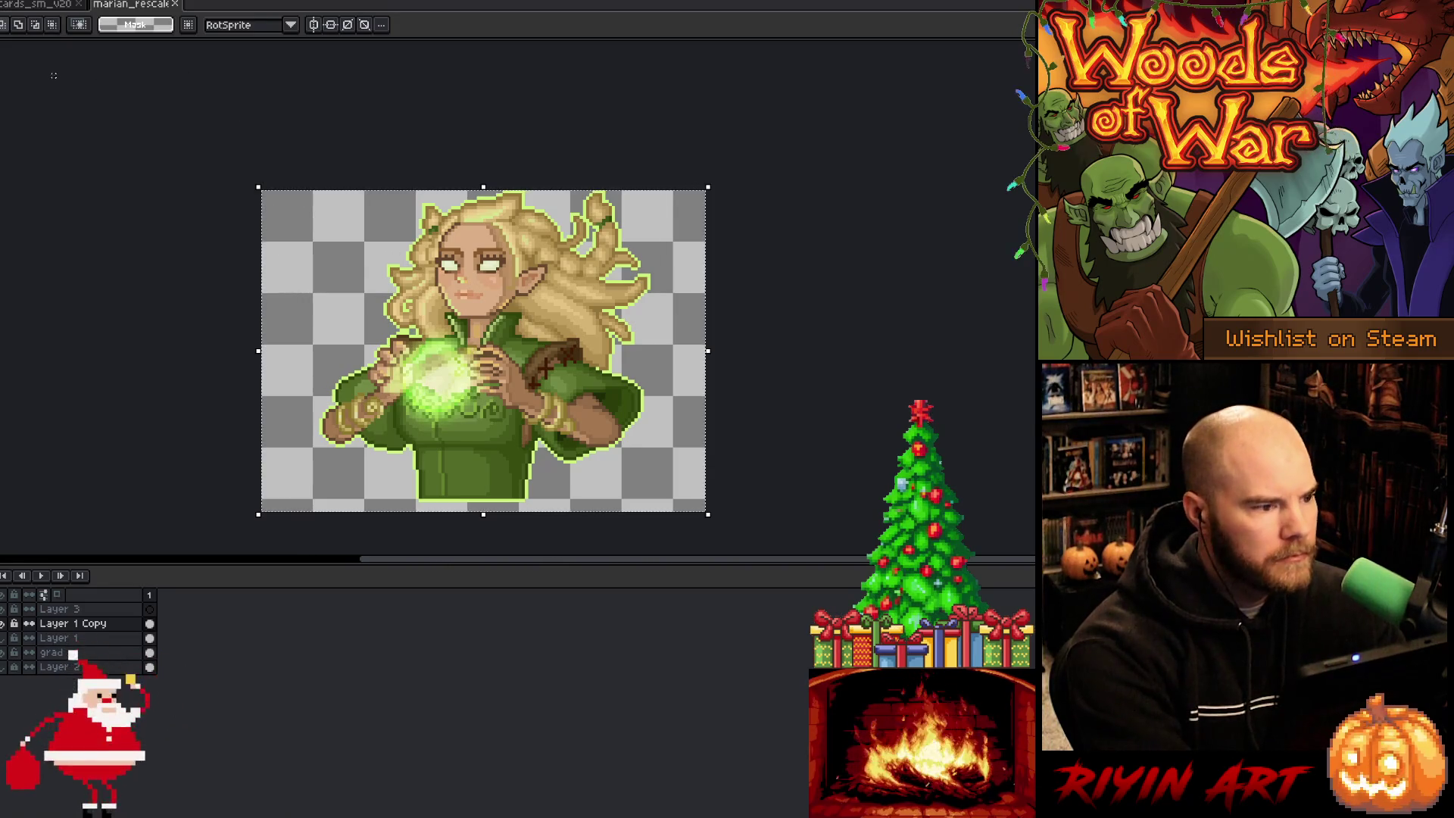
{"action": "left_click", "coordinate": [25, 6]}
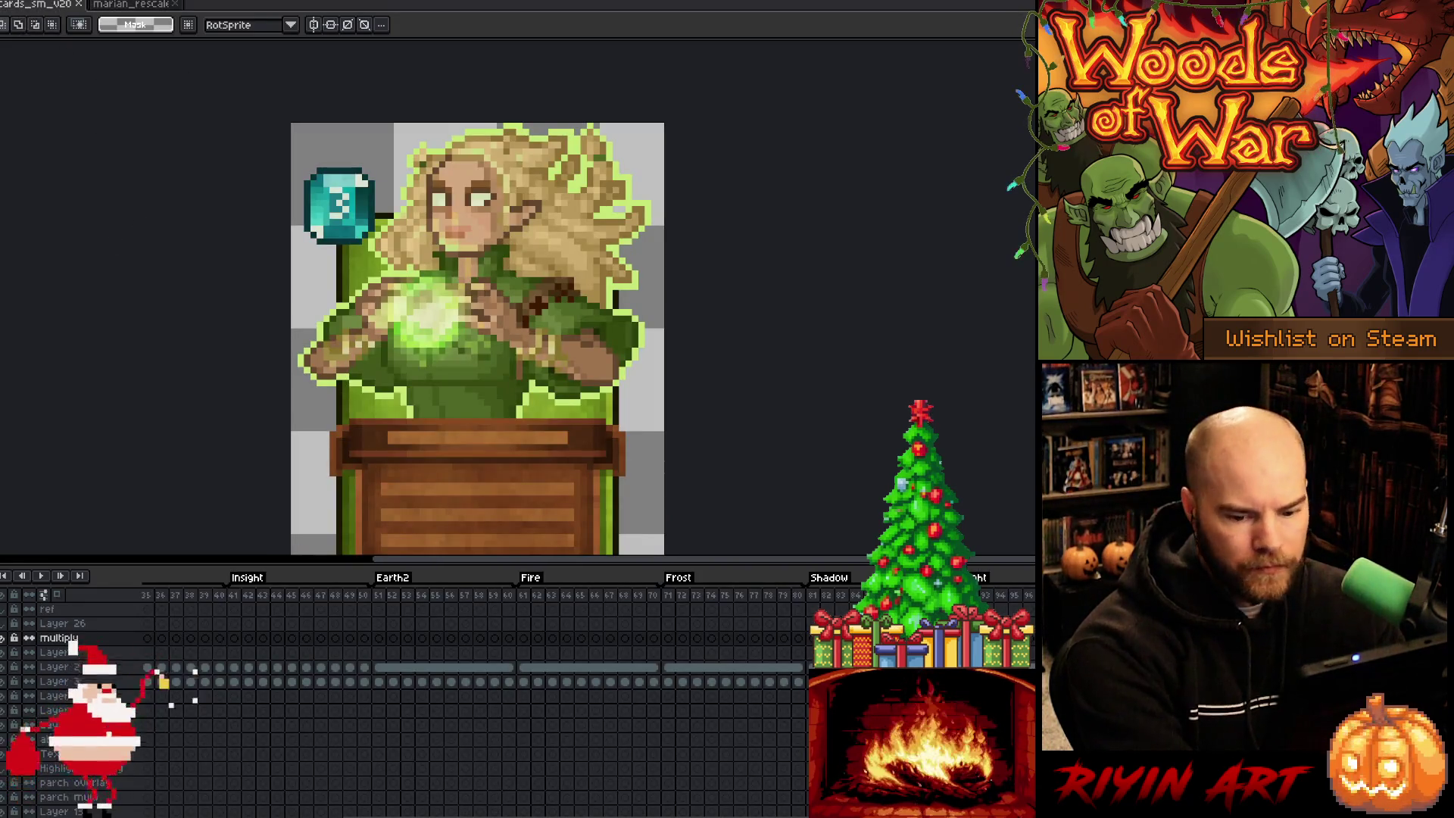
Step: Briefly hide and reshow Layer 6's existing character art to compare
{"action": "scroll", "coordinate": [428, 774], "scroll_direction": "right", "scroll_amount": 3}
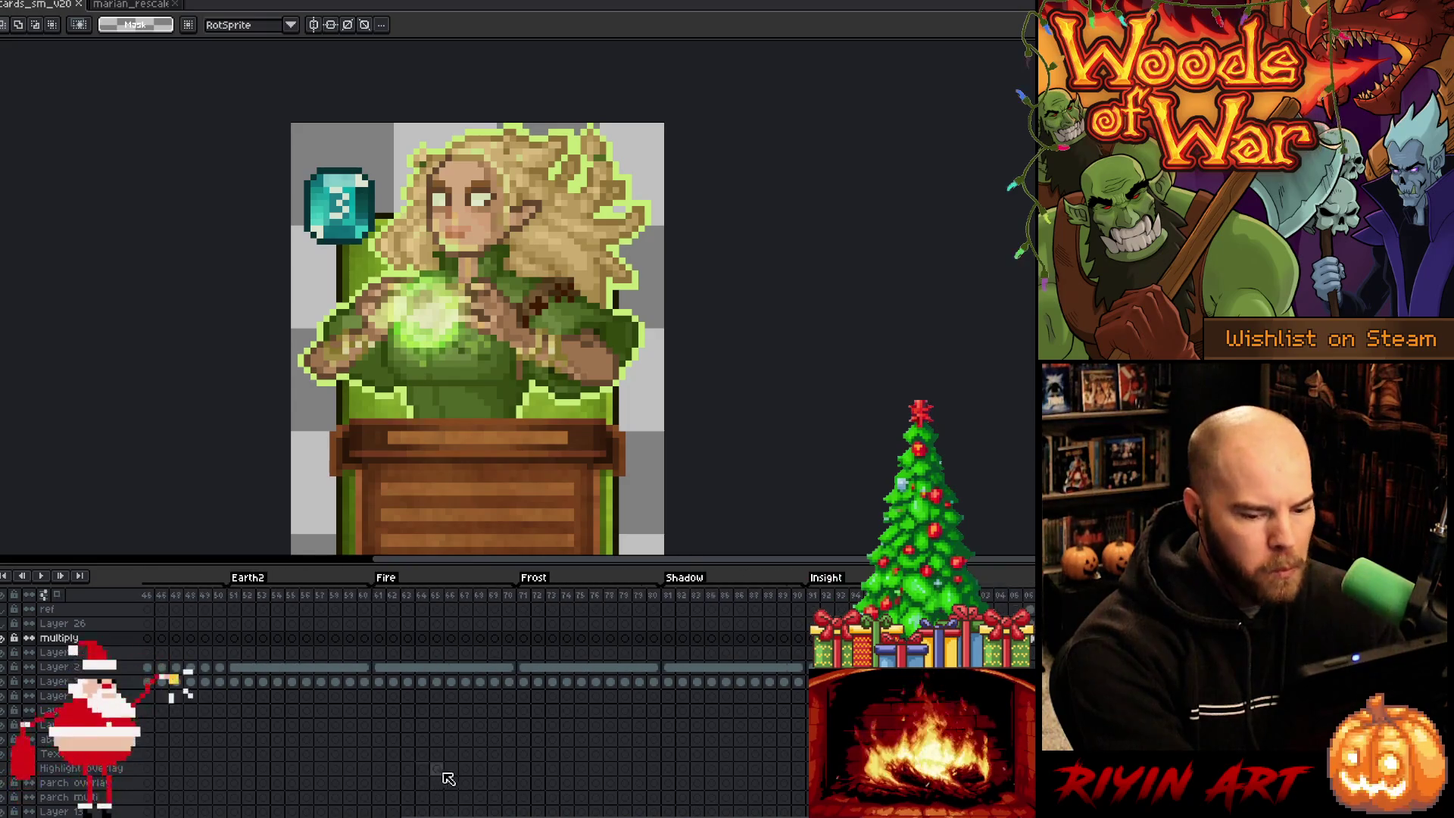
{"action": "scroll", "coordinate": [534, 782], "scroll_direction": "right", "scroll_amount": 6}
{"action": "scroll", "coordinate": [537, 784], "scroll_direction": "right", "scroll_amount": 3}
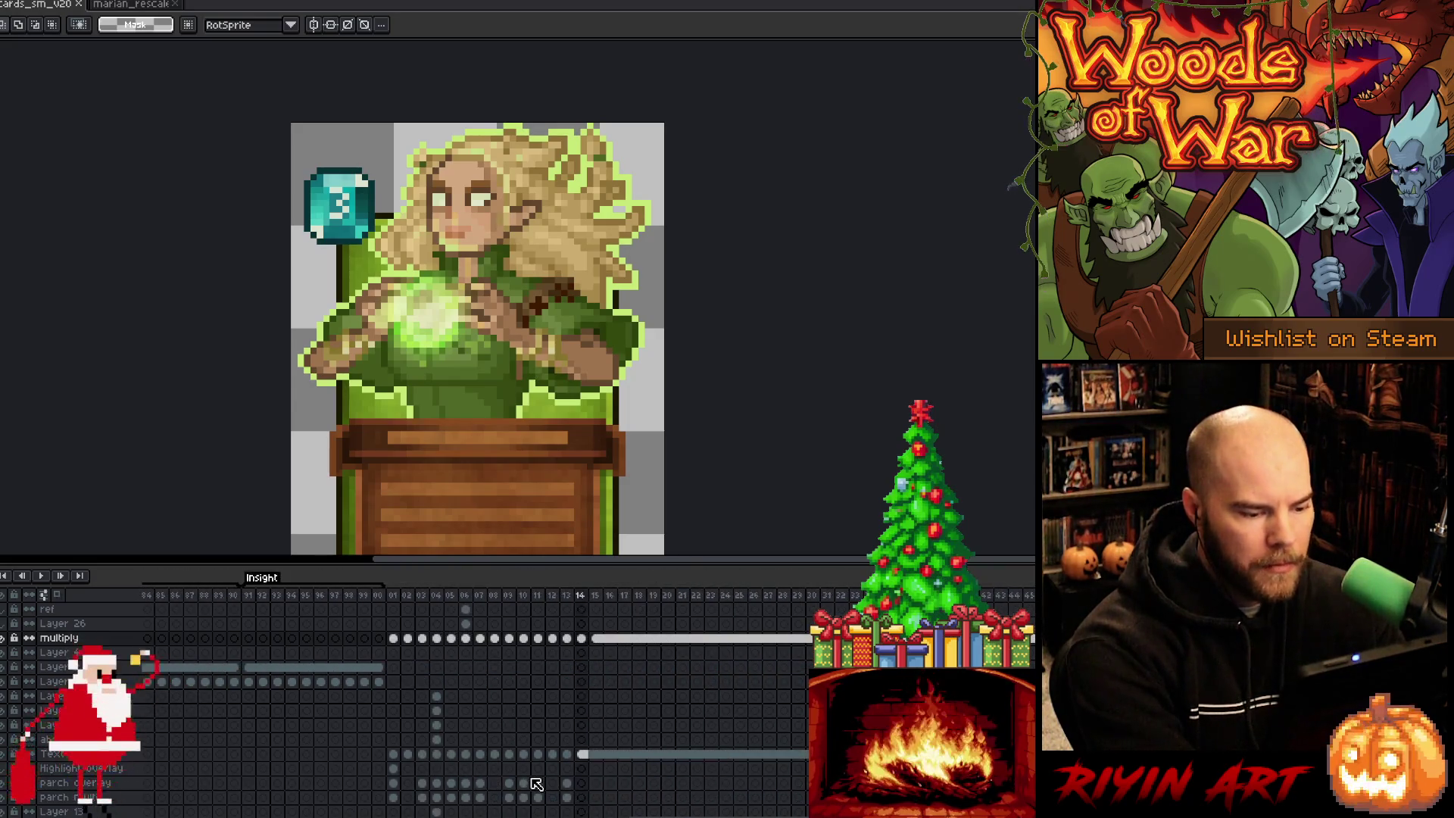
{"action": "scroll", "coordinate": [561, 719], "scroll_direction": "down", "scroll_amount": 1}
{"action": "scroll", "coordinate": [561, 718], "scroll_direction": "up", "scroll_amount": 1}
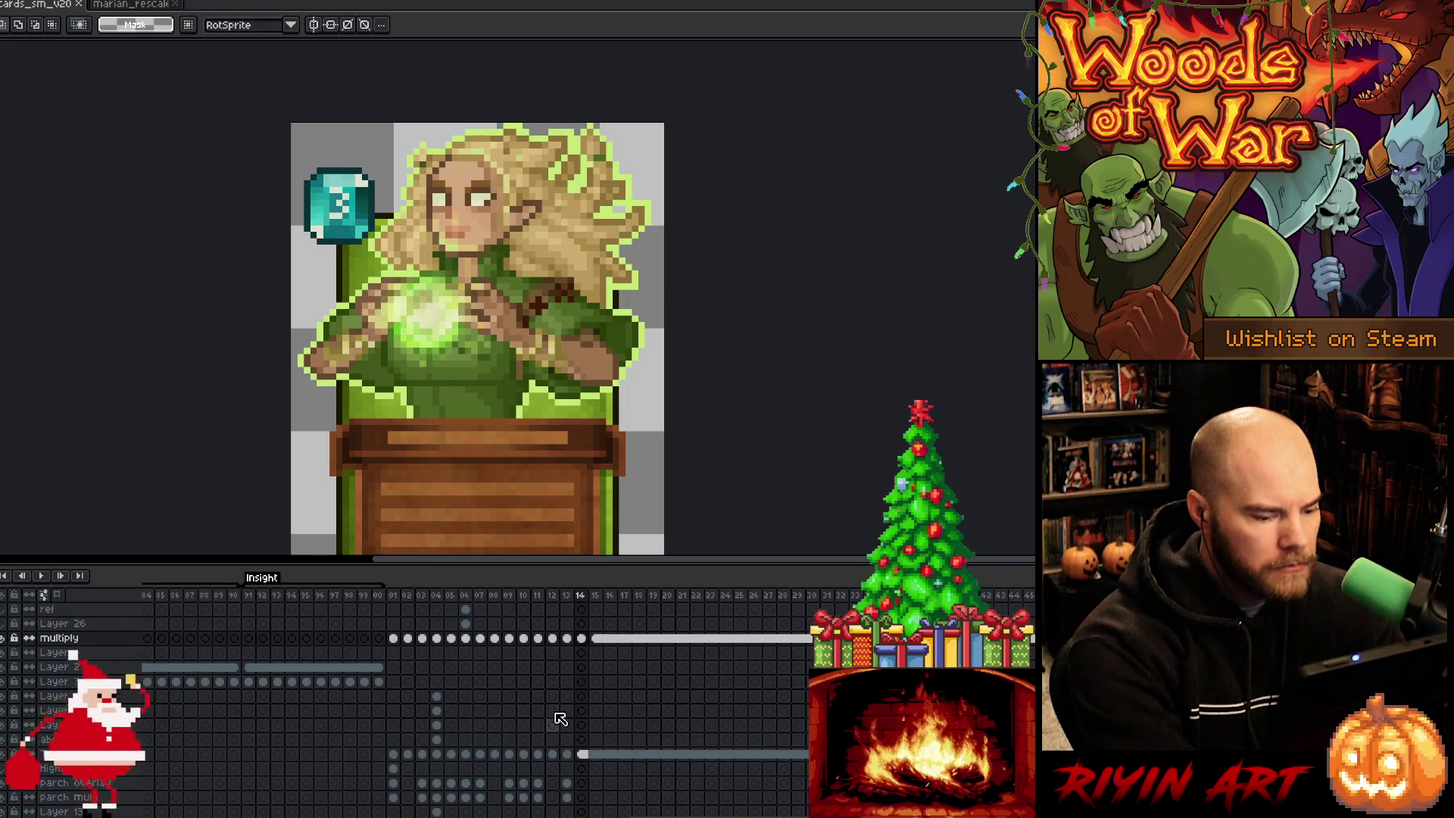
{"action": "scroll", "coordinate": [75, 776], "scroll_direction": "down", "scroll_amount": 12}
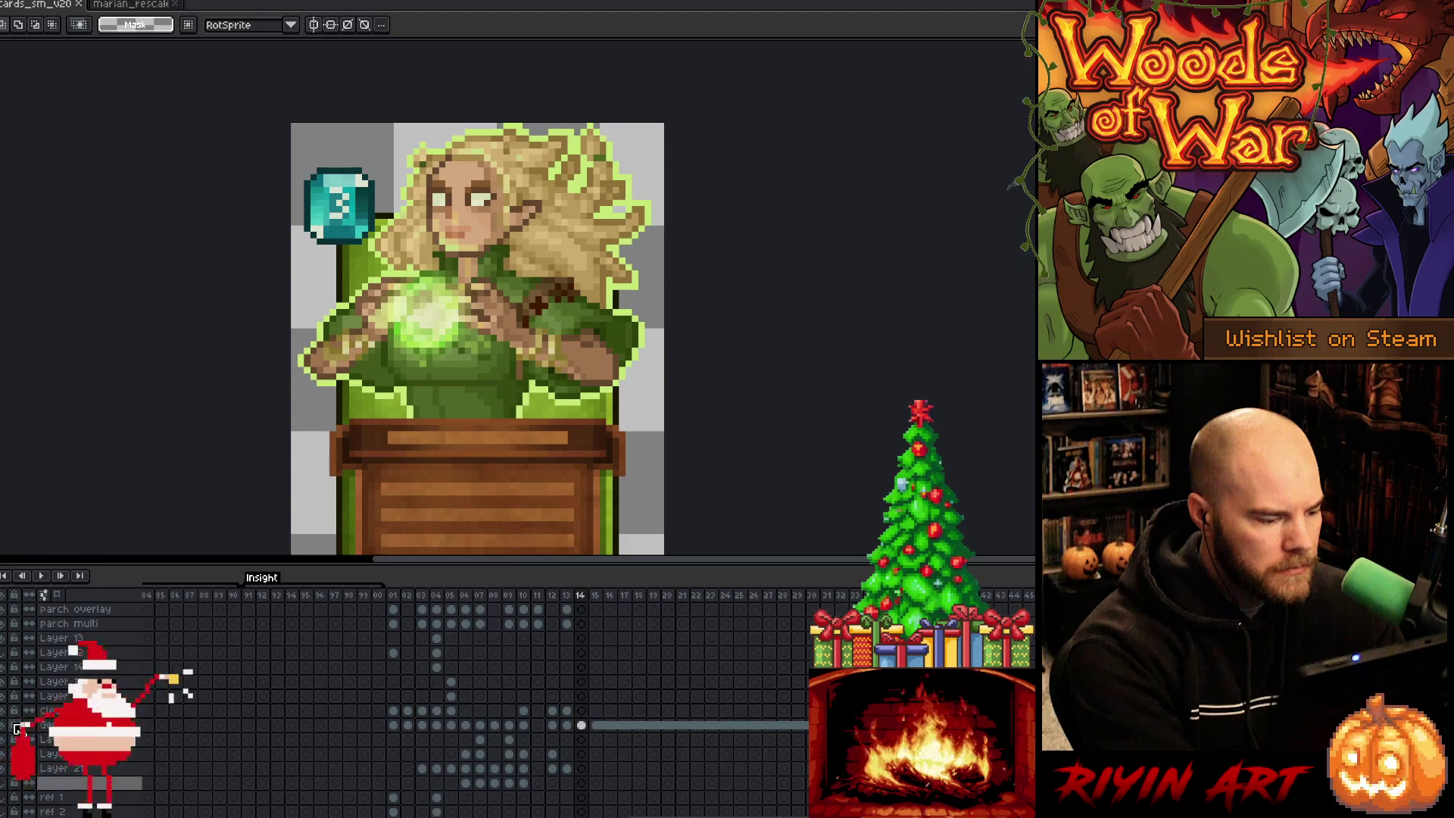
{"action": "scroll", "coordinate": [12, 729], "scroll_direction": "down", "scroll_amount": 2}
{"action": "scroll", "coordinate": [76, 712], "scroll_direction": "down", "scroll_amount": 2}
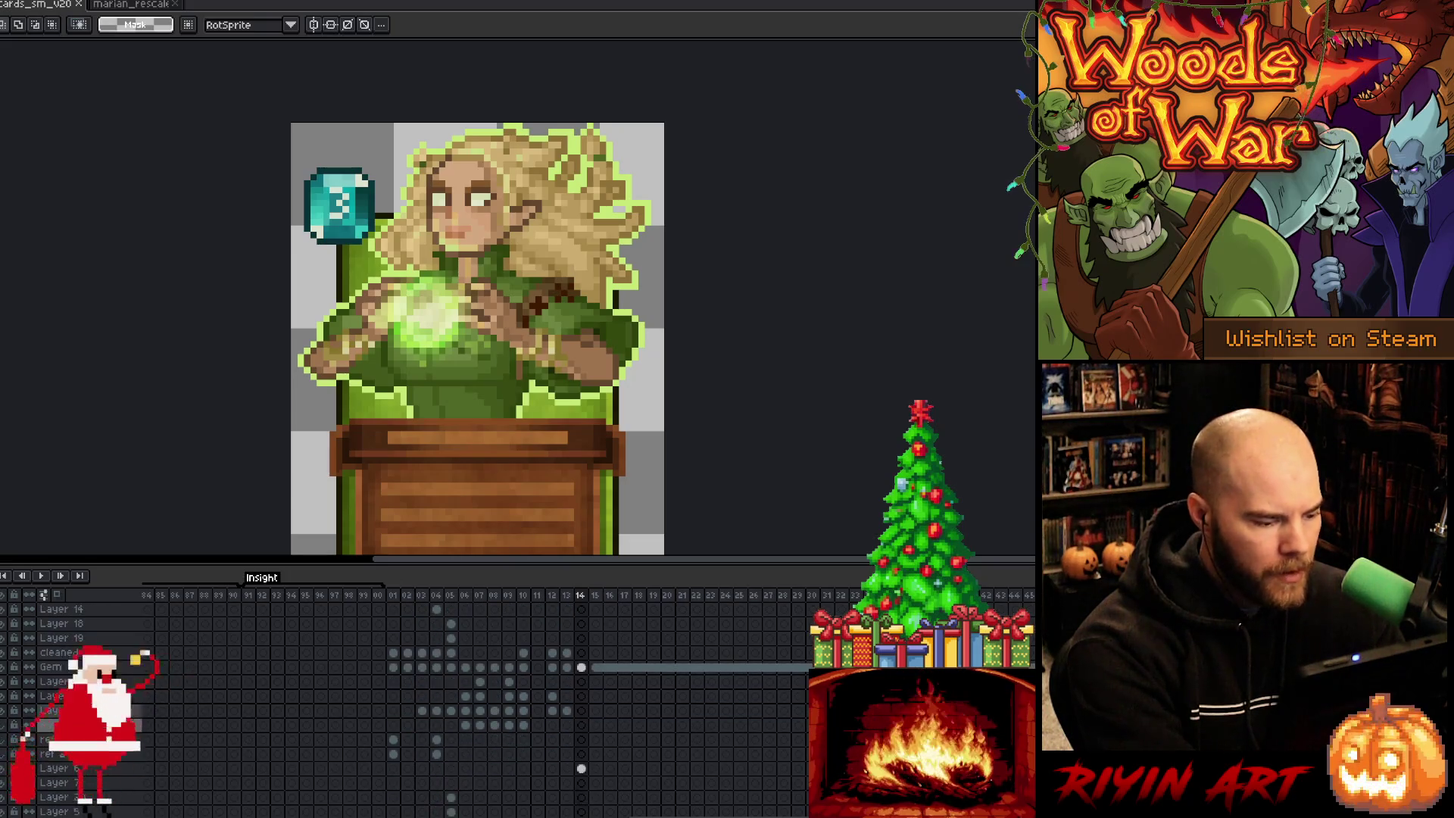
{"action": "left_click", "coordinate": [5, 770]}
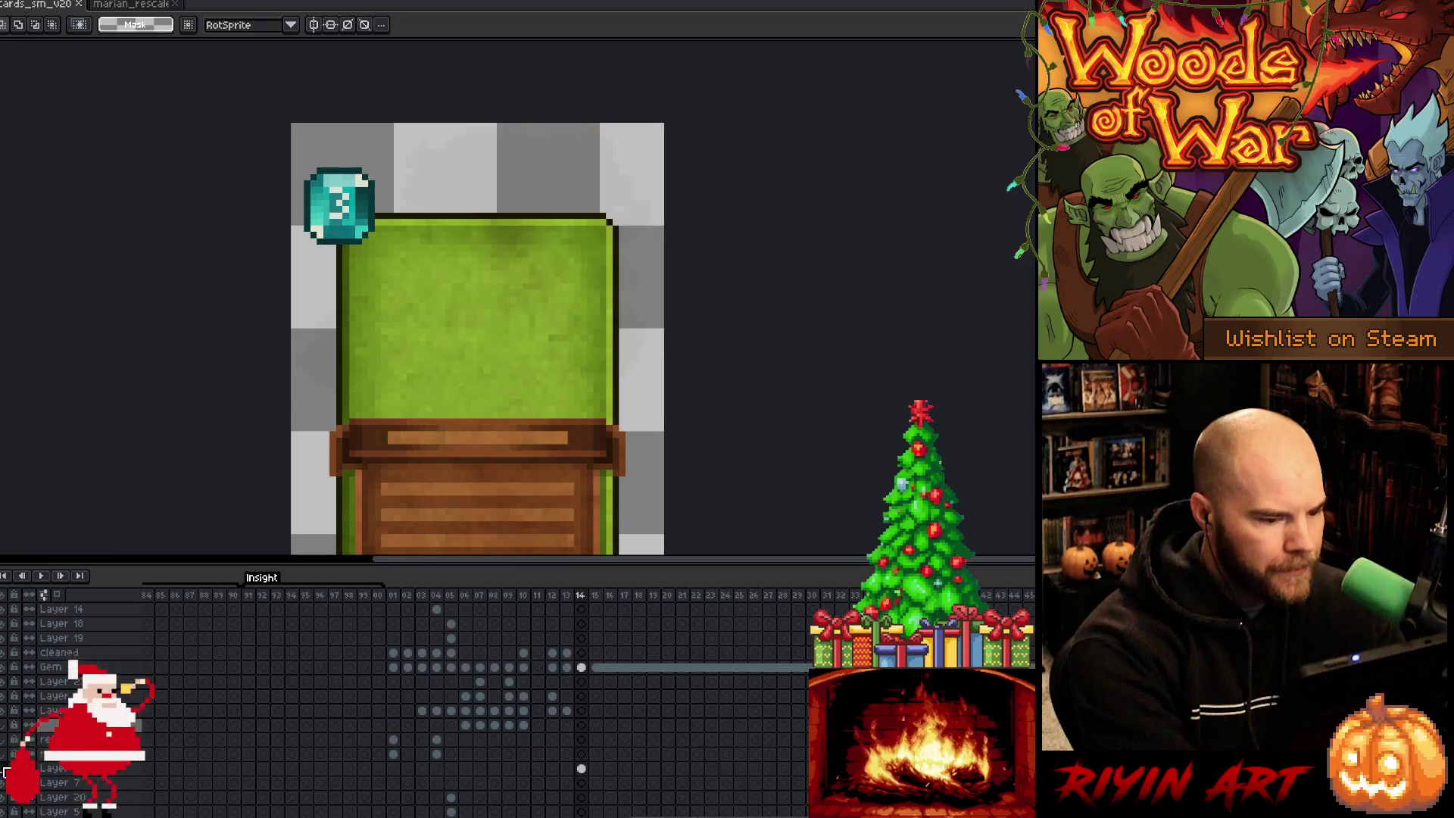
{"action": "left_click", "coordinate": [5, 770]}
Step: Add new Layer 27 and paste the copied Marian art onto it
{"action": "key", "text": "shift+n"}
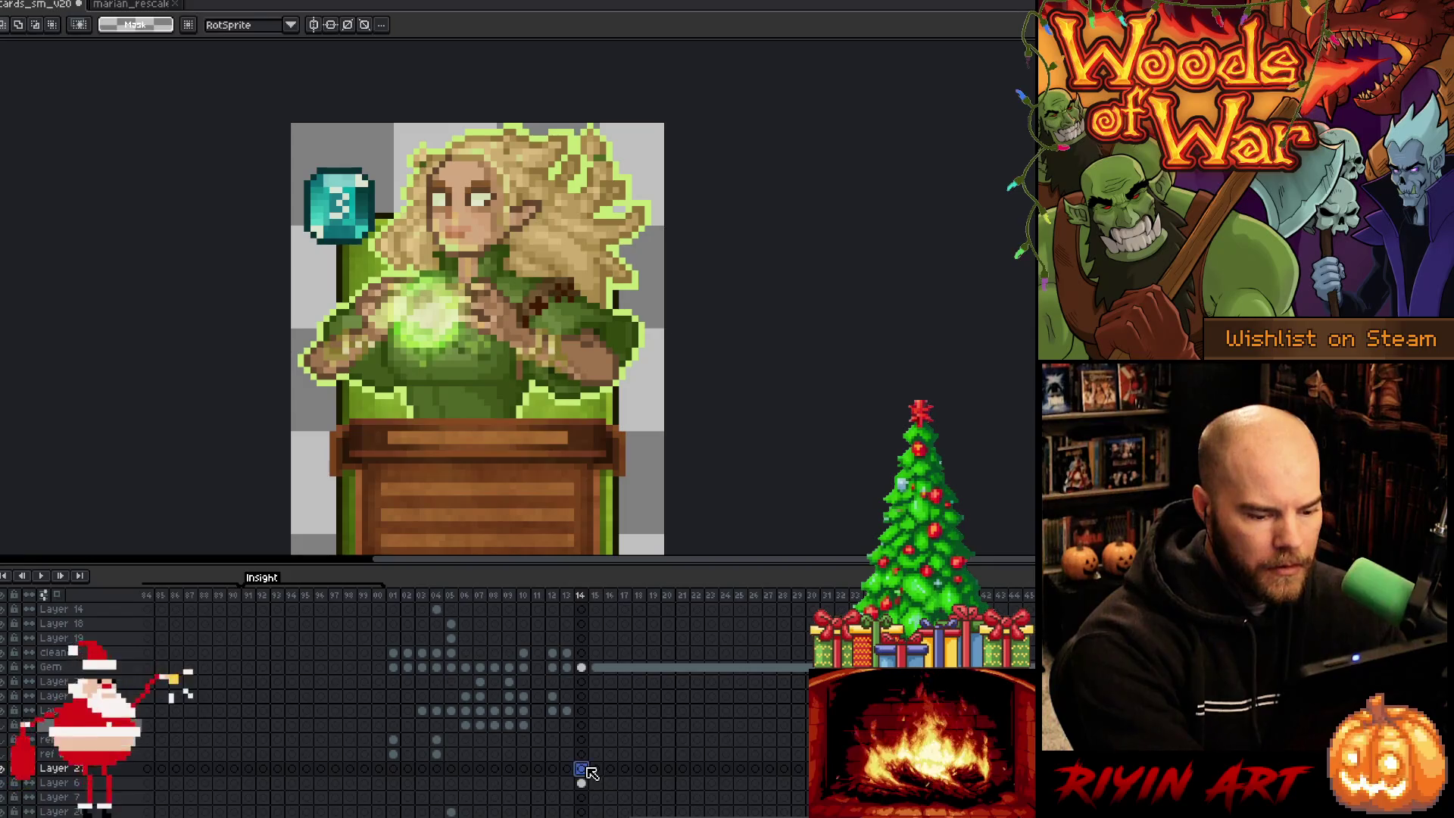
{"action": "scroll", "coordinate": [634, 398], "scroll_direction": "down", "scroll_amount": 2}
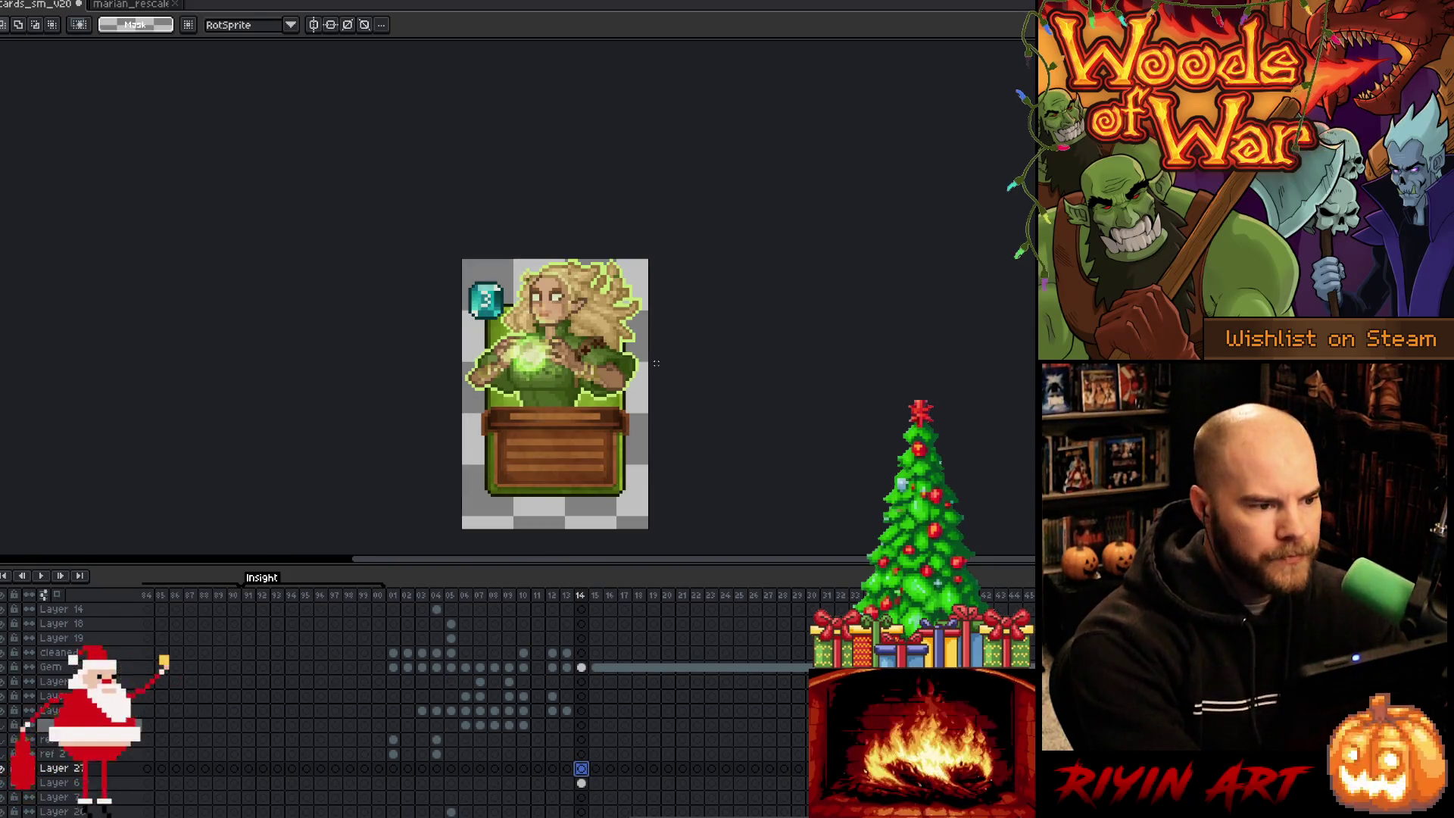
{"action": "scroll", "coordinate": [698, 396], "scroll_direction": "up", "scroll_amount": 1}
{"action": "key", "text": "ctrl+v"}
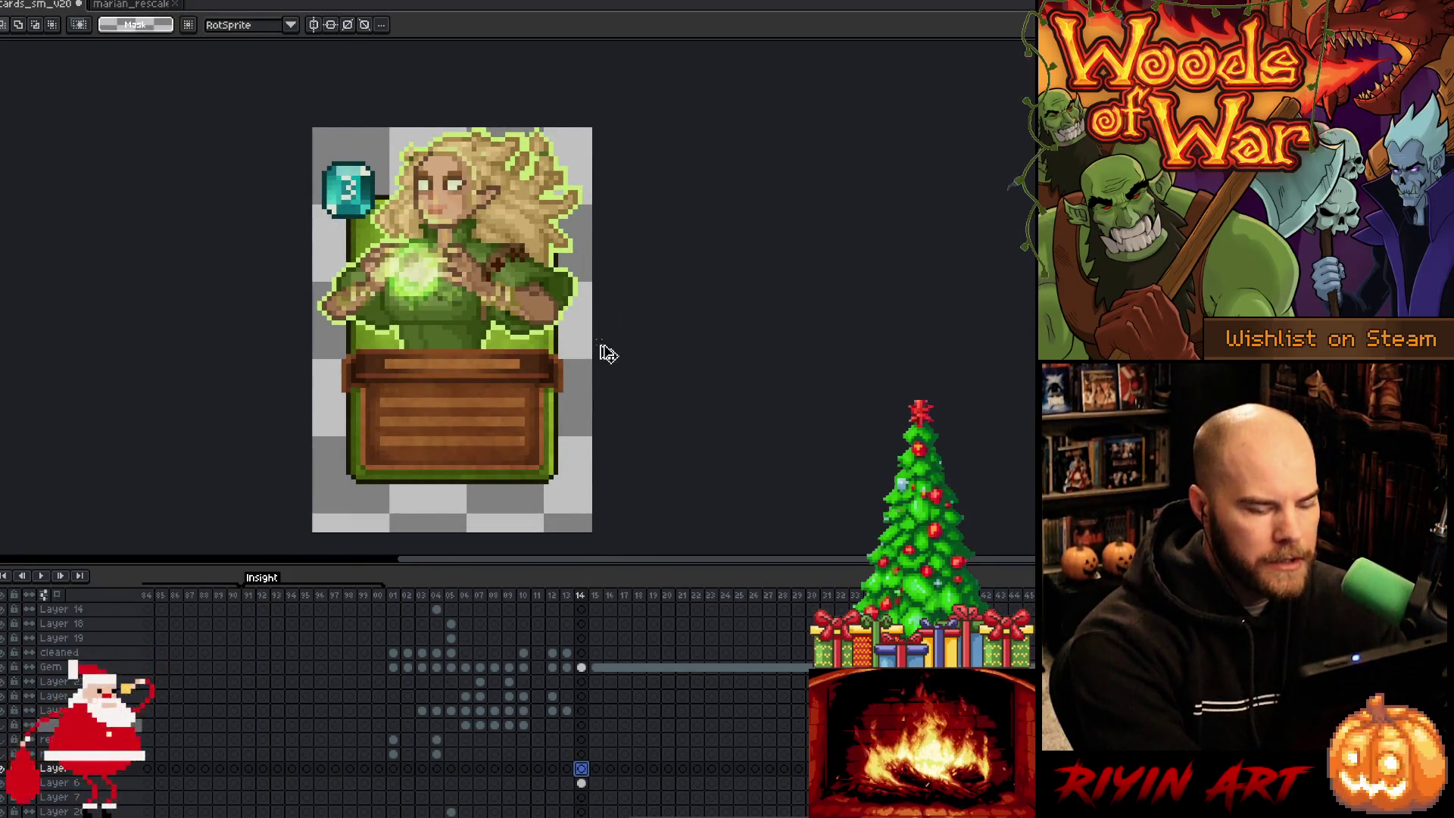
{"action": "scroll", "coordinate": [617, 359], "scroll_direction": "down", "scroll_amount": 1}
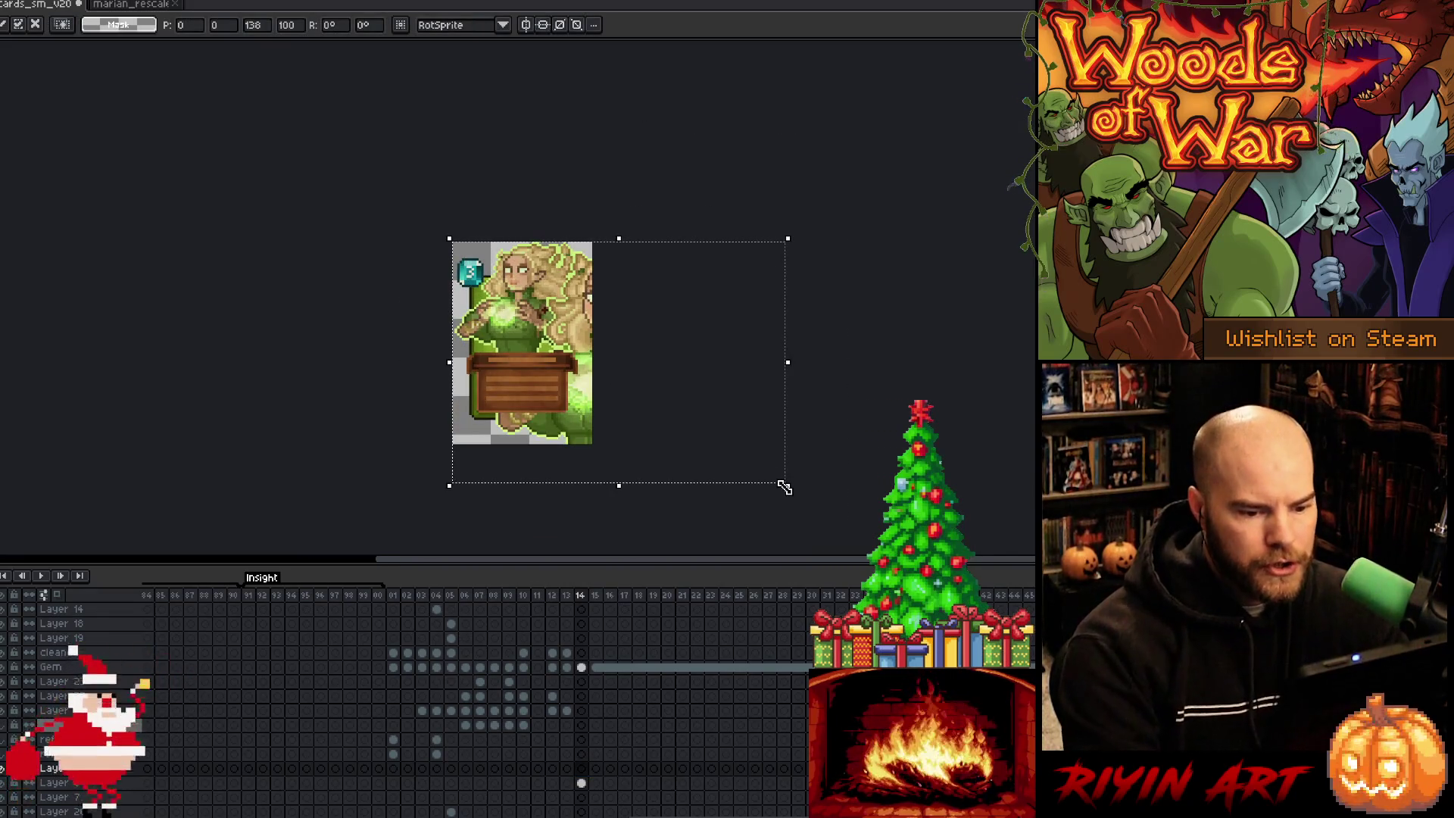
Step: Resize the pasted art to about 58x42, keeping the RotSprite rotation algorithm
{"action": "mouse_move", "coordinate": [788, 488]}
{"action": "left_mouse_down"}
{"action": "mouse_move", "coordinate": [658, 396]}
{"action": "mouse_move", "coordinate": [586, 371]}
{"action": "left_mouse_up"}
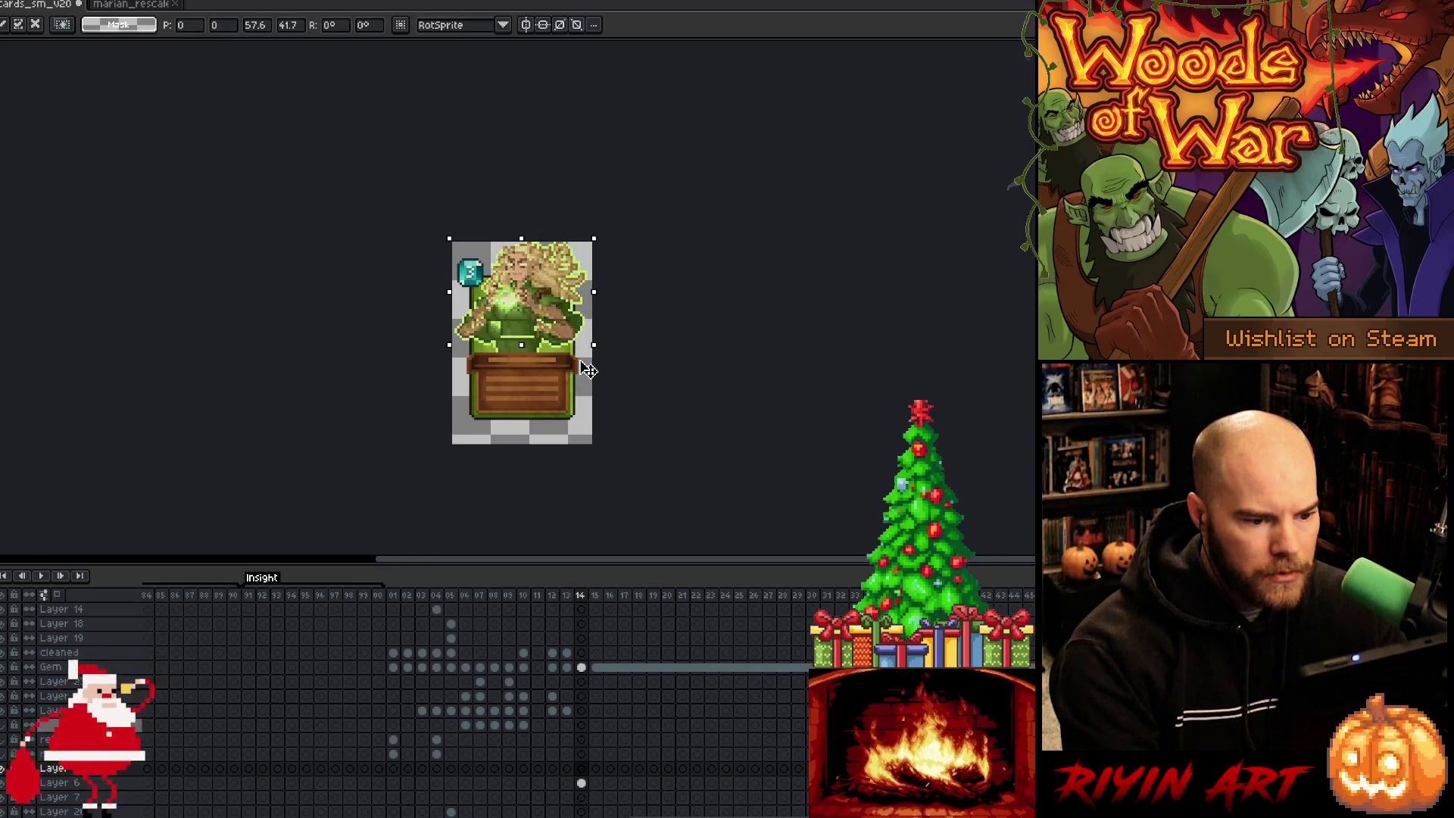
{"action": "scroll", "coordinate": [589, 370], "scroll_direction": "up", "scroll_amount": 5}
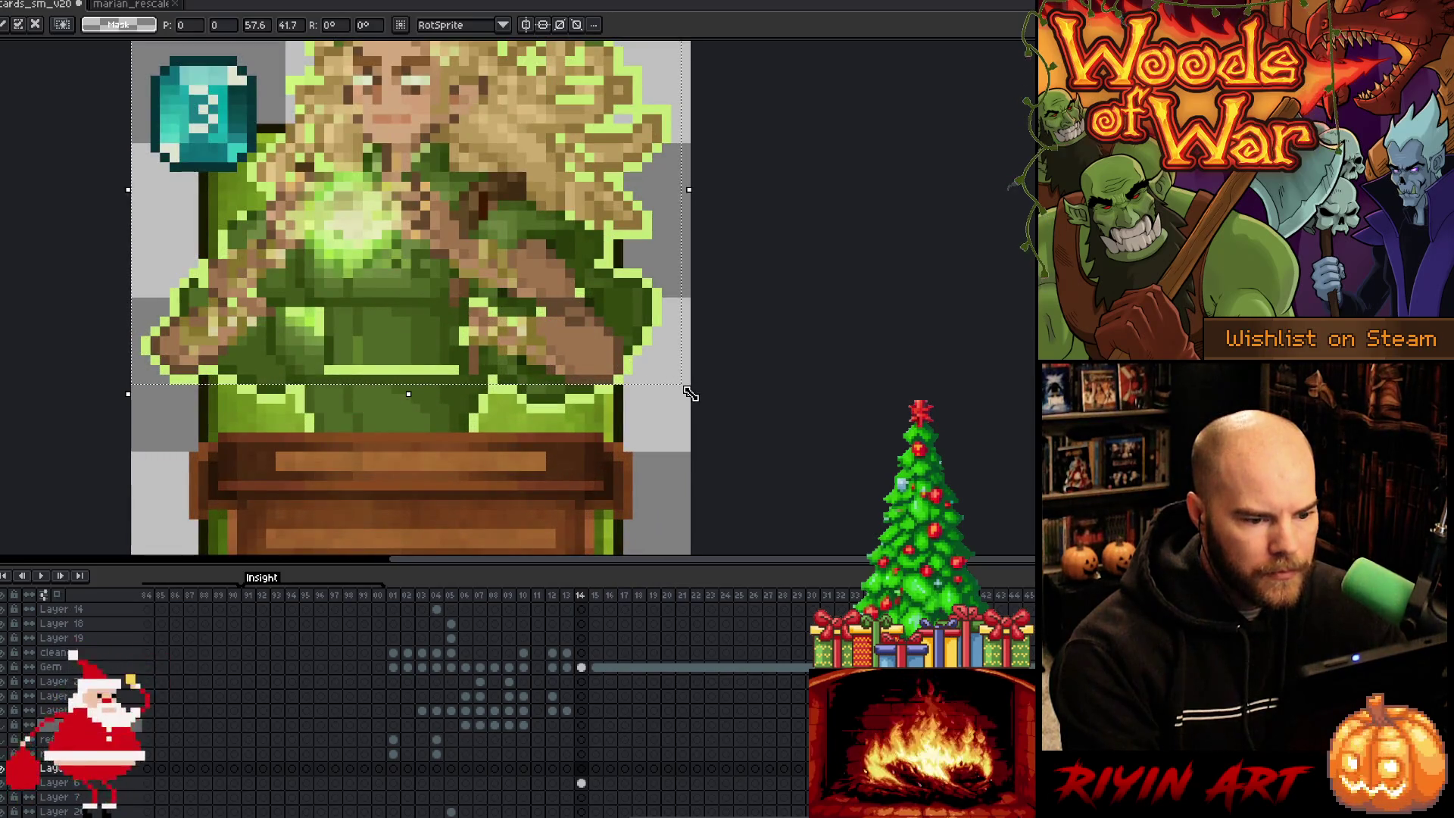
{"action": "left_click_drag", "start_coordinate": [690, 393], "coordinate": [697, 400]}
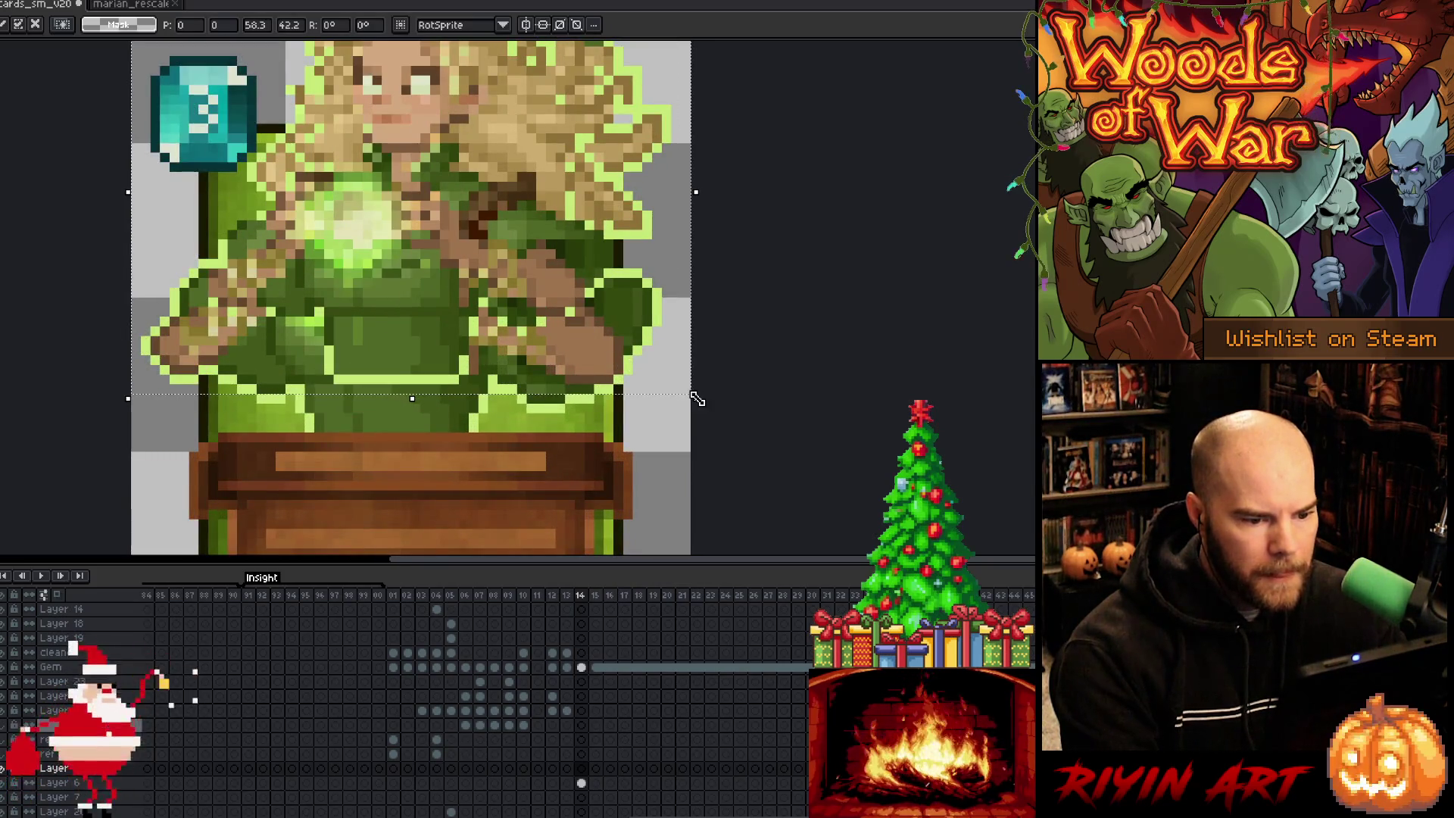
{"action": "scroll", "coordinate": [695, 401], "scroll_direction": "down", "scroll_amount": 3}
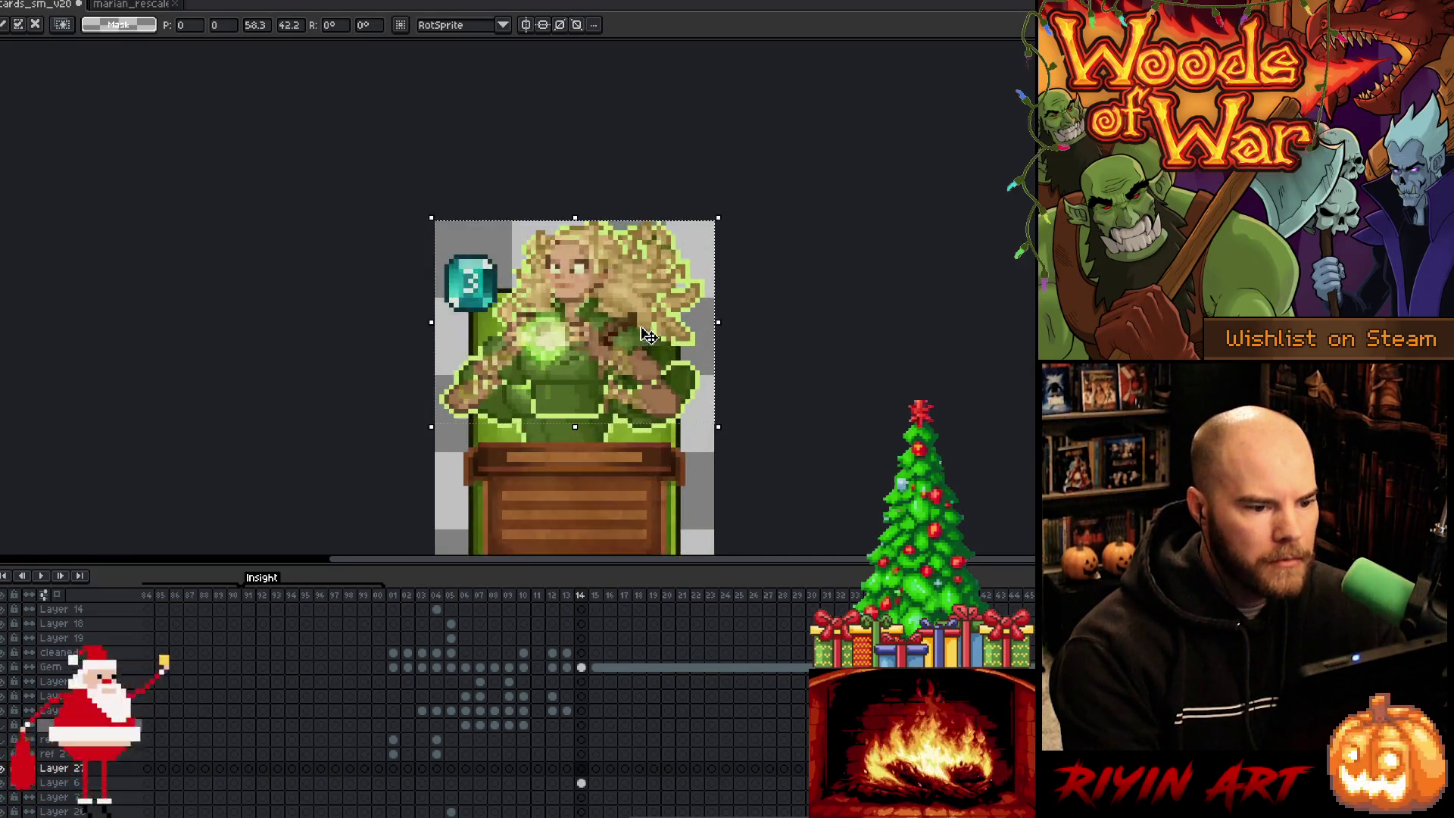
{"action": "left_click", "coordinate": [502, 26]}
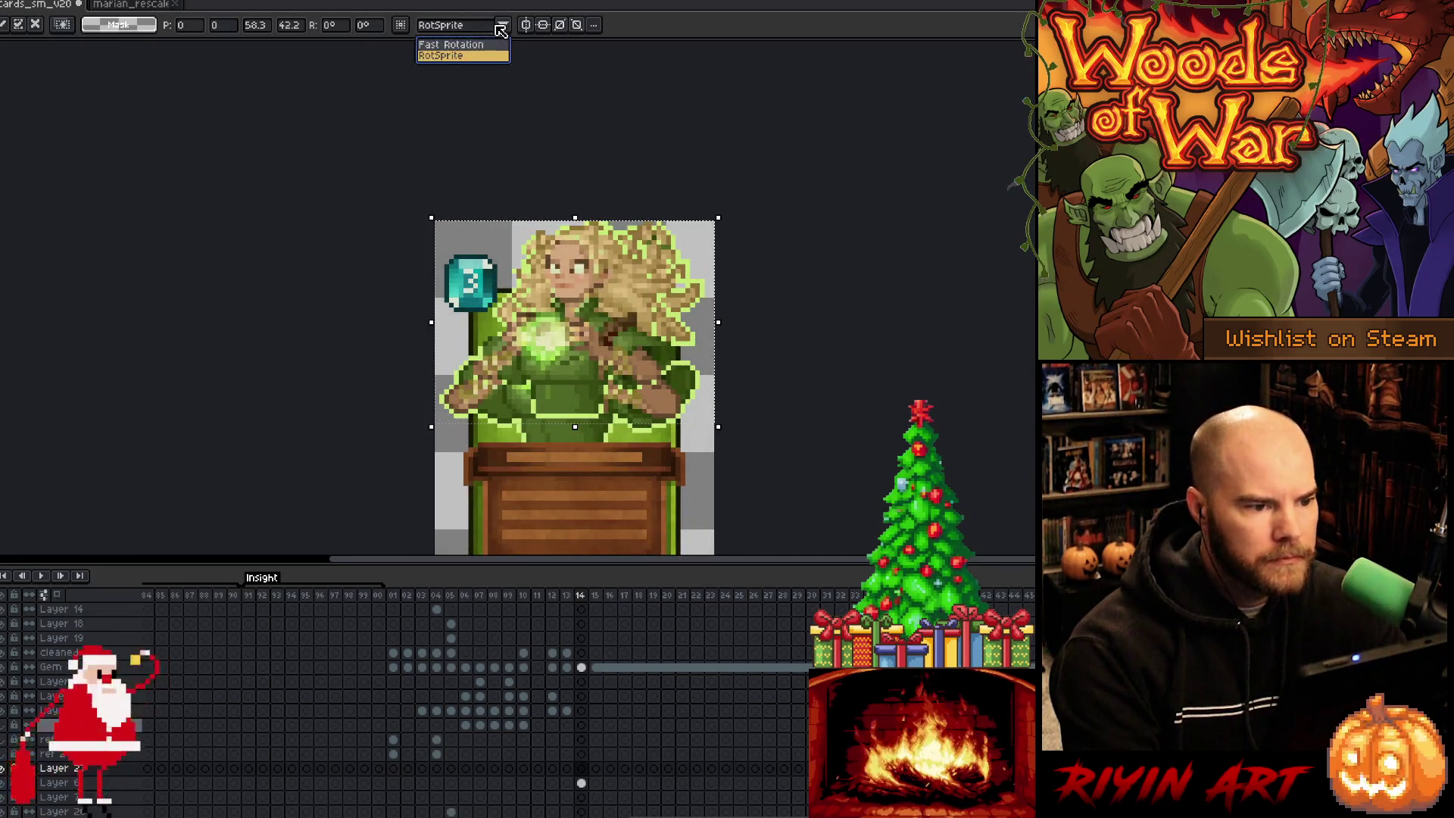
{"action": "left_click", "coordinate": [451, 45]}
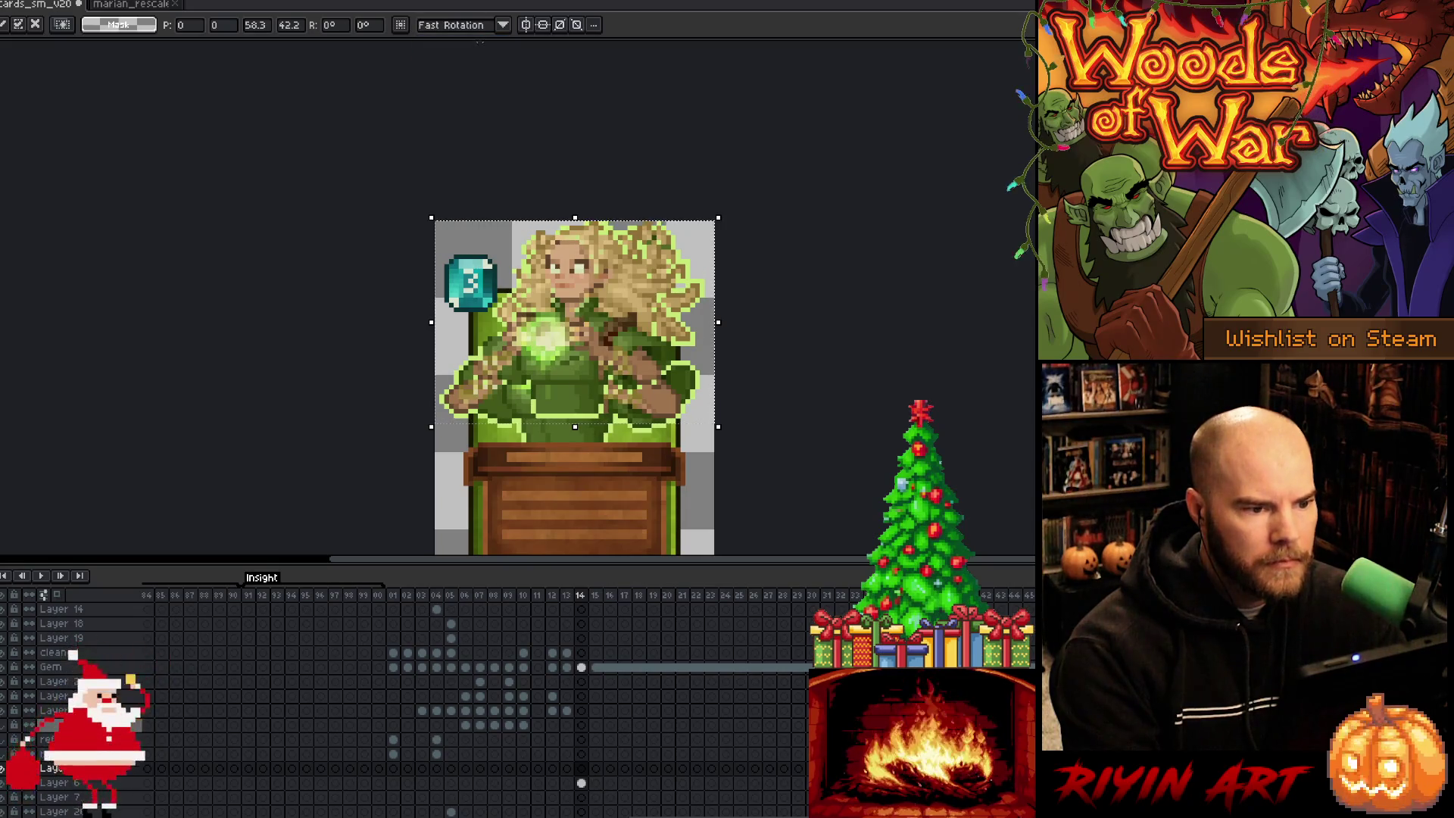
{"action": "left_click", "coordinate": [502, 26]}
{"action": "left_click", "coordinate": [485, 62]}
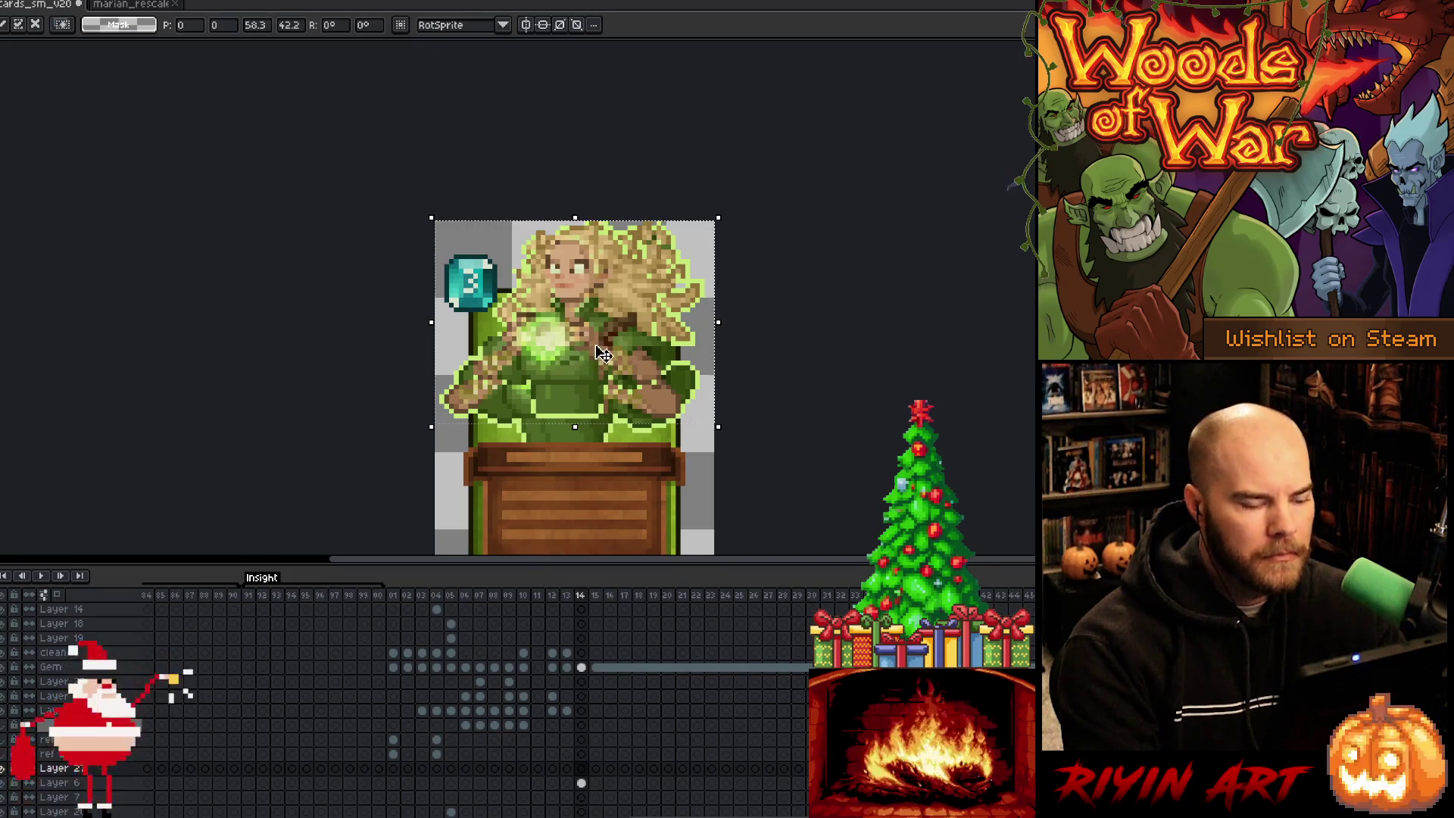
Step: Lower the art 7 px, apply it, and hide the old character and outline layers
{"action": "mouse_move", "coordinate": [605, 353]}
{"action": "left_mouse_down"}
{"action": "mouse_move", "coordinate": [596, 397]}
{"action": "mouse_move", "coordinate": [587, 370]}
{"action": "mouse_move", "coordinate": [595, 380]}
{"action": "left_mouse_up"}
{"action": "key", "text": "Down"}
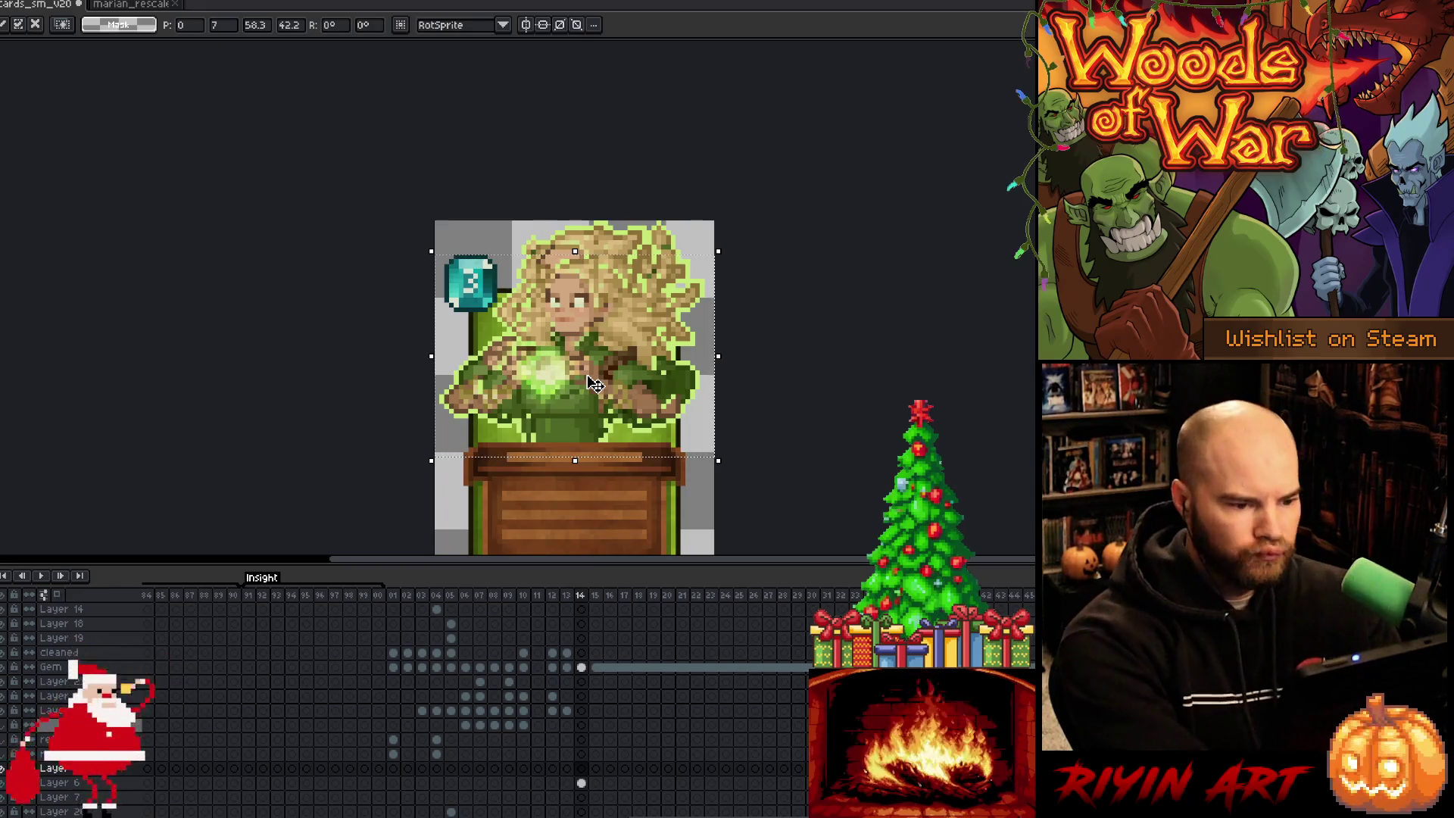
{"action": "key", "text": "Return"}
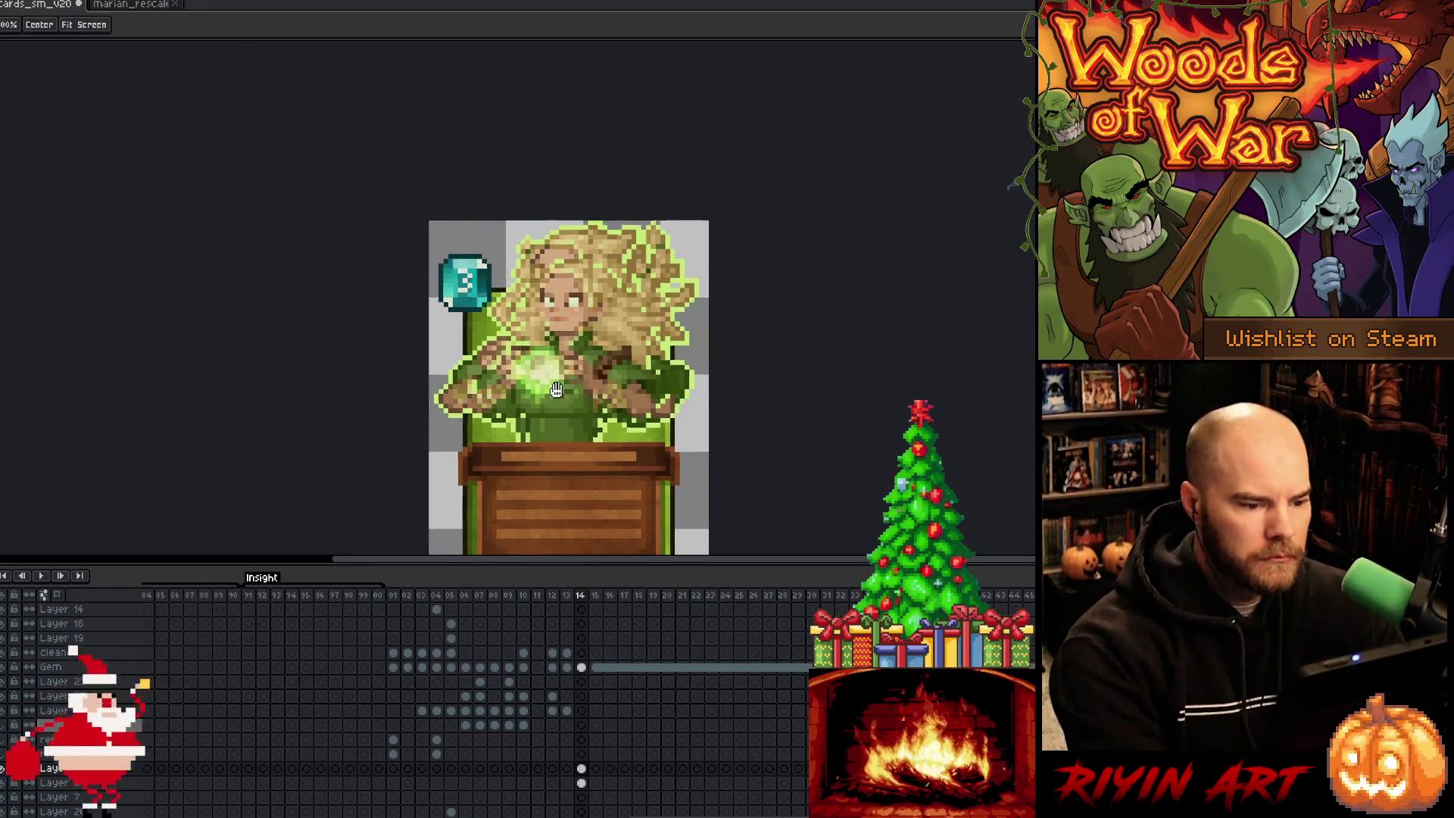
{"action": "left_click_drag", "start_coordinate": [606, 485], "coordinate": [465, 433]}
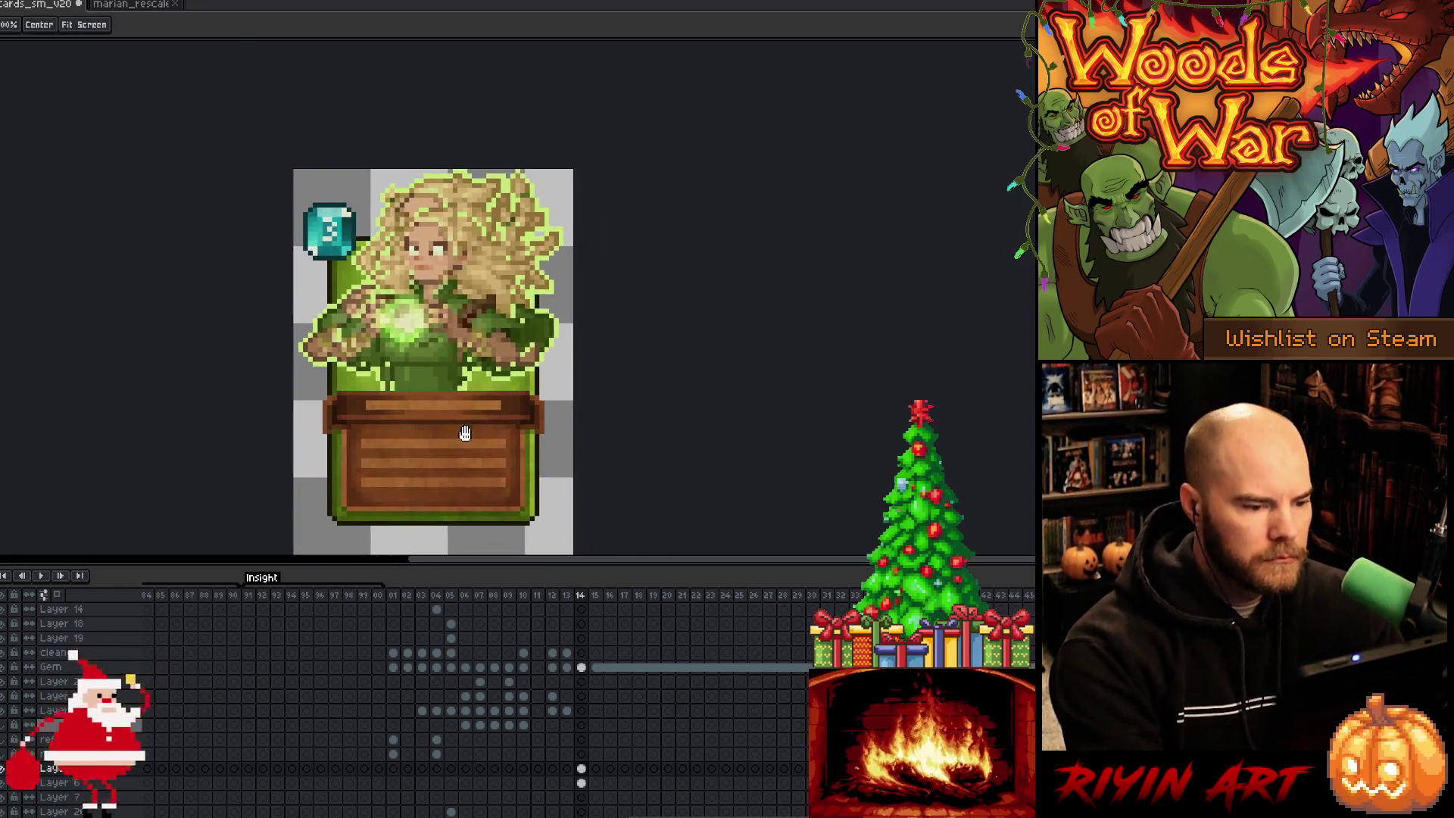
{"action": "left_click", "coordinate": [5, 771]}
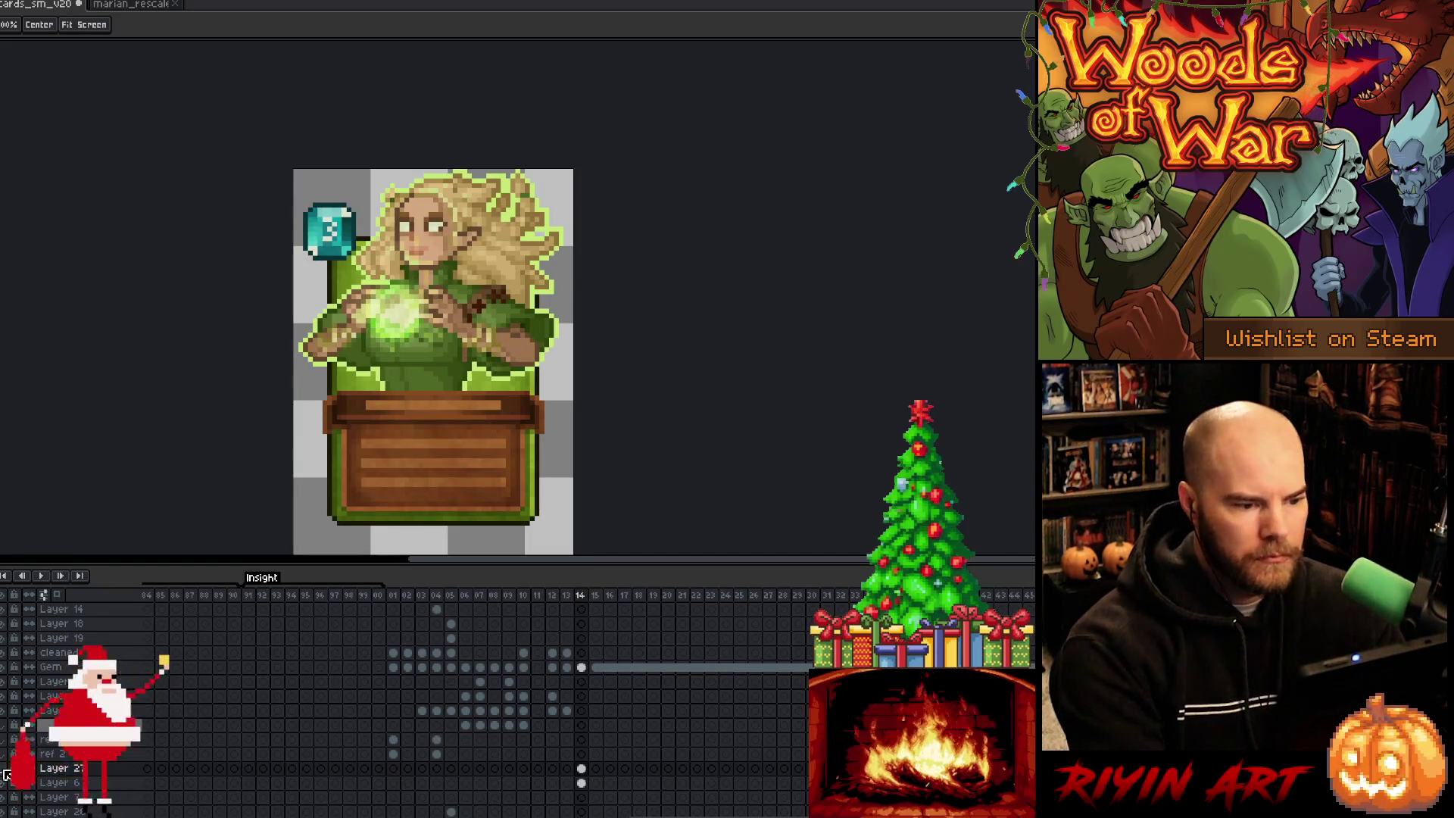
{"action": "left_click", "coordinate": [4, 783]}
{"action": "left_click", "coordinate": [3, 788]}
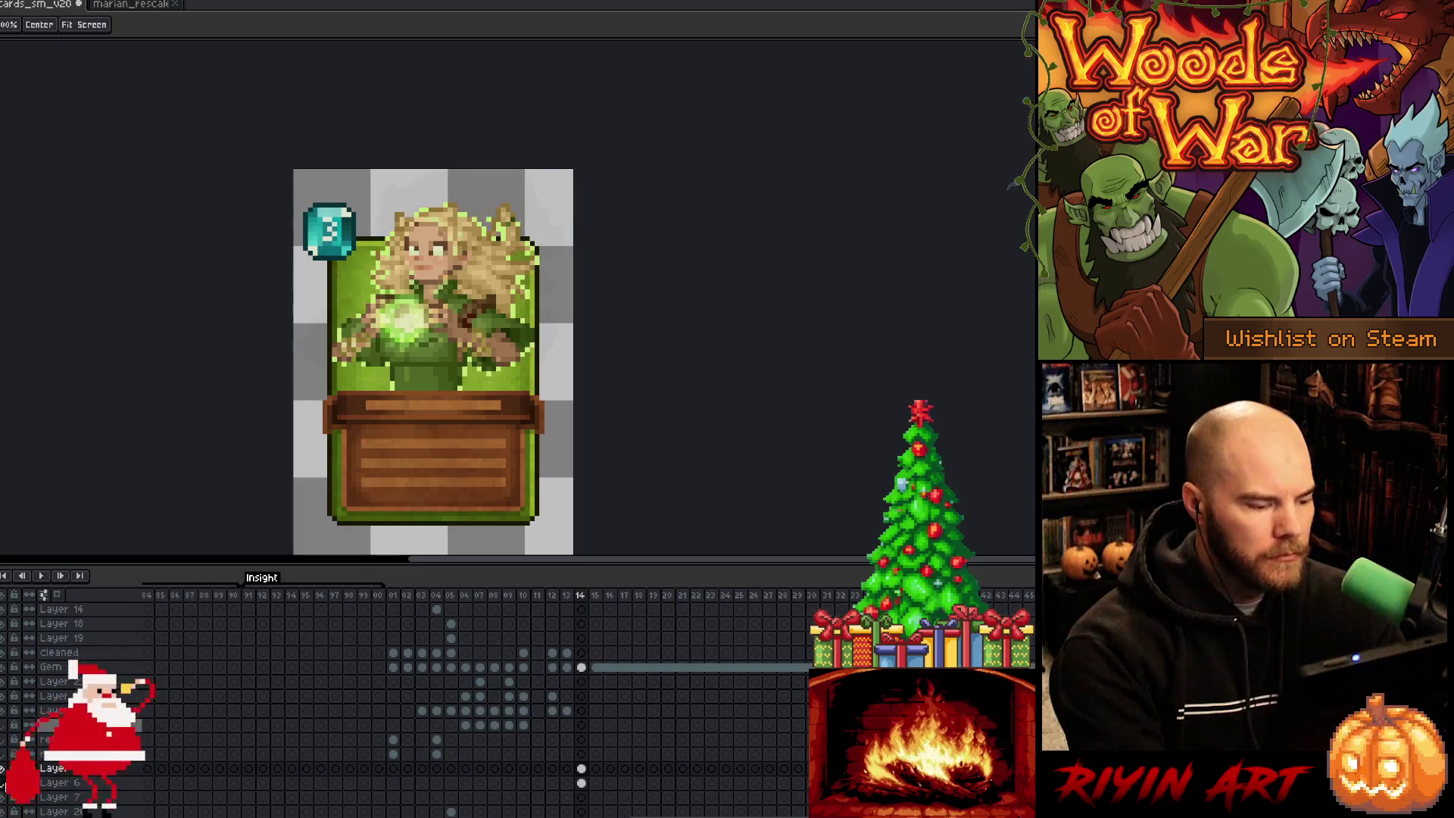
{"action": "key", "text": "m"}
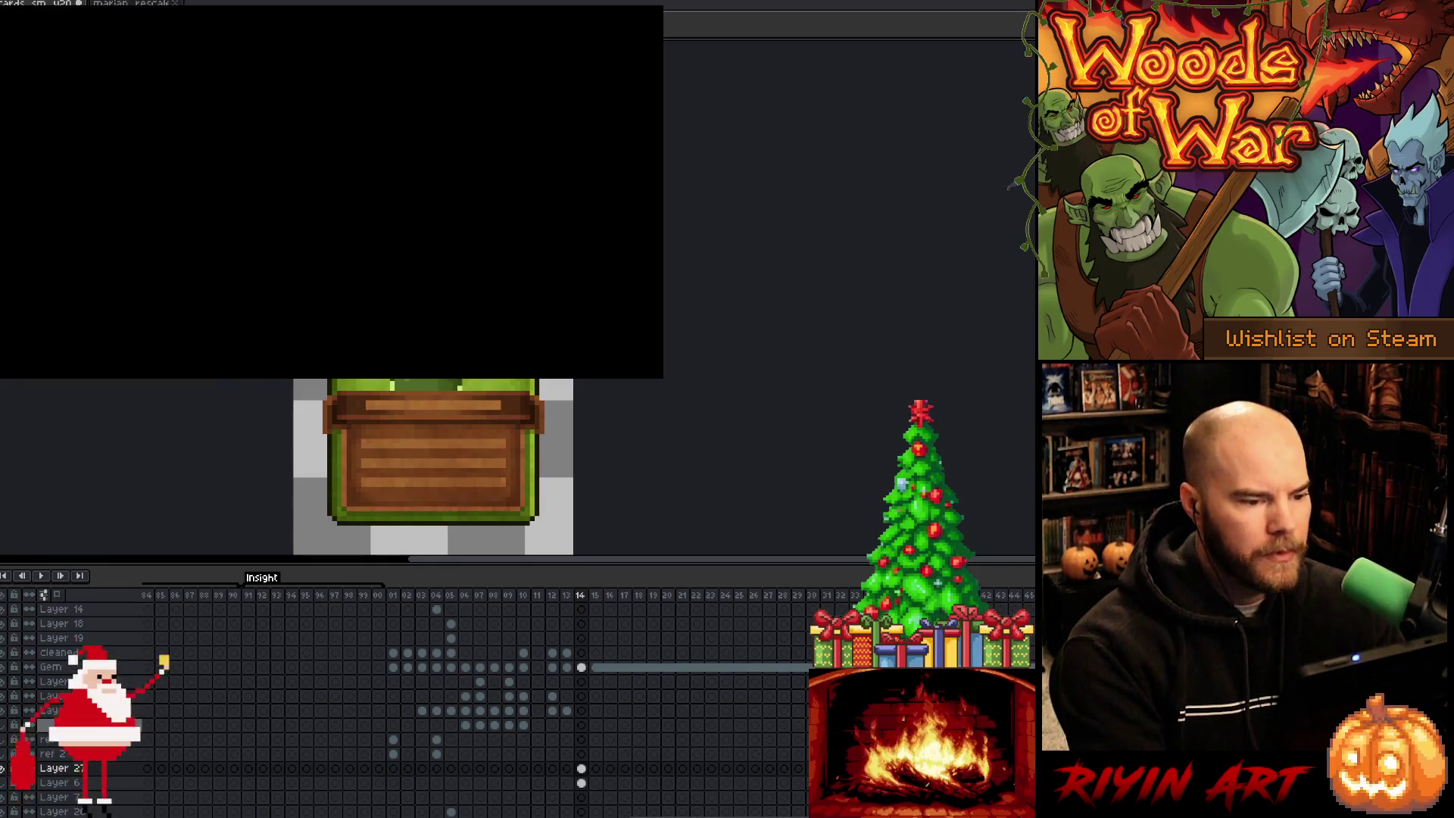
Step: Paste the upper card art into a new sprite saved as marian_sm_ in .aseprite format
{"action": "left_click_drag", "start_coordinate": [272, 356], "coordinate": [614, 417]}
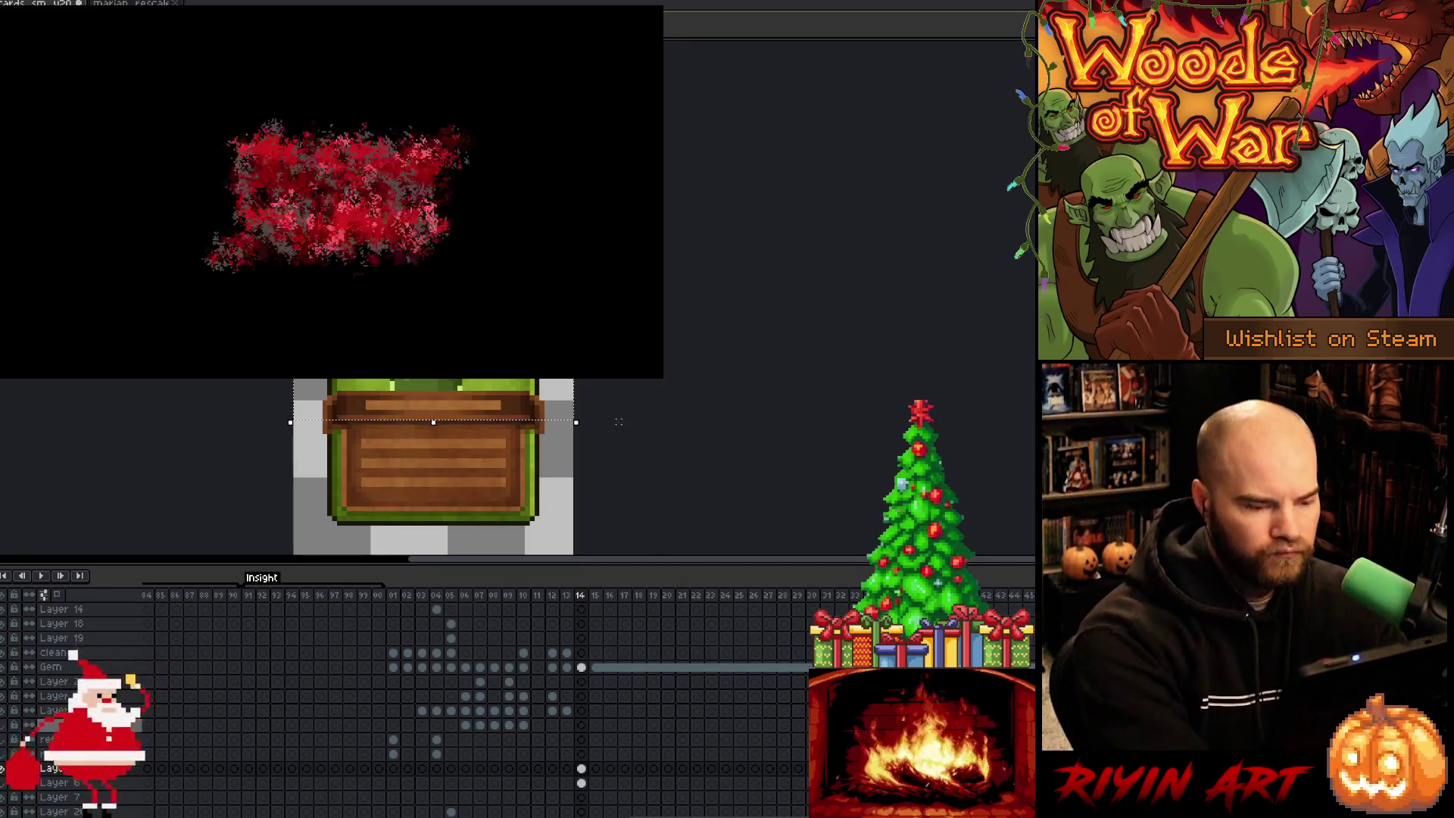
{"action": "key", "text": "ctrl+n"}
{"action": "key", "text": "Return"}
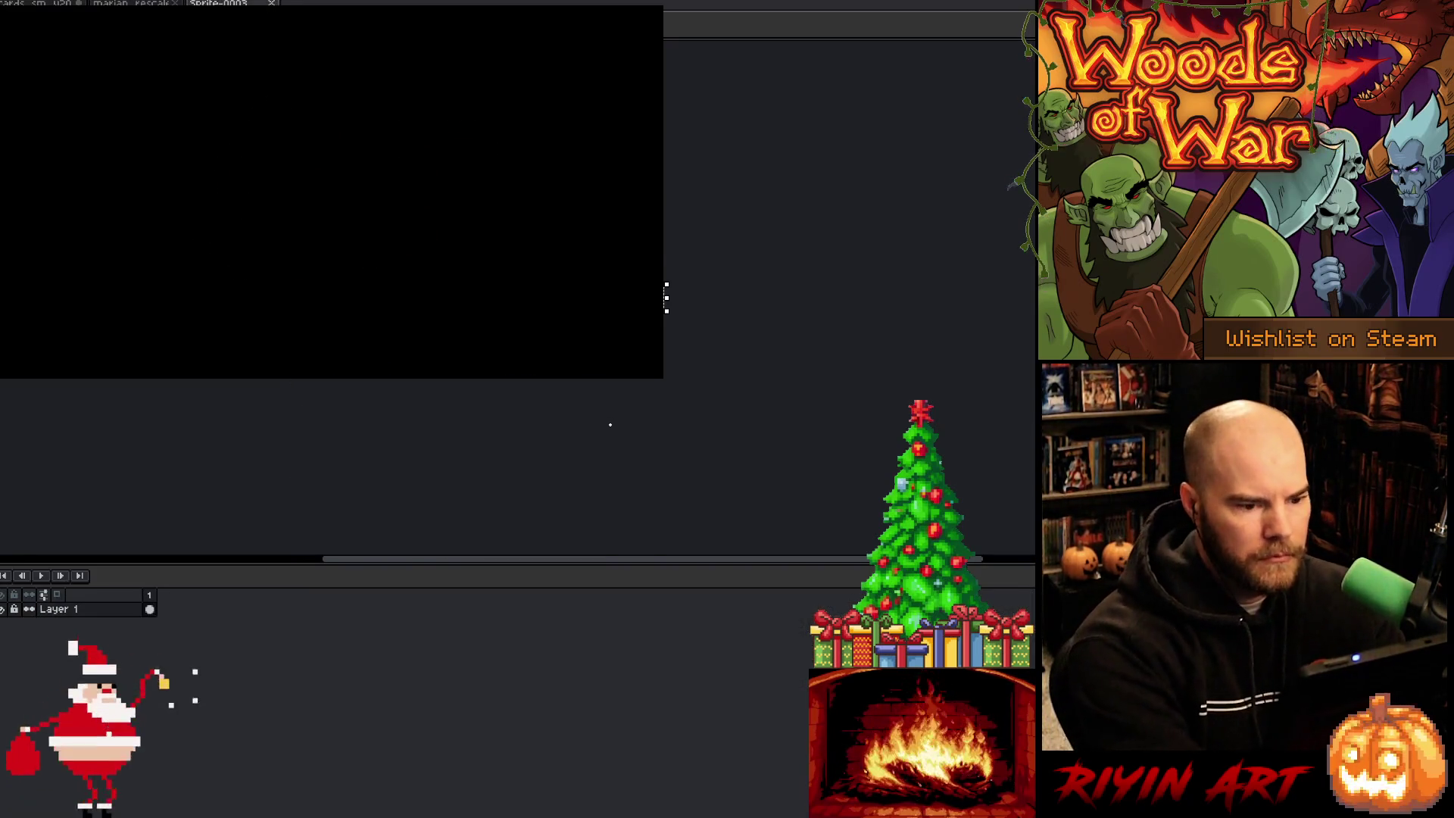
{"action": "key", "text": "ctrl+v"}
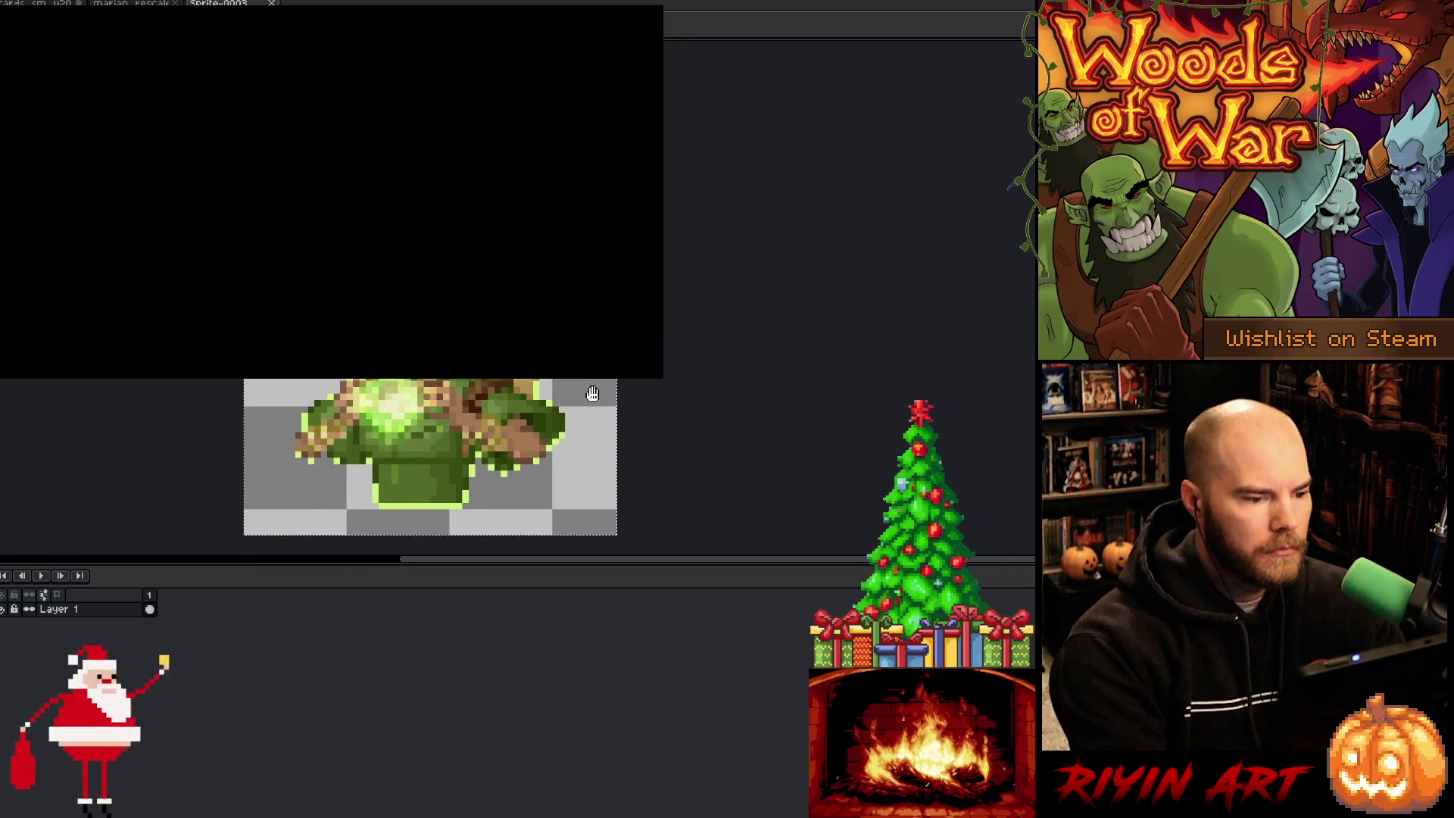
{"action": "key", "text": "ctrl+s"}
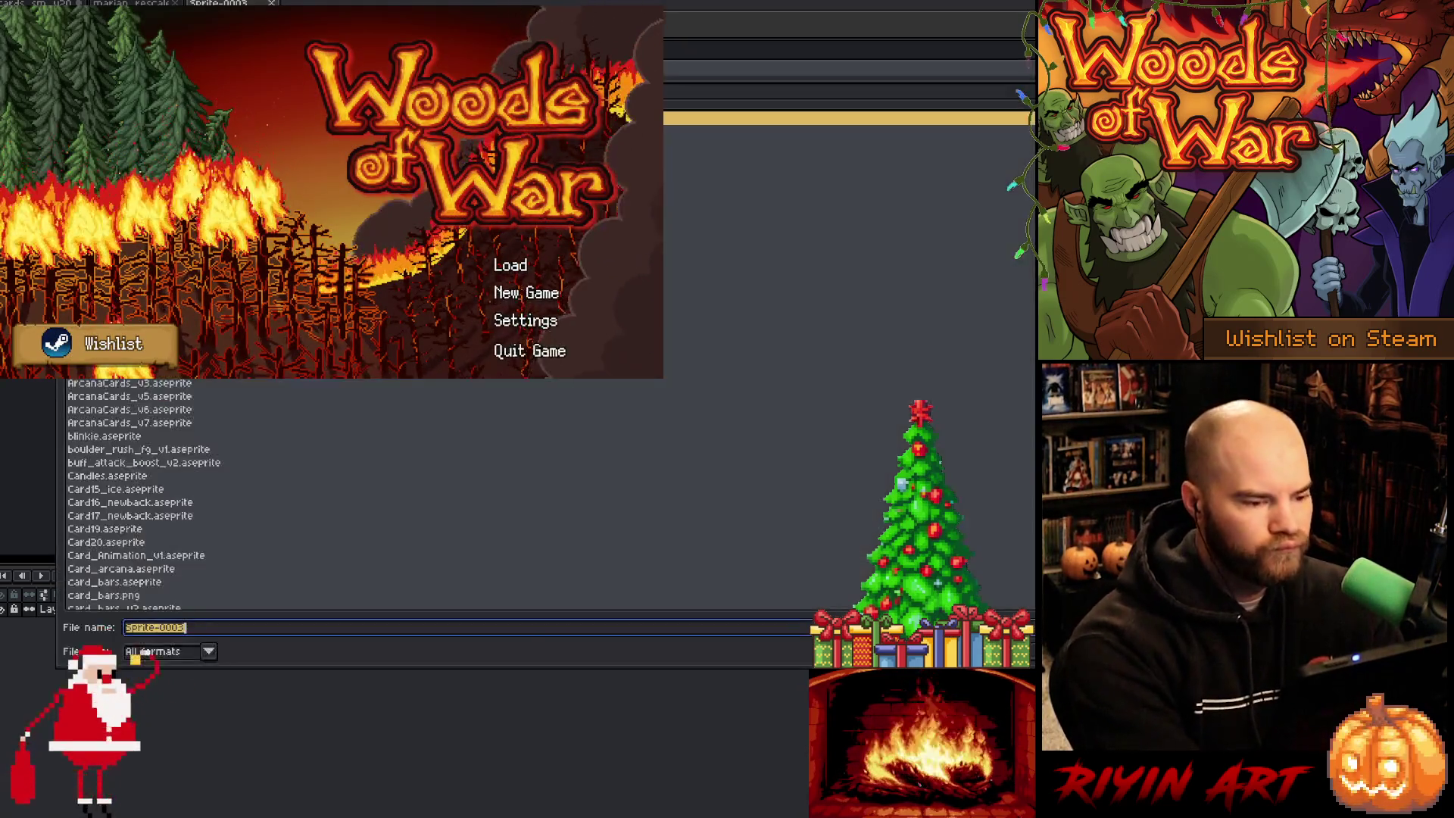
{"action": "type", "text": "mar"}
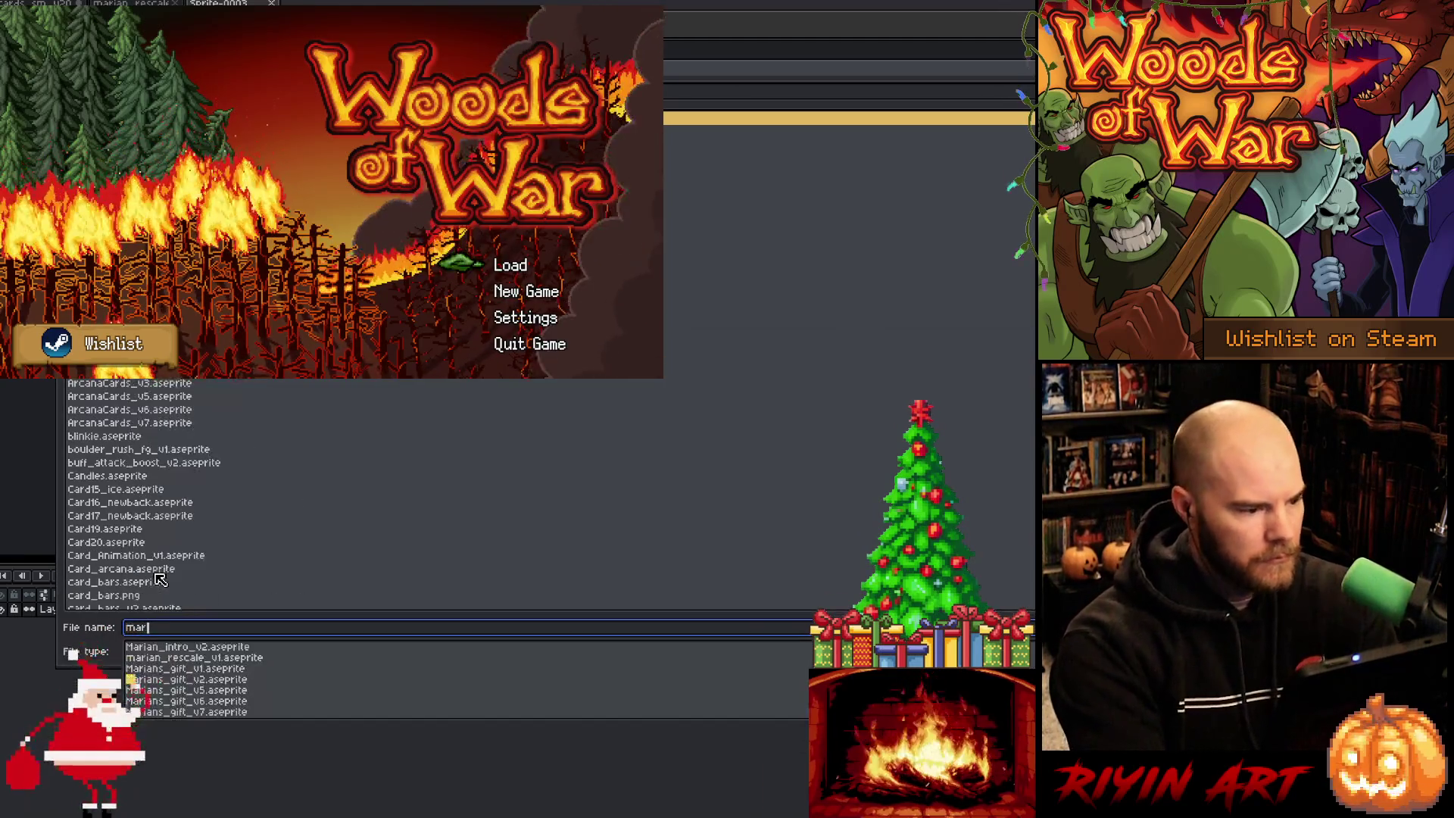
{"action": "type", "text": "ian_sm_rescale_v1"}
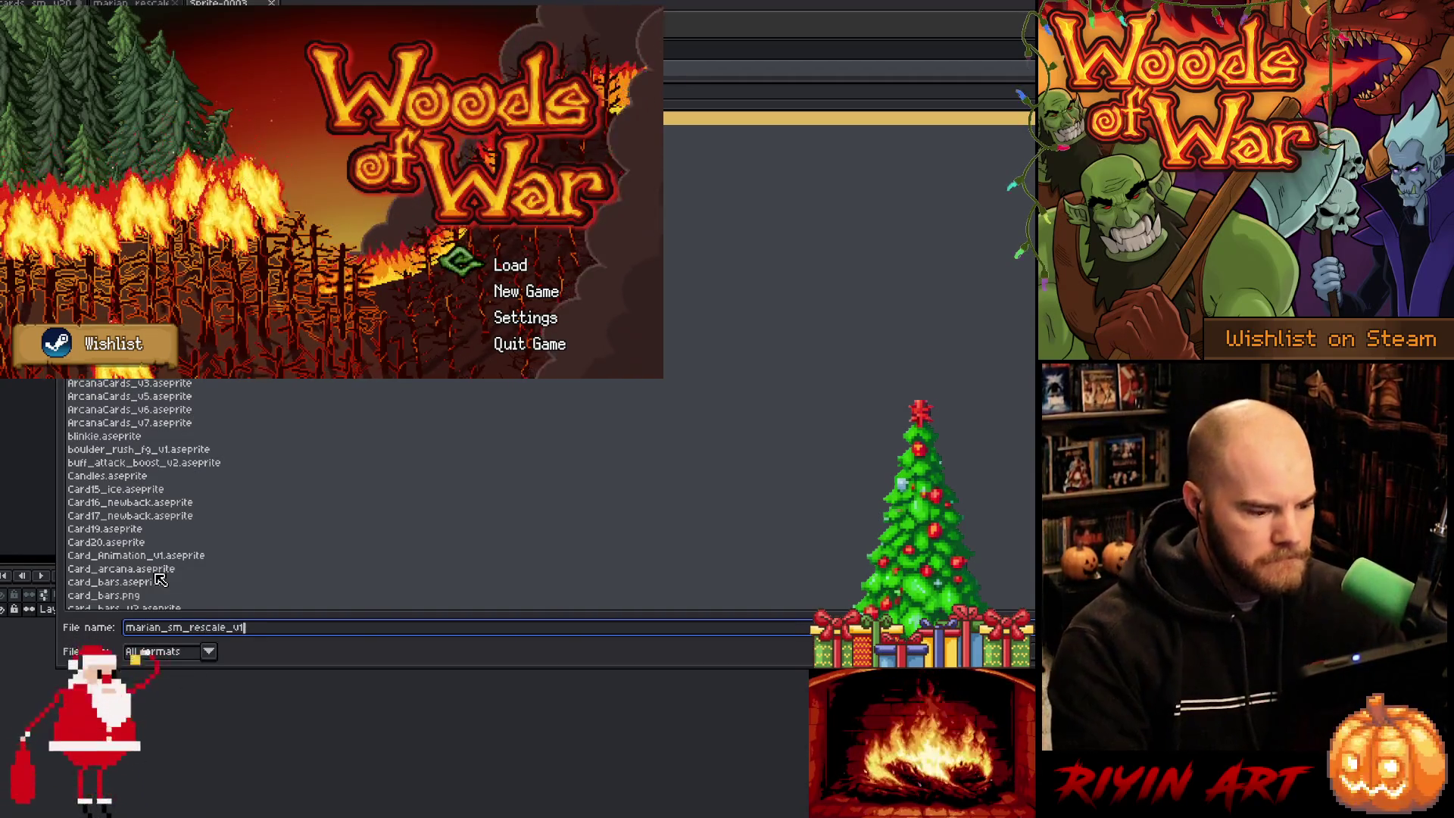
{"action": "left_click", "coordinate": [174, 653]}
{"action": "left_click", "coordinate": [159, 459]}
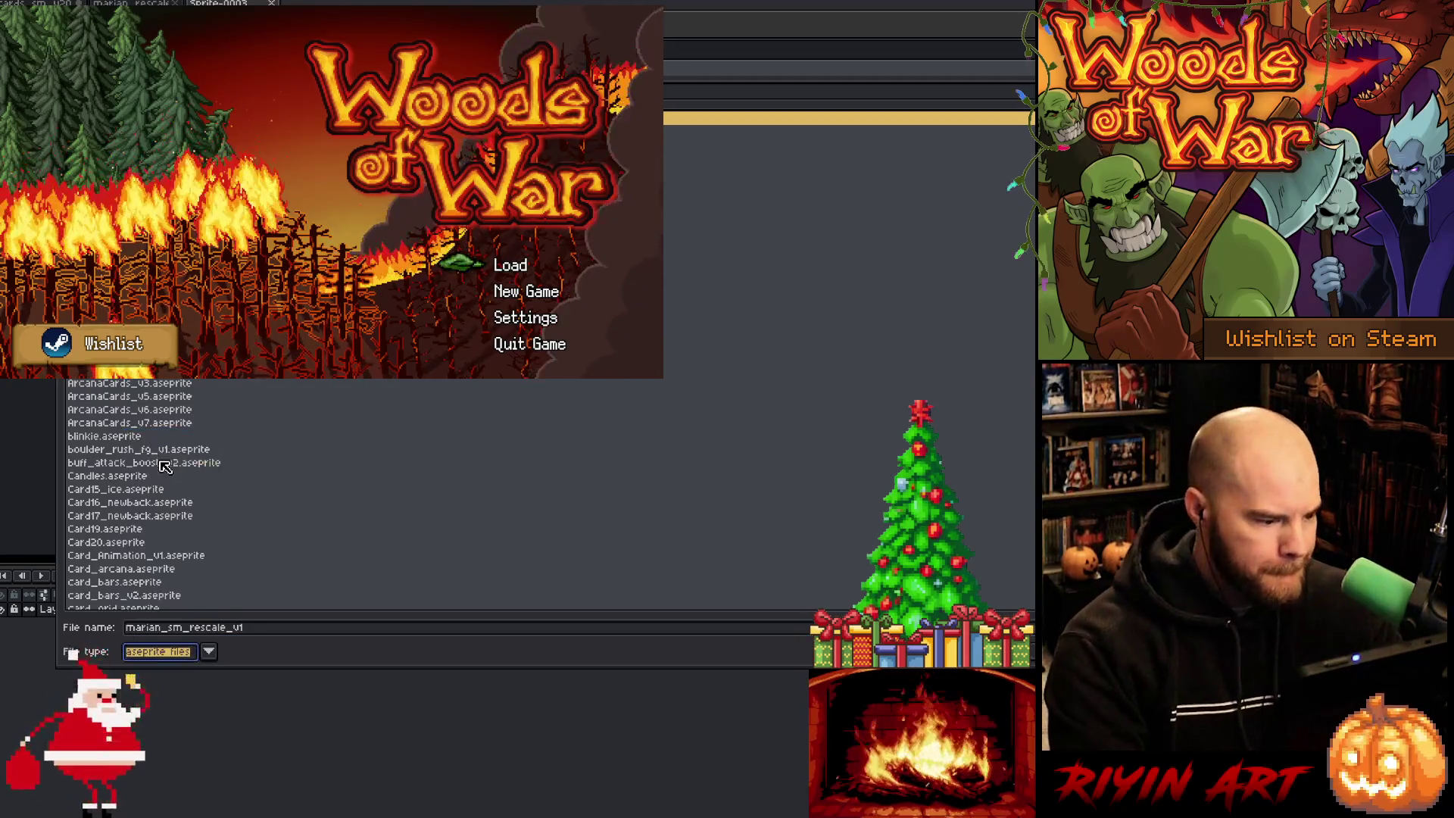
{"action": "key", "text": "Return"}
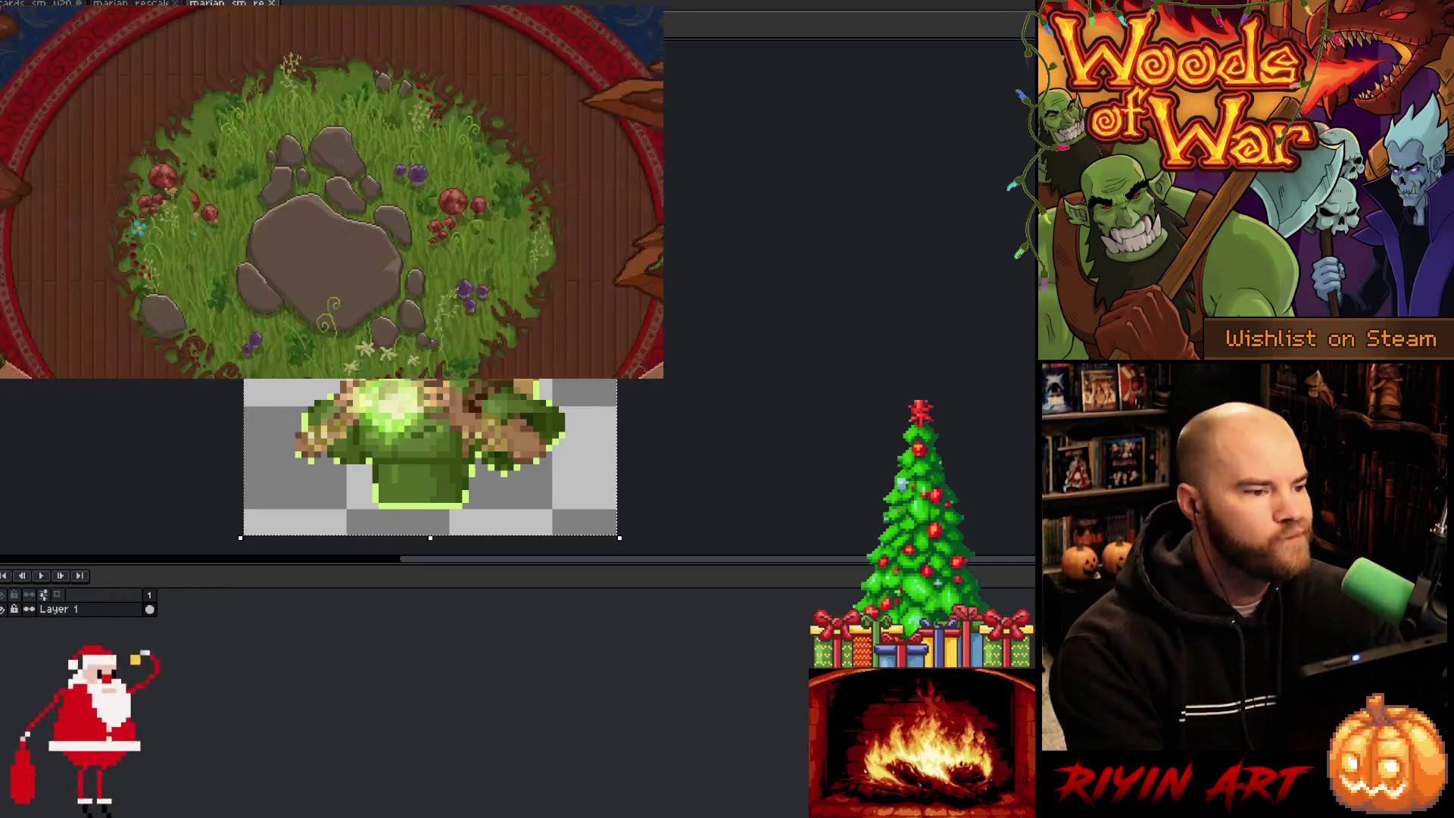
Step: Close marian_rescale and save the card sheet as cards_sm_u21
{"action": "key", "text": "ctrl+shift+Tab"}
{"action": "key", "text": "ctrl+w"}
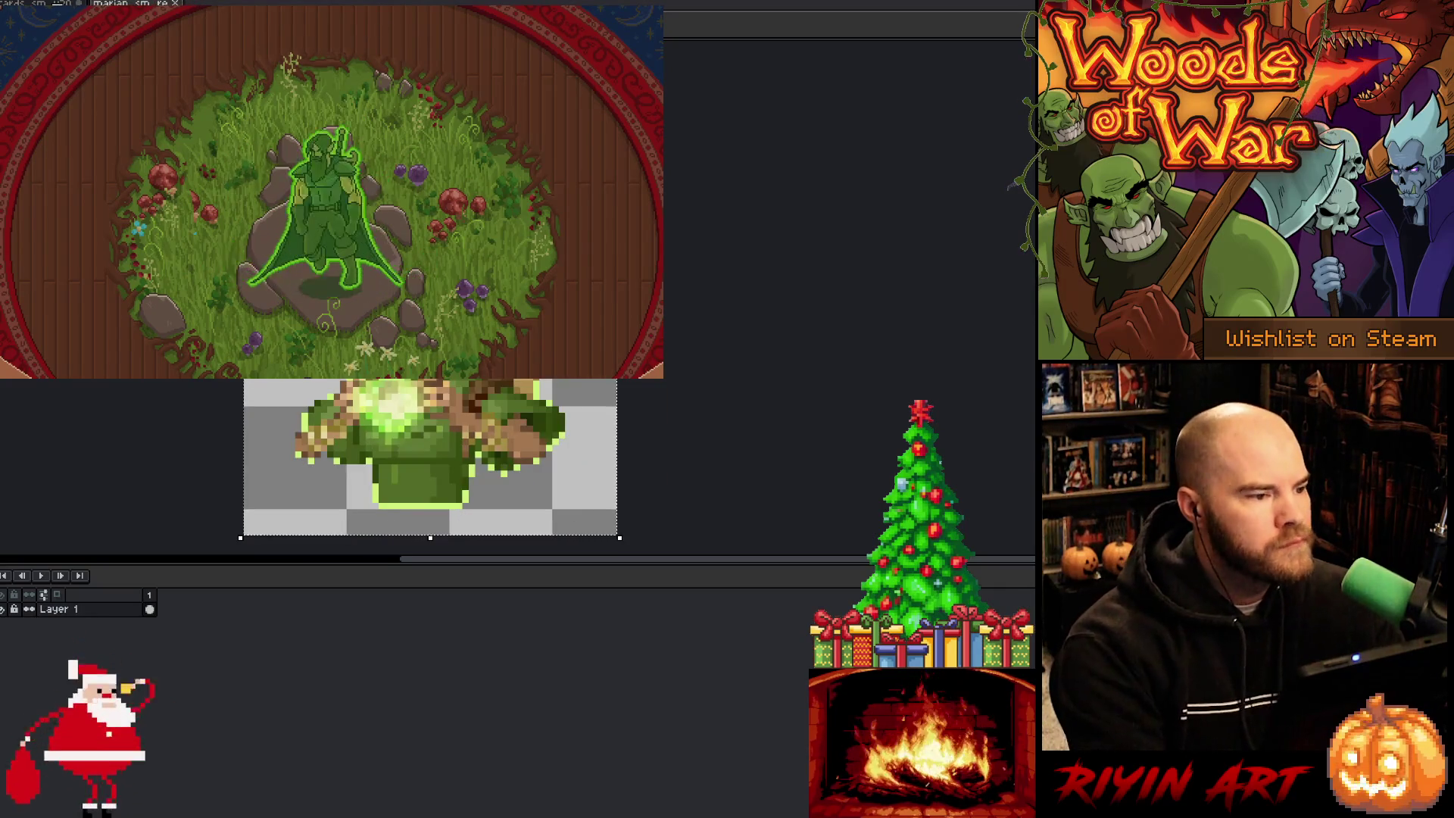
{"action": "key", "text": "ctrl+shift+Tab"}
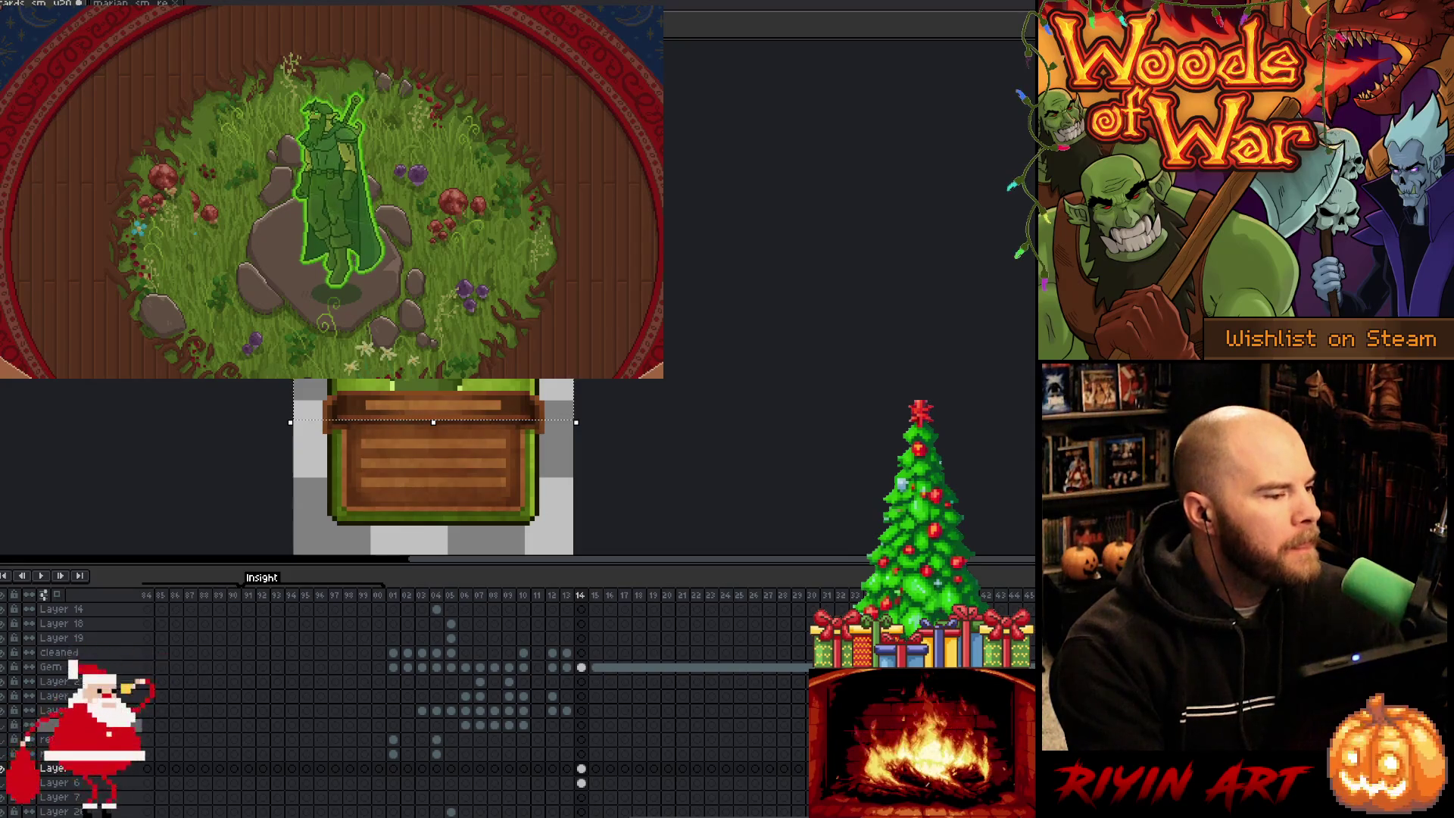
{"action": "key", "text": "ctrl+shift+s"}
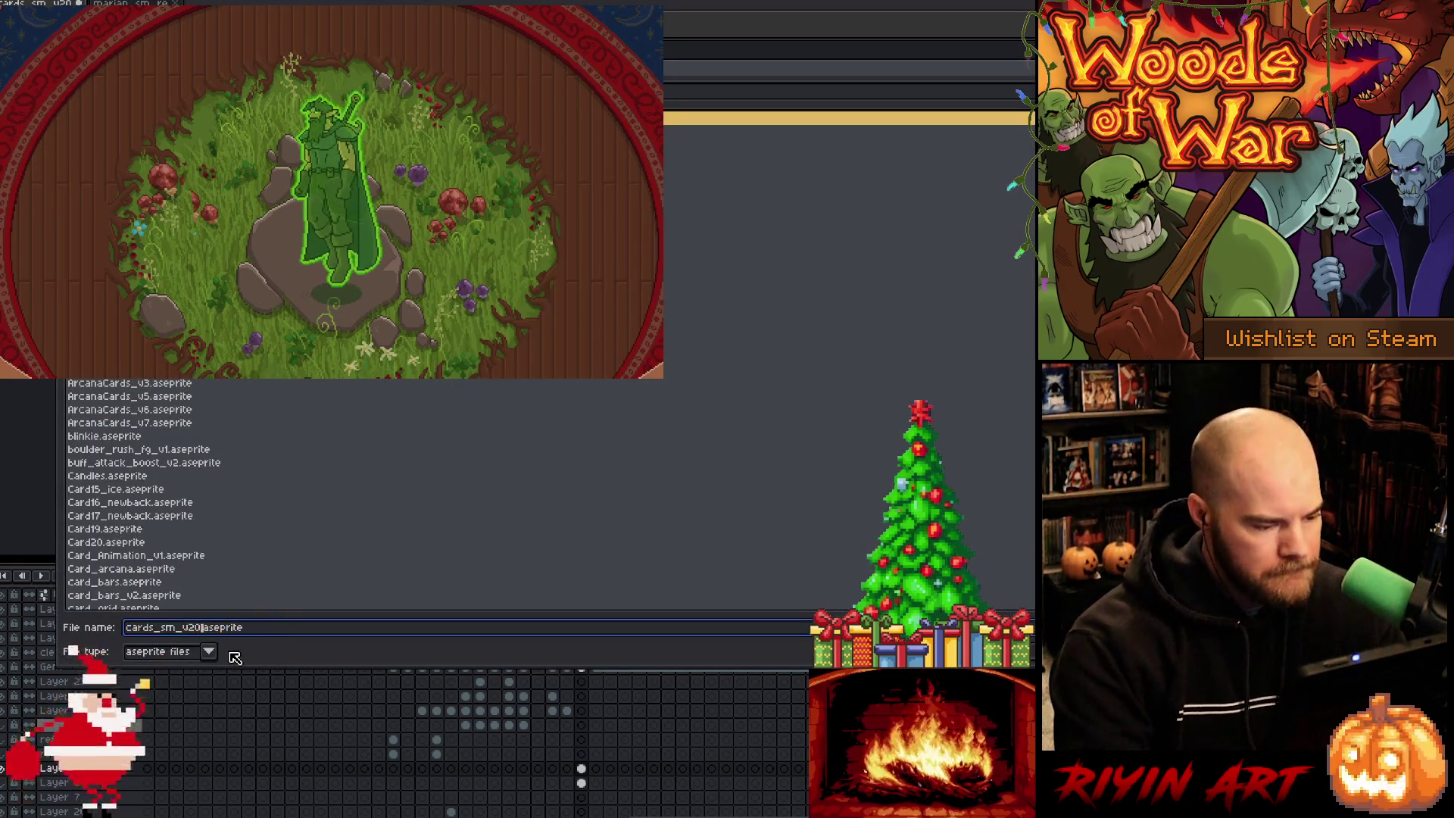
{"action": "key", "text": "Return"}
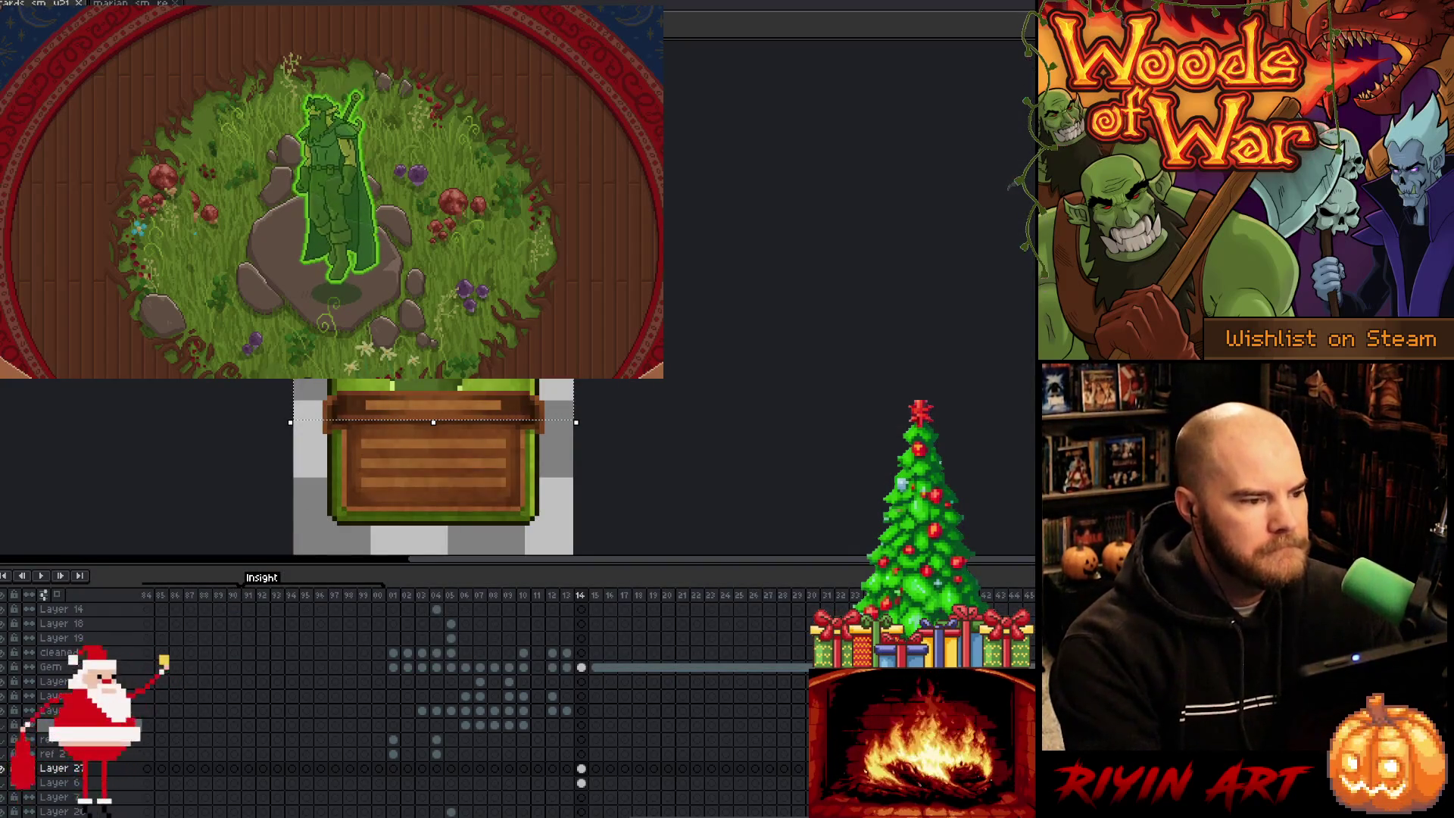
Step: Deselect all on the small Marian sprite, then return to the card sheet
{"action": "left_click", "coordinate": [126, 3]}
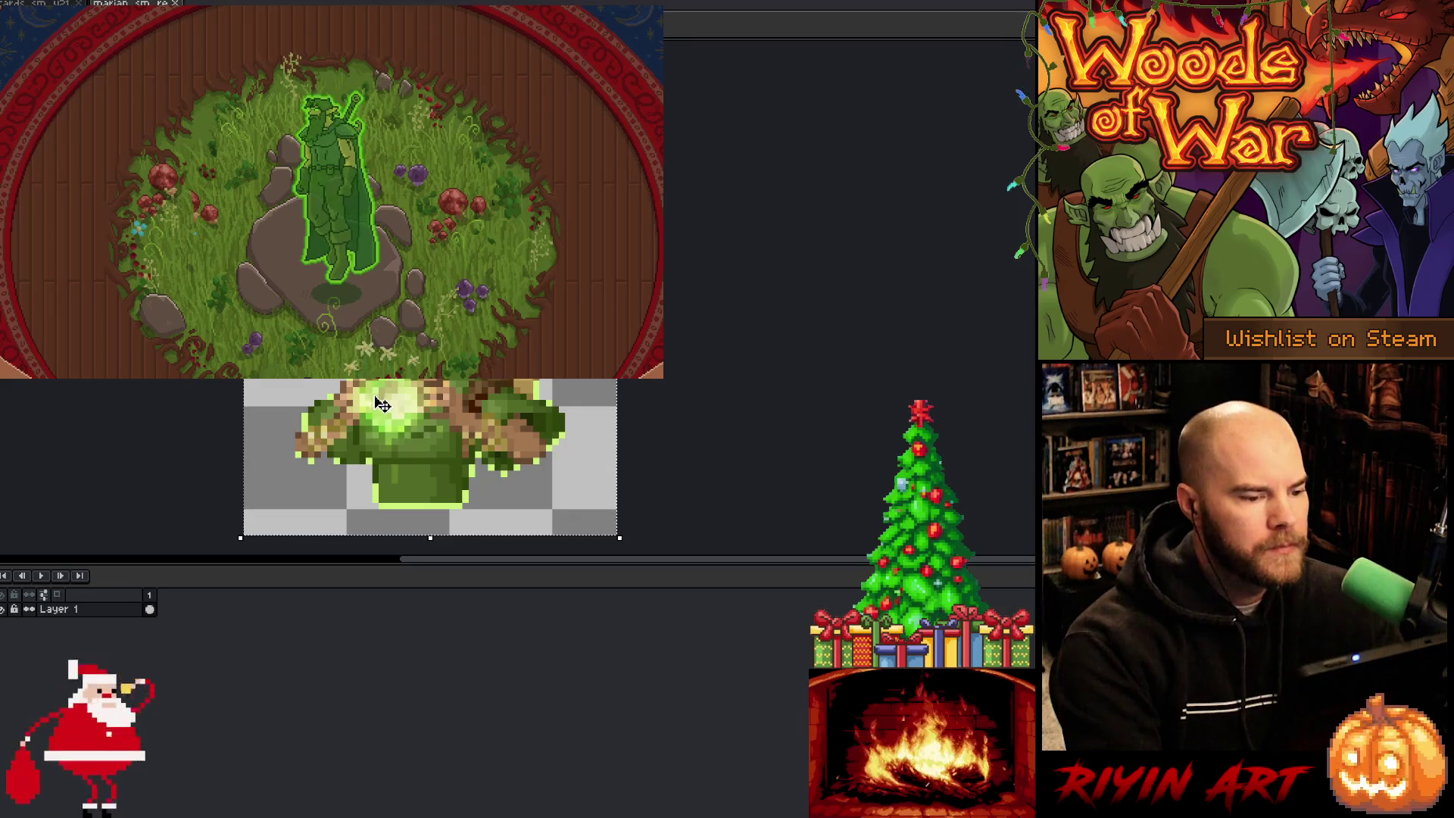
{"action": "key", "text": "ctrl+d"}
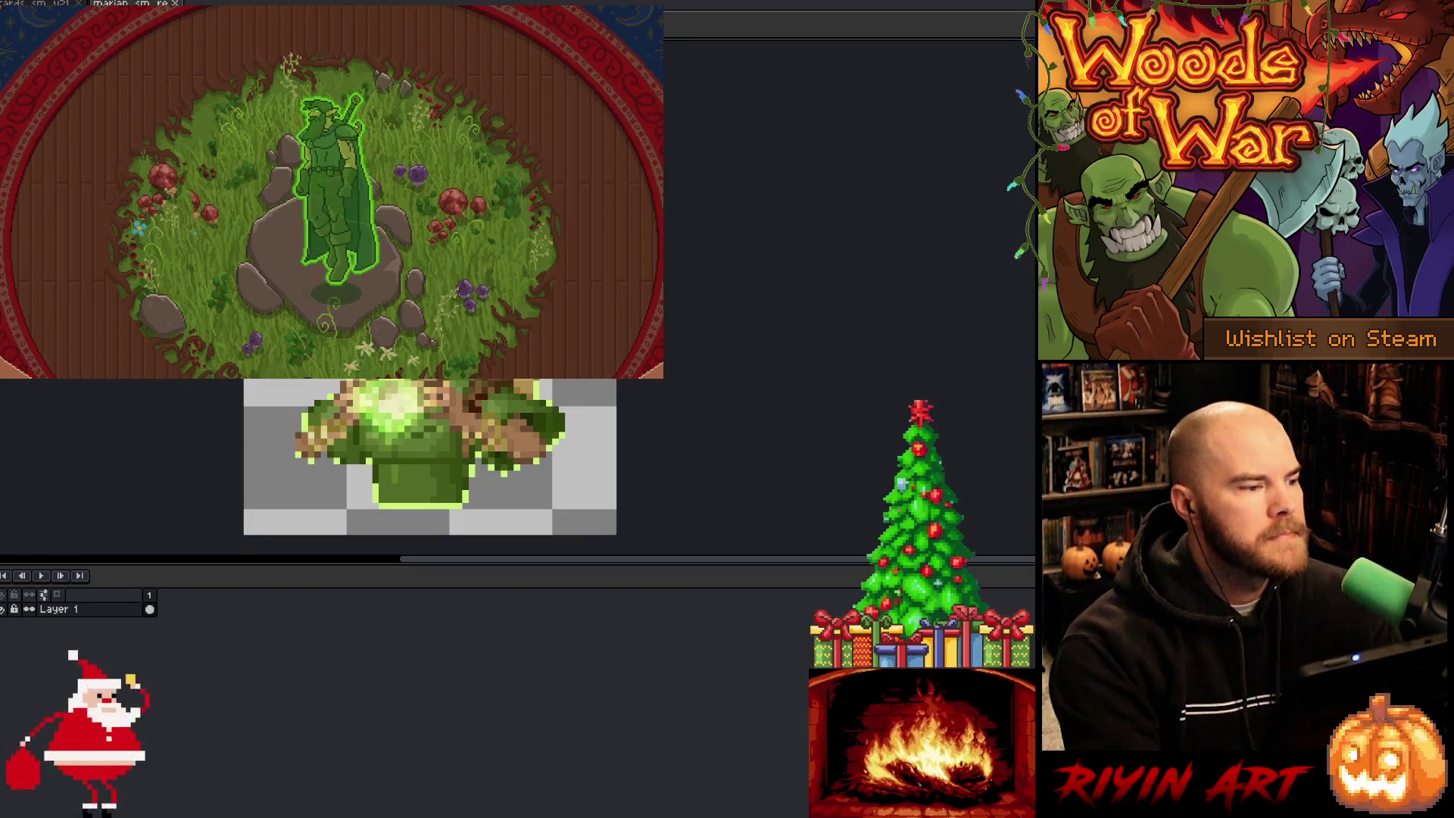
{"action": "key", "text": "ctrl+Tab"}
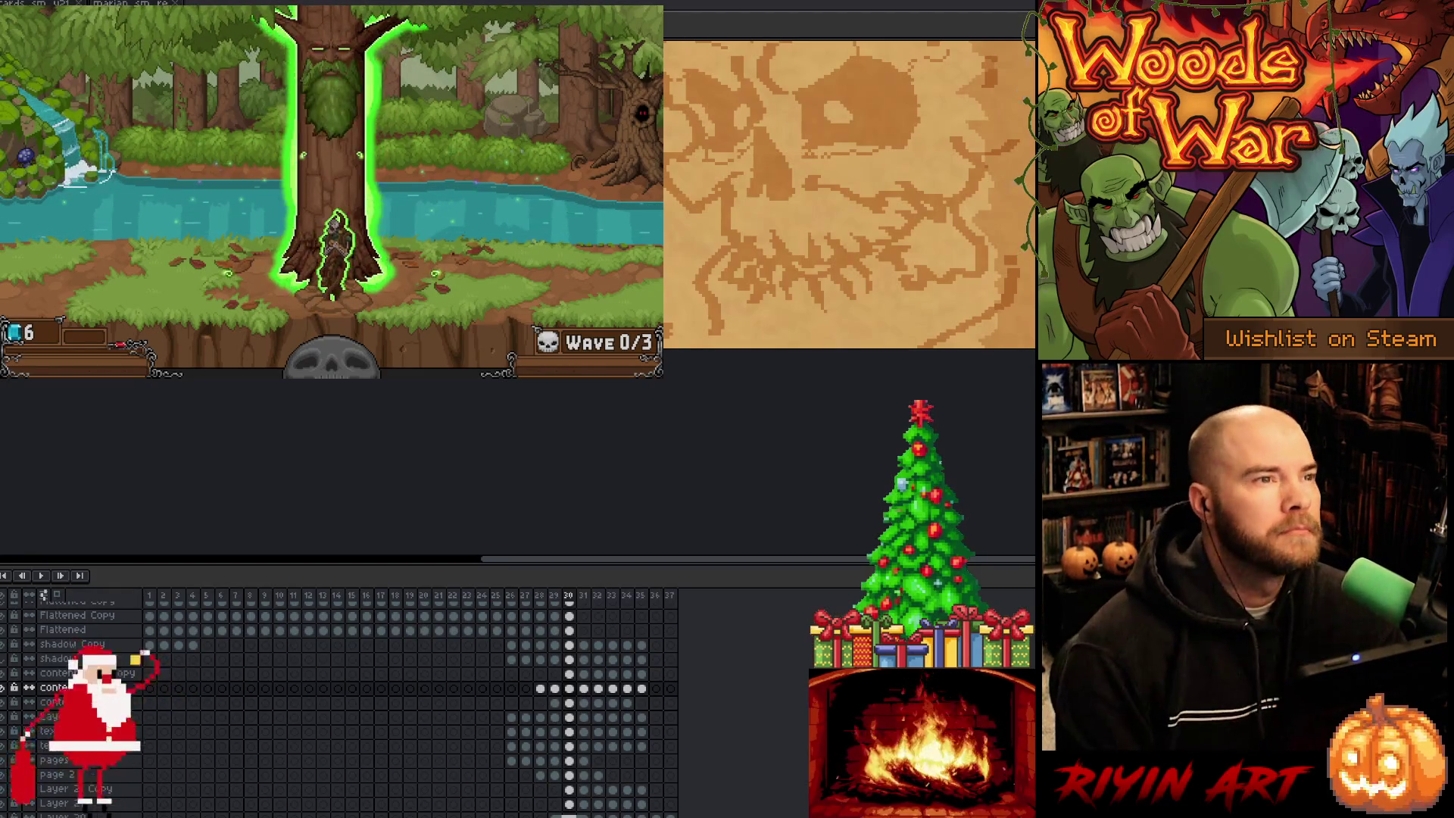
Step: Switch from the running Woods of War game back to CardSprite.cpp at line 1783 in VS Code
{"action": "key", "text": "alt+Tab"}
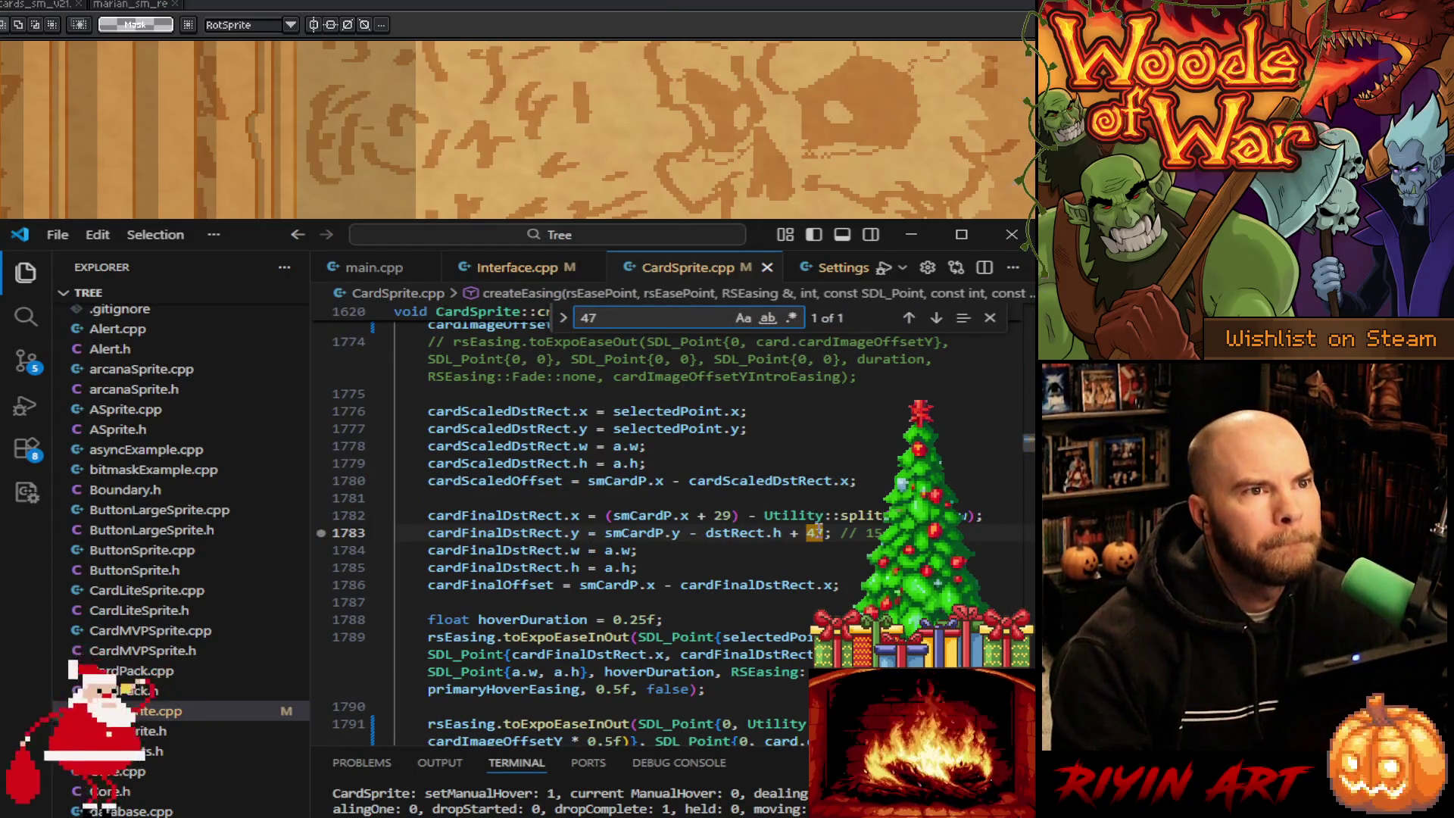
Step: Try 49 as the line 1783 card offset, revert it to 47, and open Run and Debug
{"action": "left_click", "coordinate": [824, 533]}
{"action": "key", "text": "BackSpace"}
{"action": "type", "text": "9"}
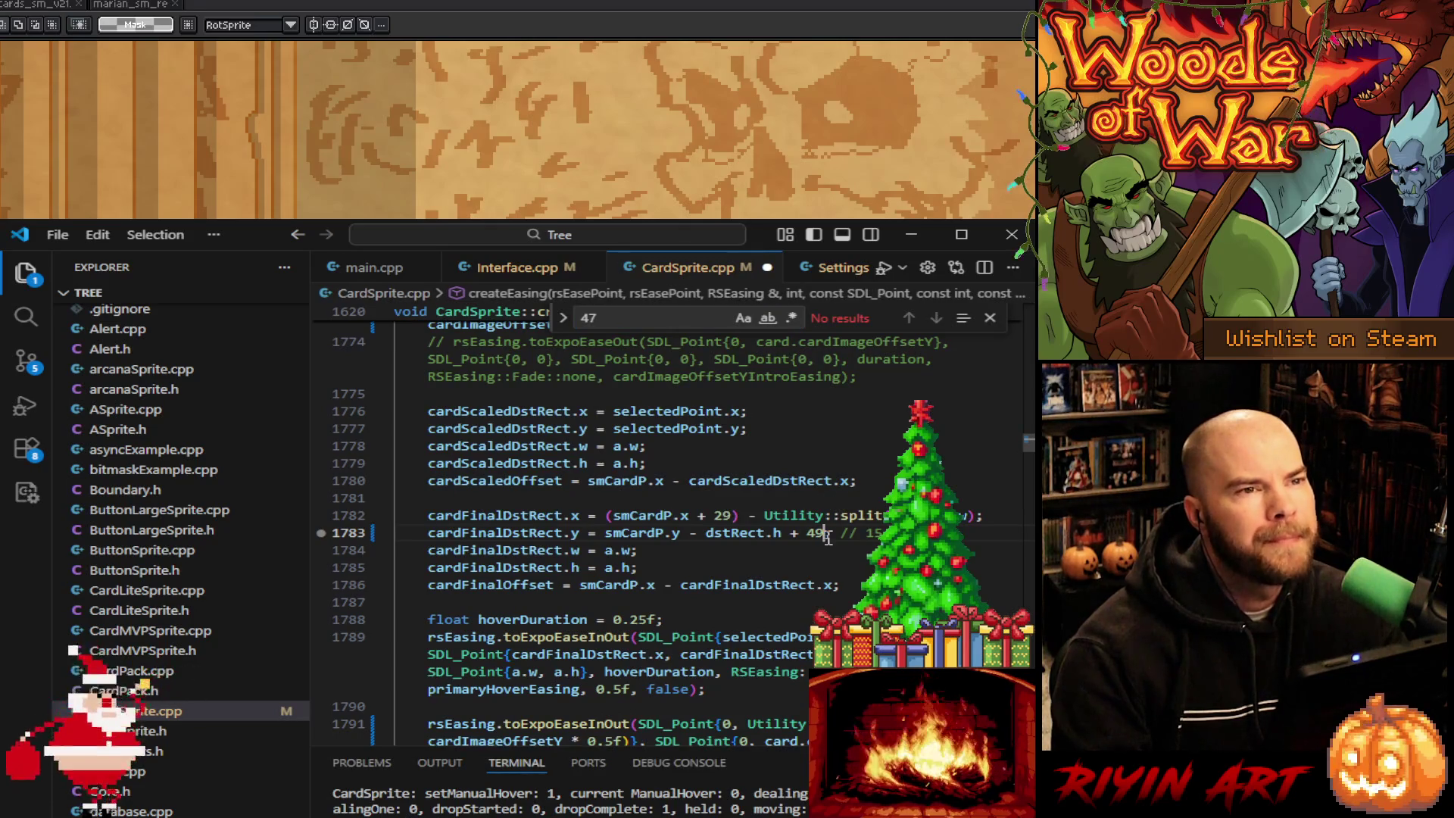
{"action": "key", "text": "ctrl+z"}
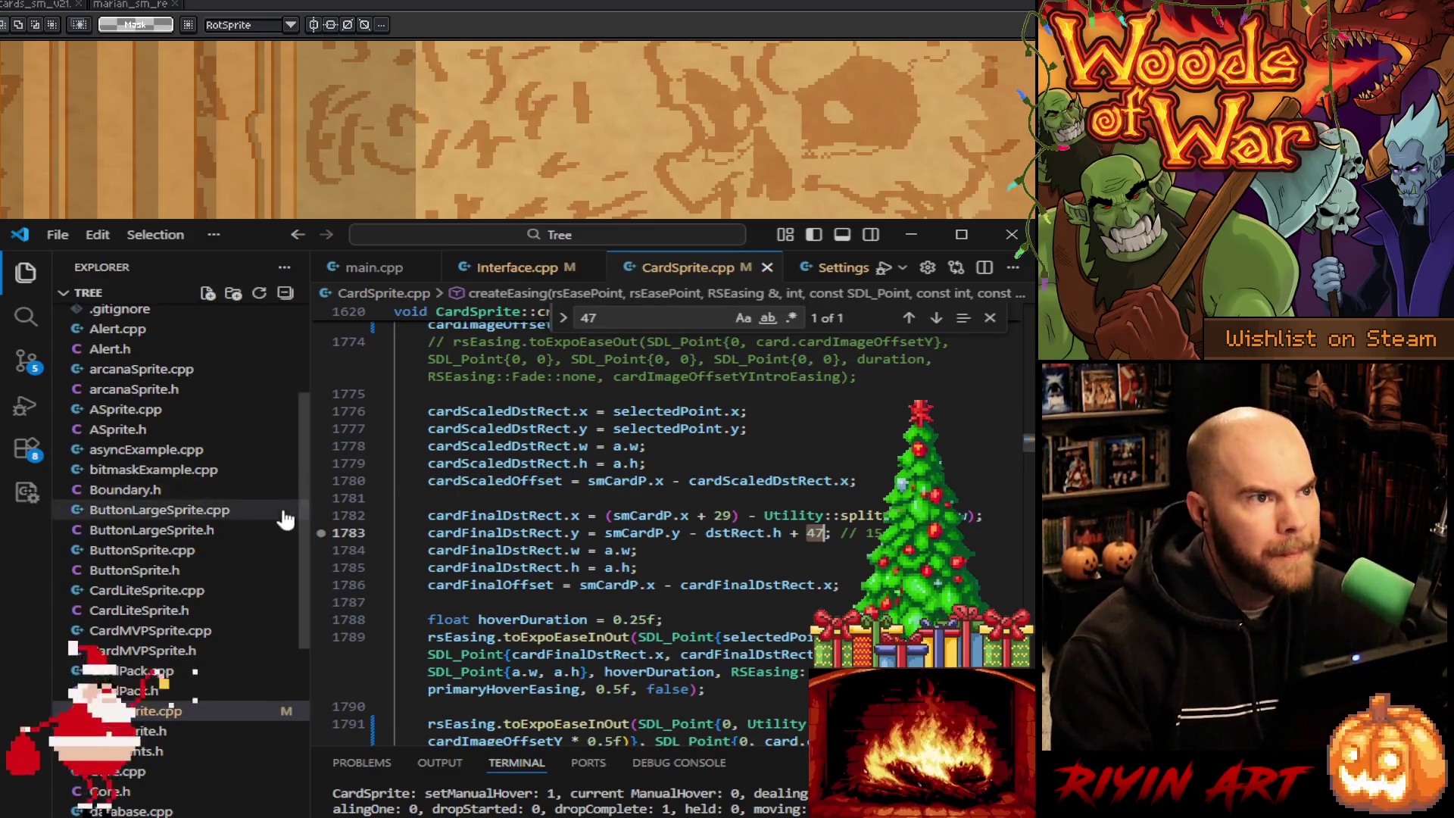
{"action": "left_click", "coordinate": [25, 407]}
Step: At the adjustCard breakpoint, put / before 20 on newY line 4570 and save CardSprite.cpp
{"action": "left_click", "coordinate": [126, 266]}
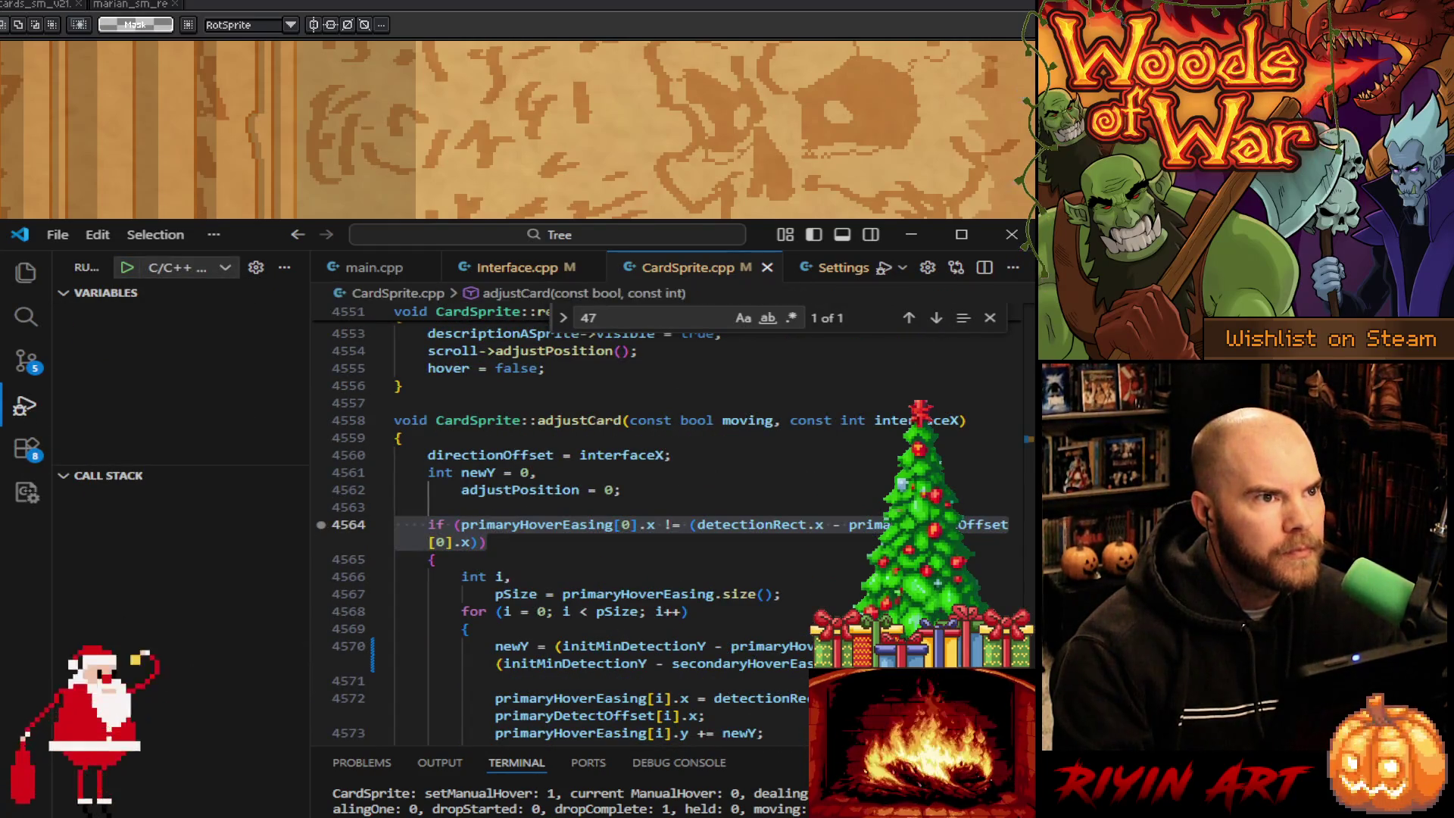
{"action": "scroll", "coordinate": [663, 530], "scroll_direction": "down", "scroll_amount": 3}
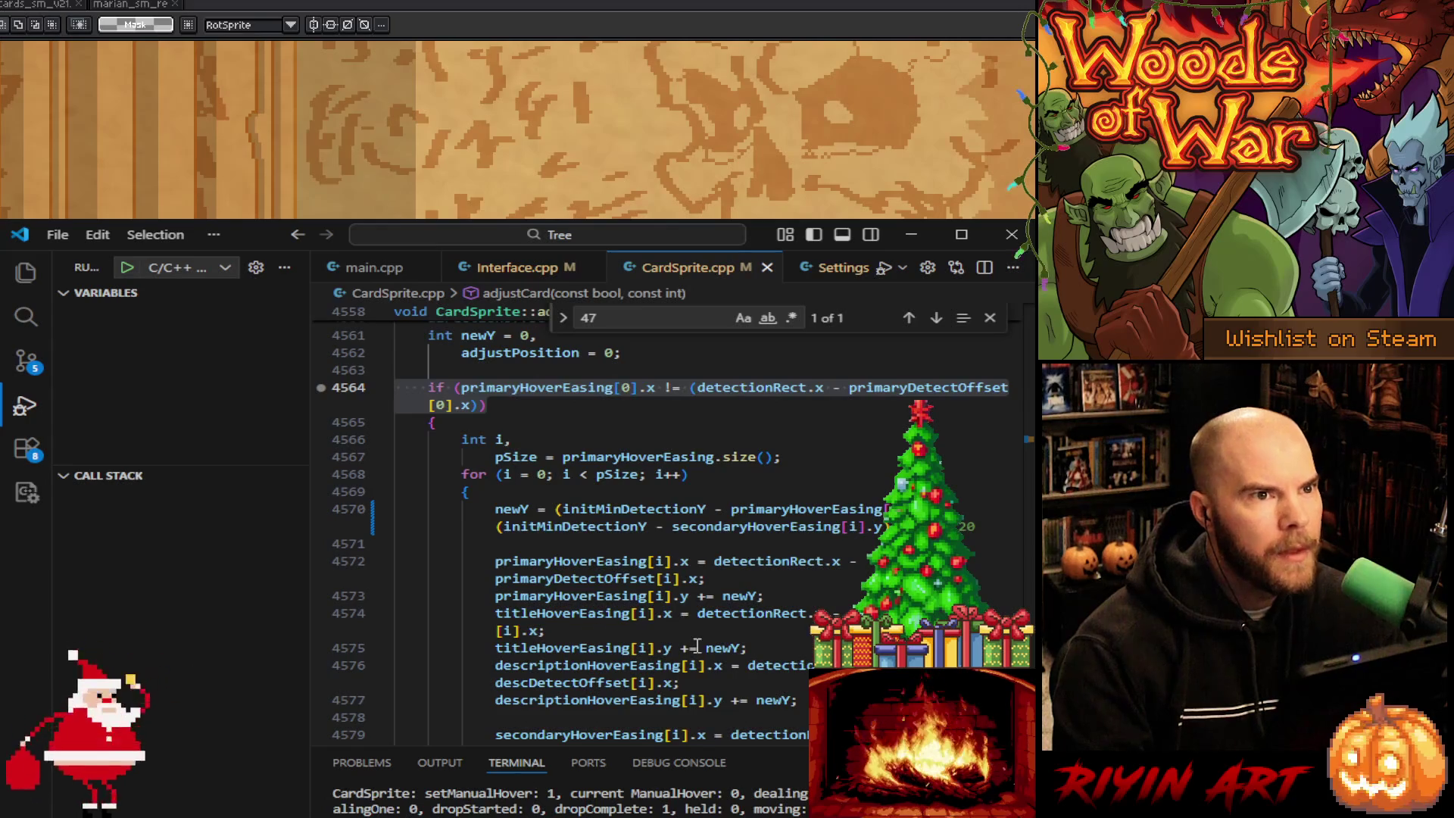
{"action": "left_click", "coordinate": [495, 509]}
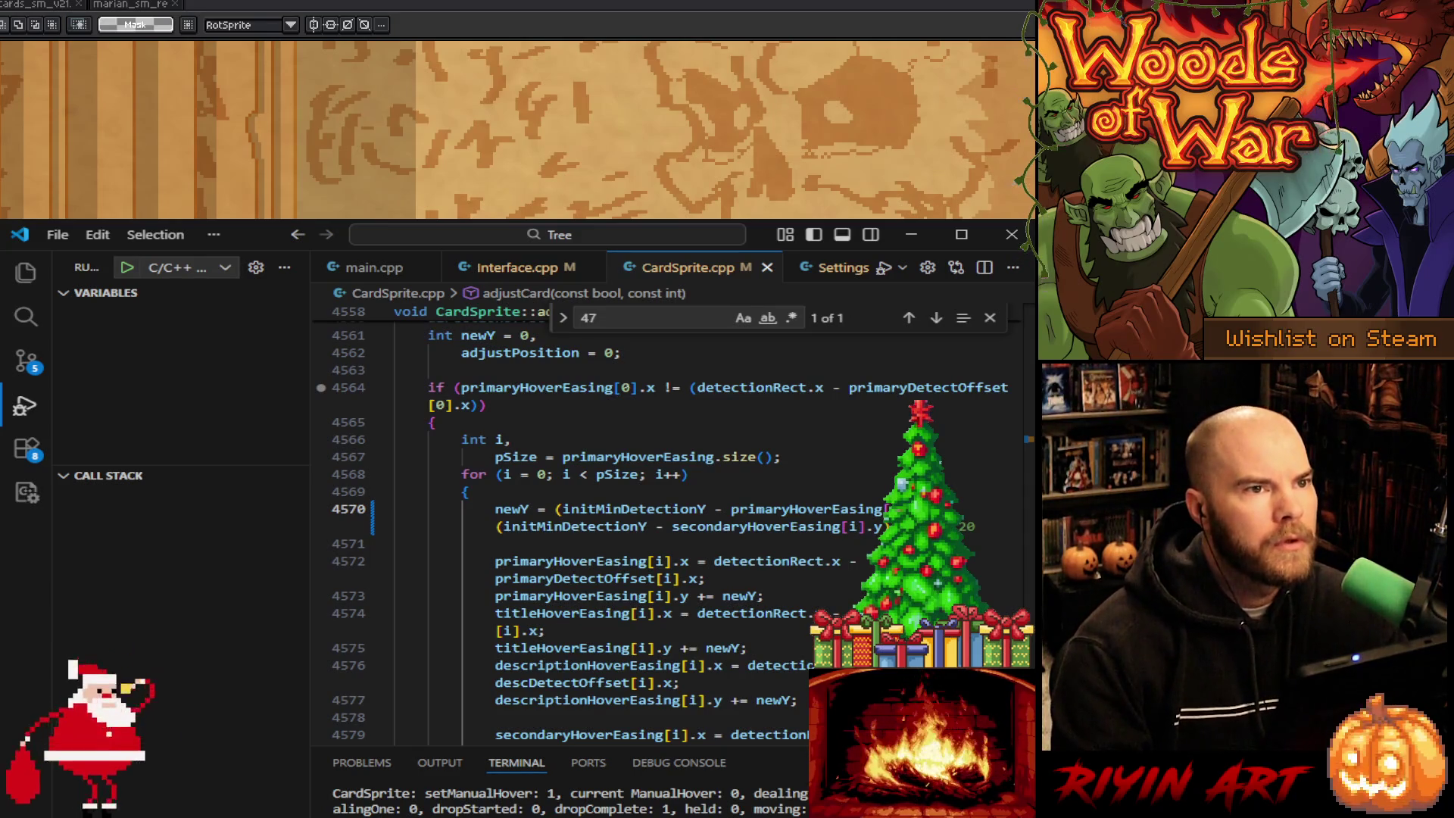
{"action": "type", "text": "/"}
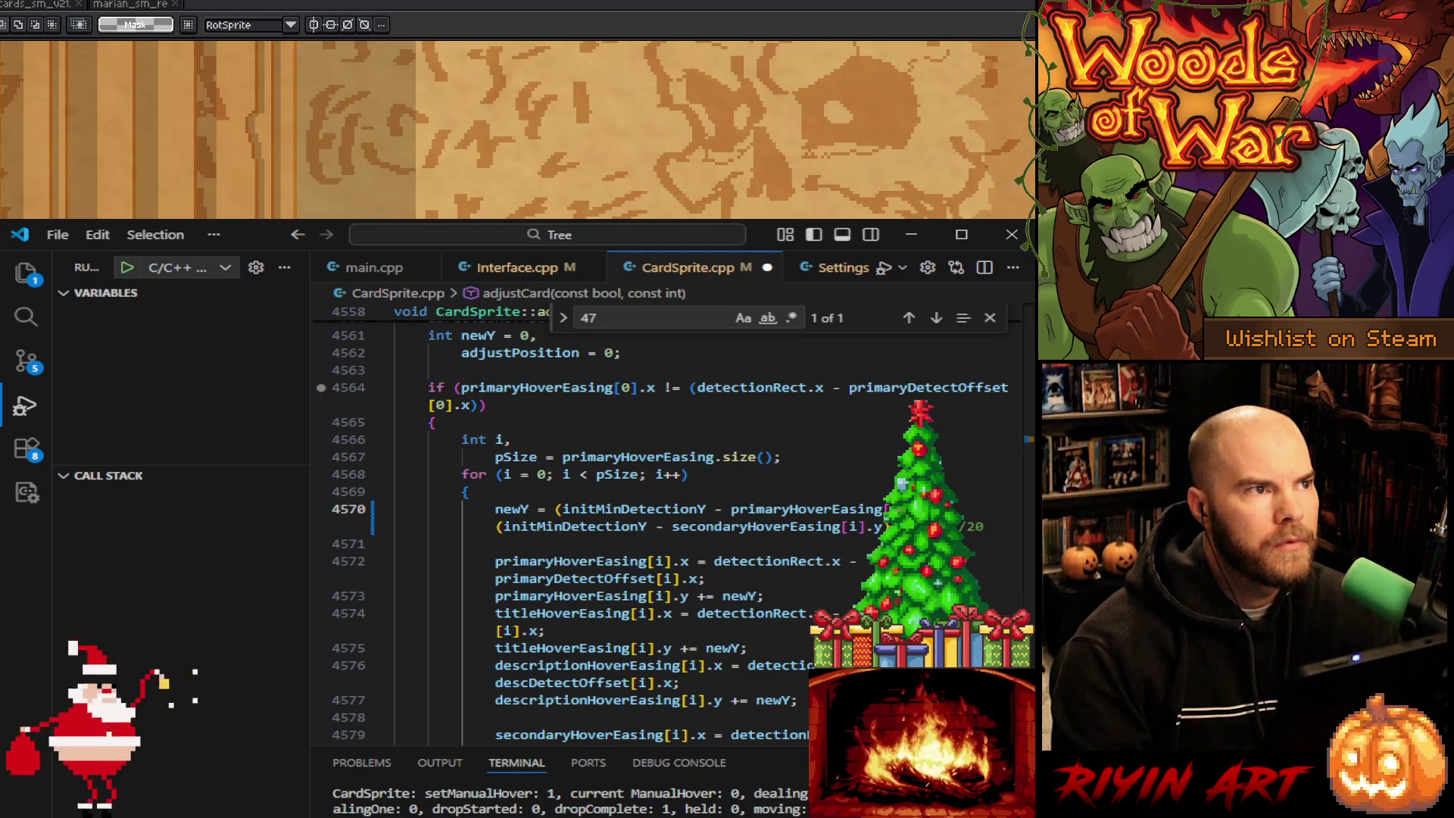
{"action": "key", "text": "ctrl+s"}
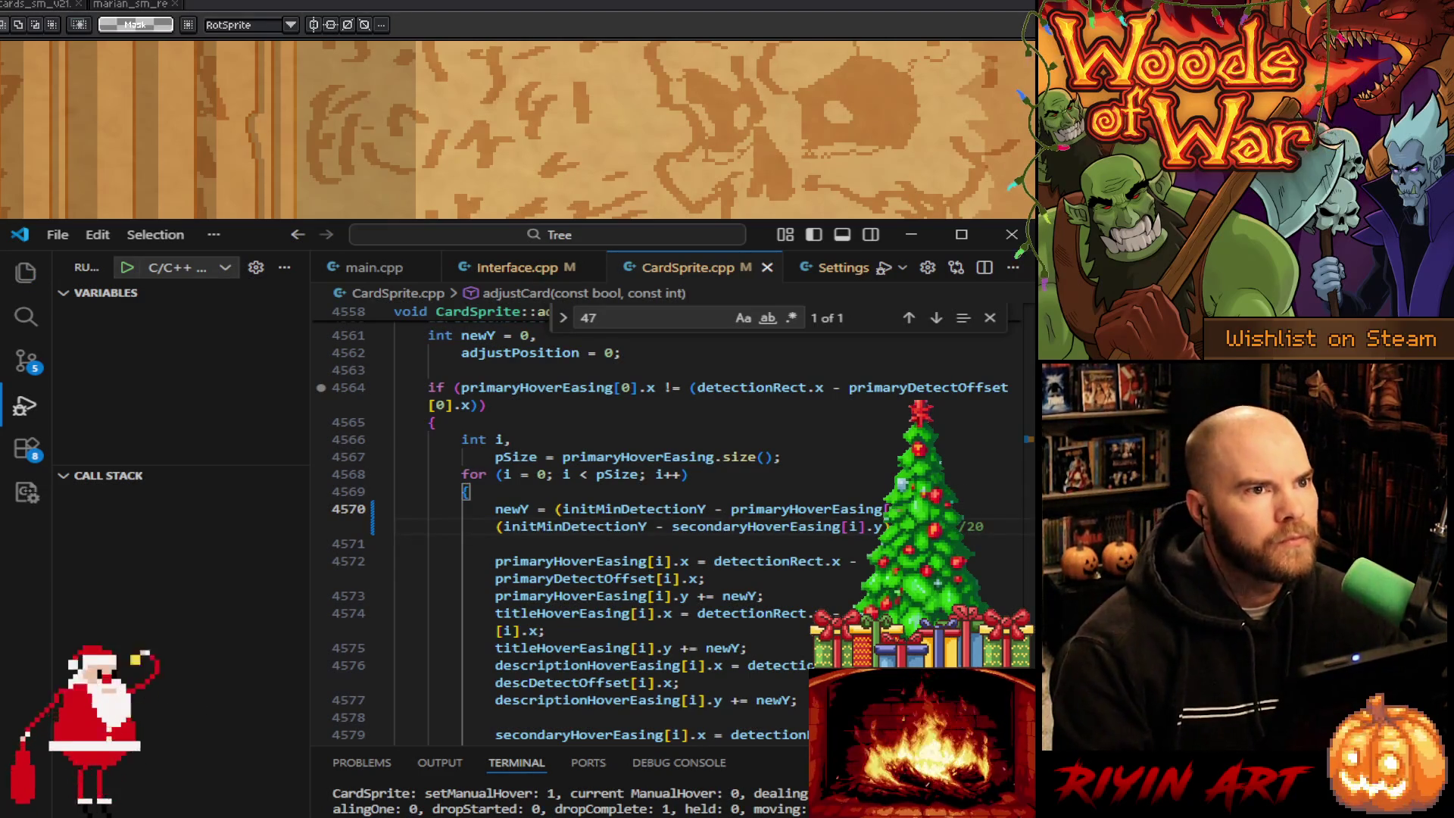
{"action": "left_click", "coordinate": [362, 269]}
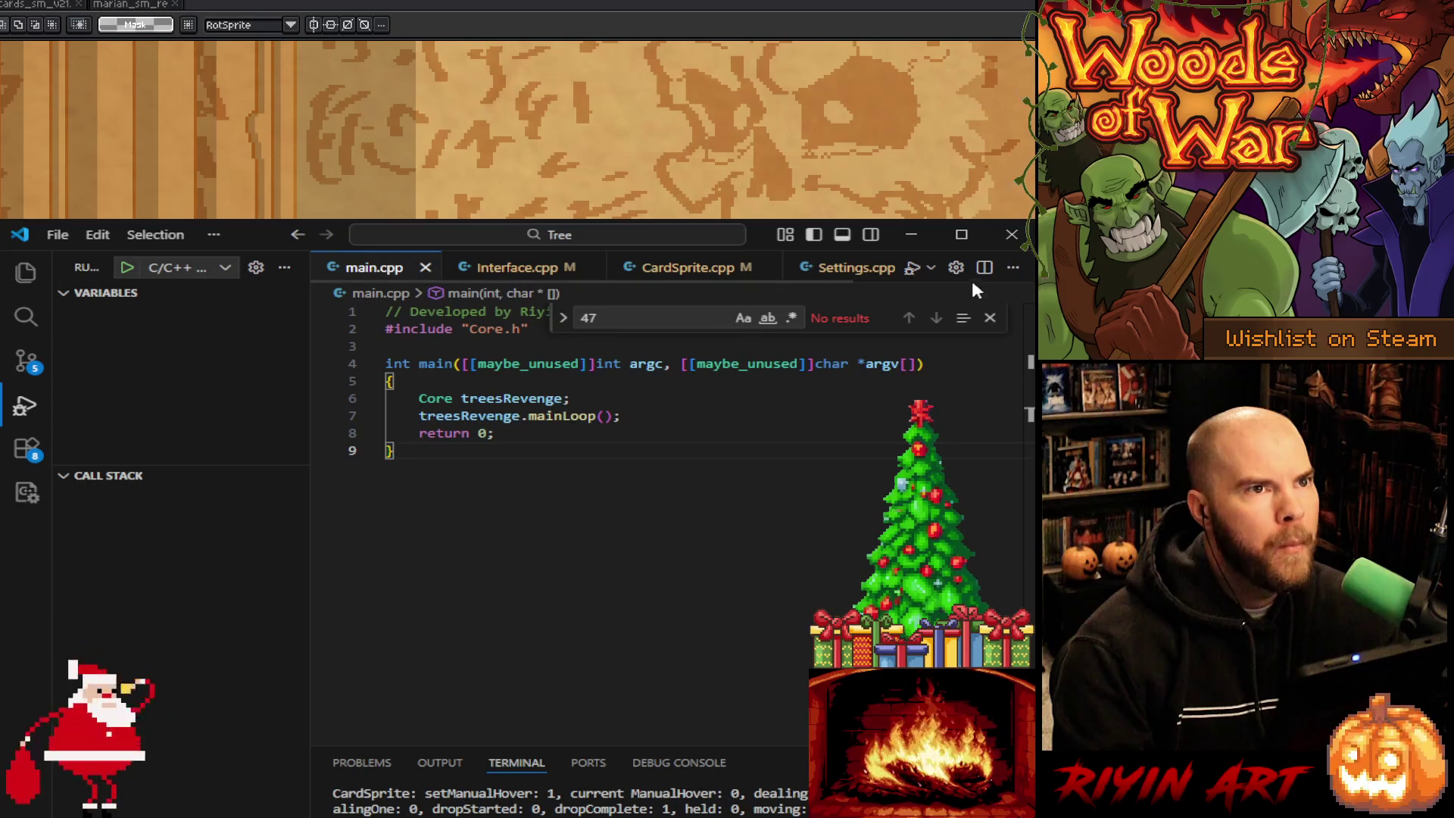
Step: Return to CardSprite.cpp at adjustCard's newY line 4570 while the project rebuilds in the terminal
{"action": "left_click", "coordinate": [679, 278]}
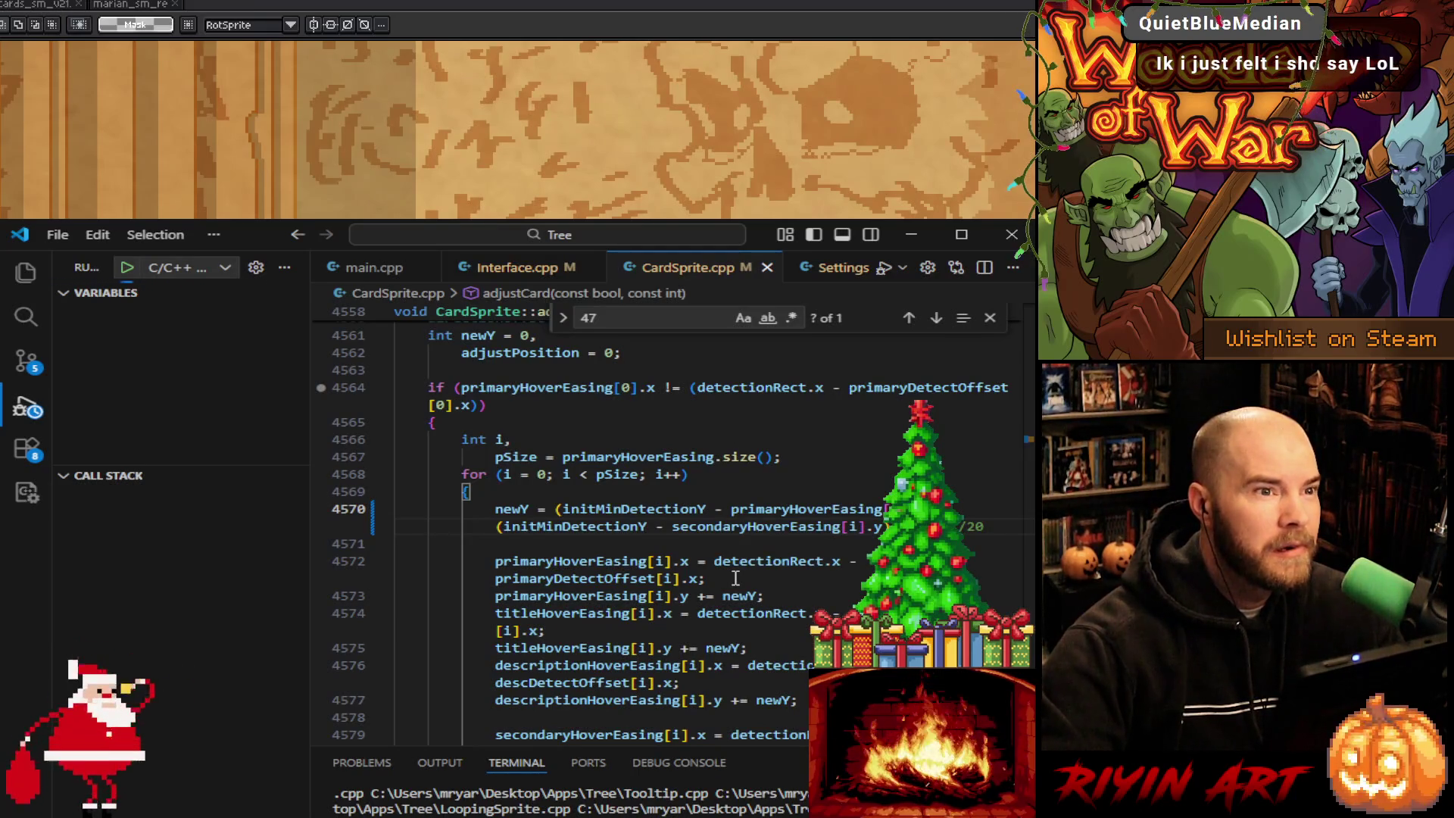
Step: Scroll through adjustCard and highlight every occurrence of secondaryHoverEasing while the debug build launches
{"action": "scroll", "coordinate": [739, 583], "scroll_direction": "down", "scroll_amount": 1}
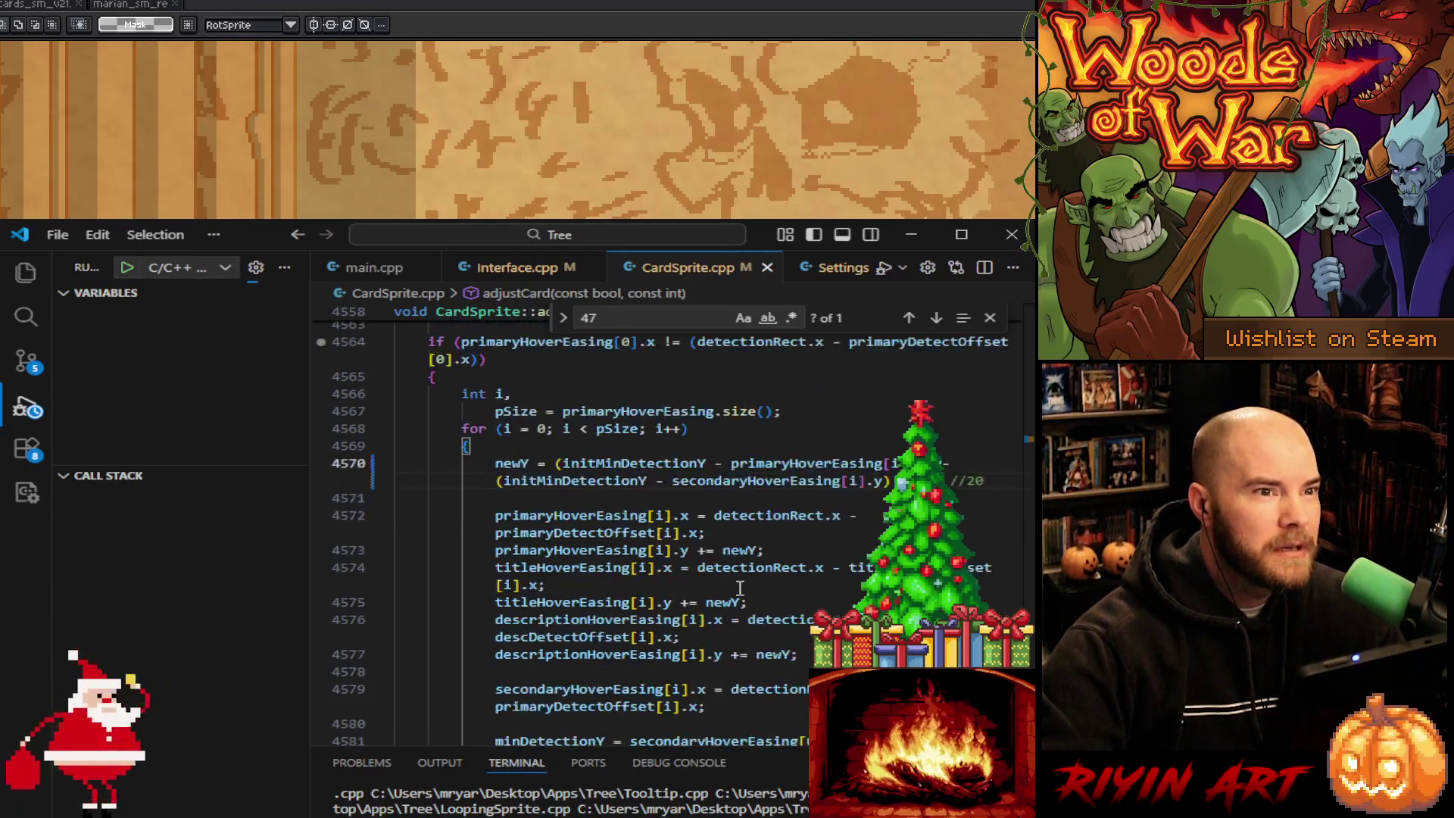
{"action": "scroll", "coordinate": [740, 587], "scroll_direction": "down", "scroll_amount": 1}
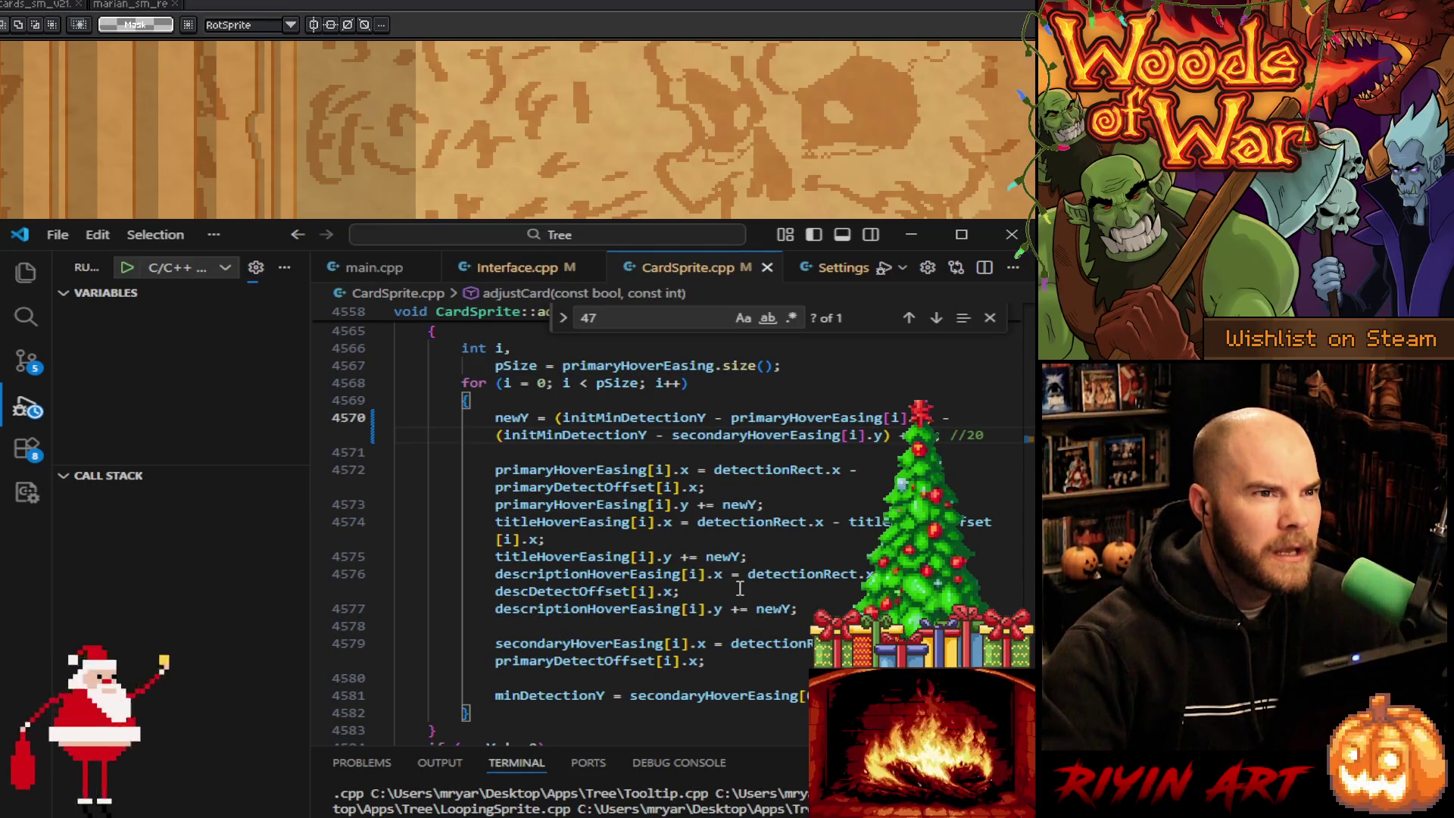
{"action": "mouse_move", "coordinate": [731, 694]}
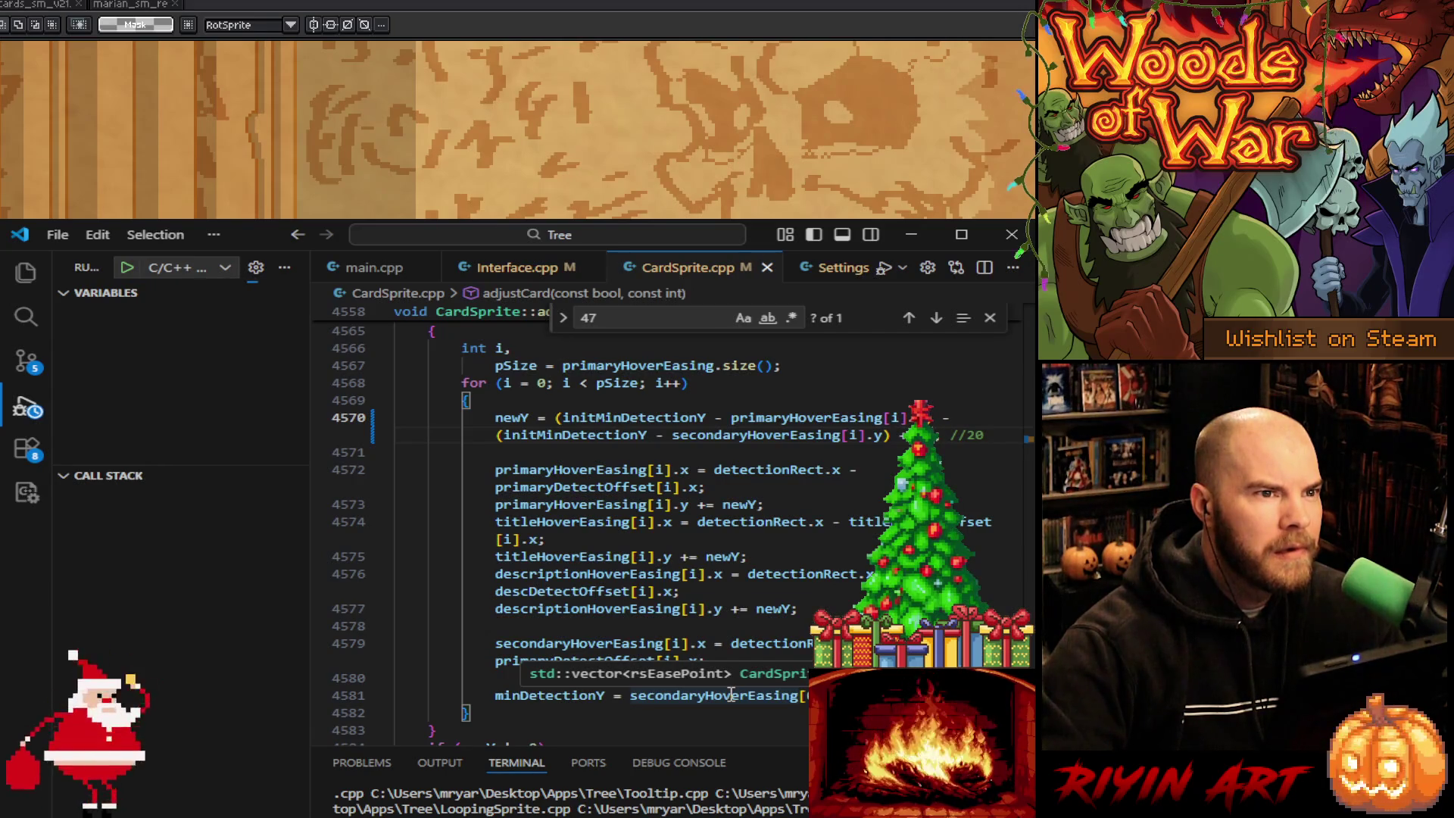
{"action": "left_click", "coordinate": [731, 694]}
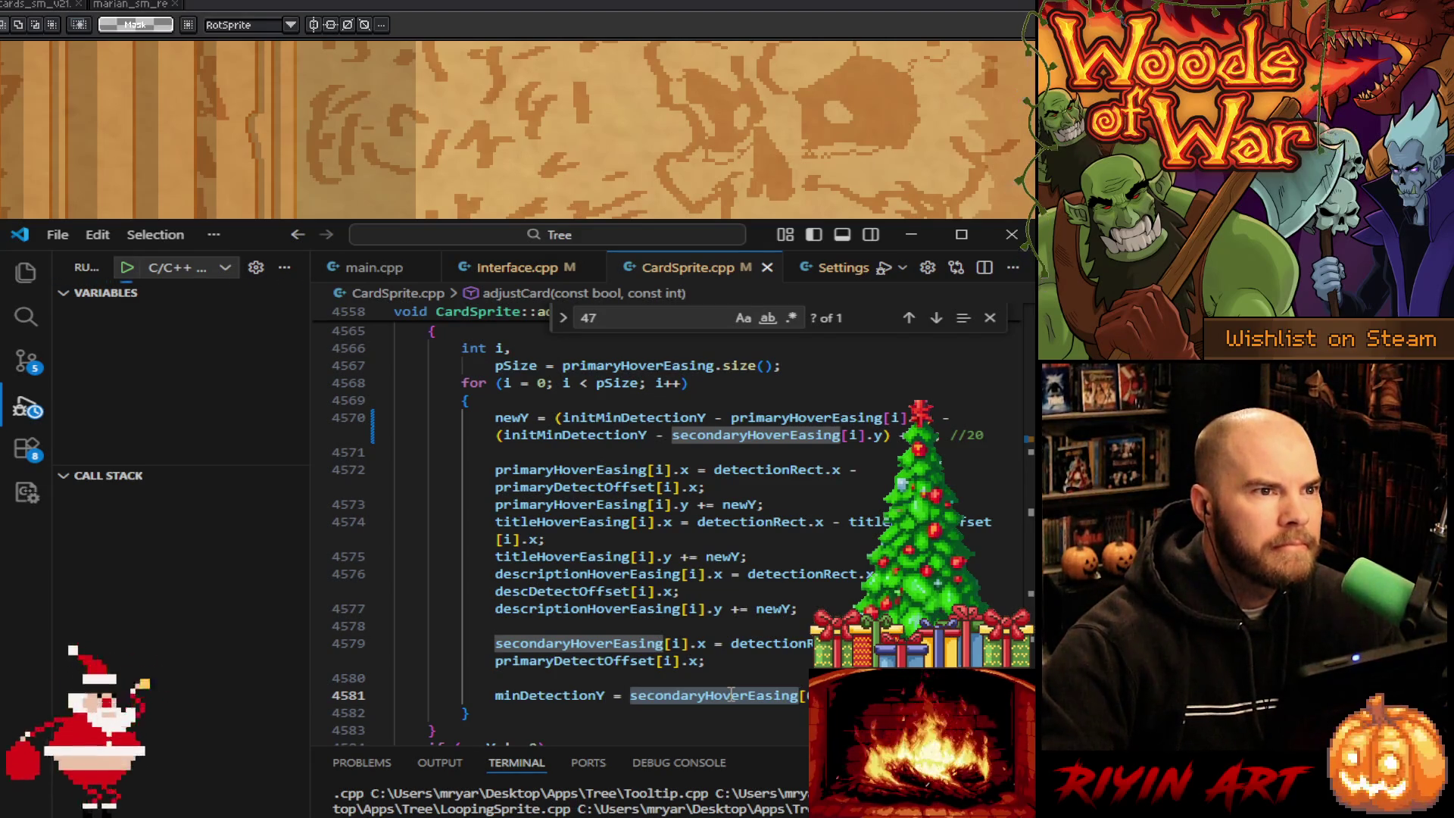
{"action": "mouse_move", "coordinate": [572, 640]}
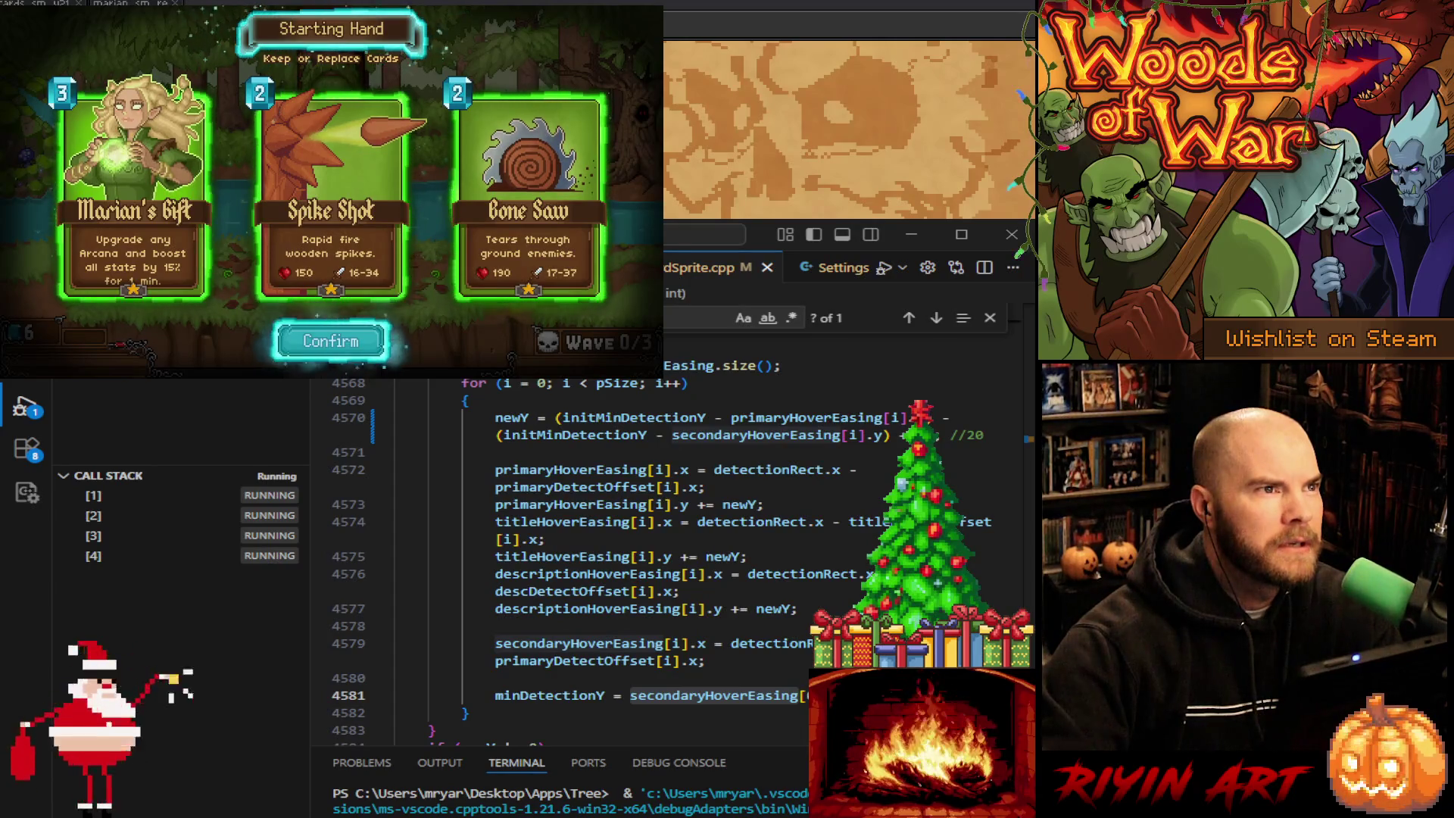
Step: Keep the starting hand with Marian's Gift and preview the hand cards as the waves begin
{"action": "key", "text": "Return"}
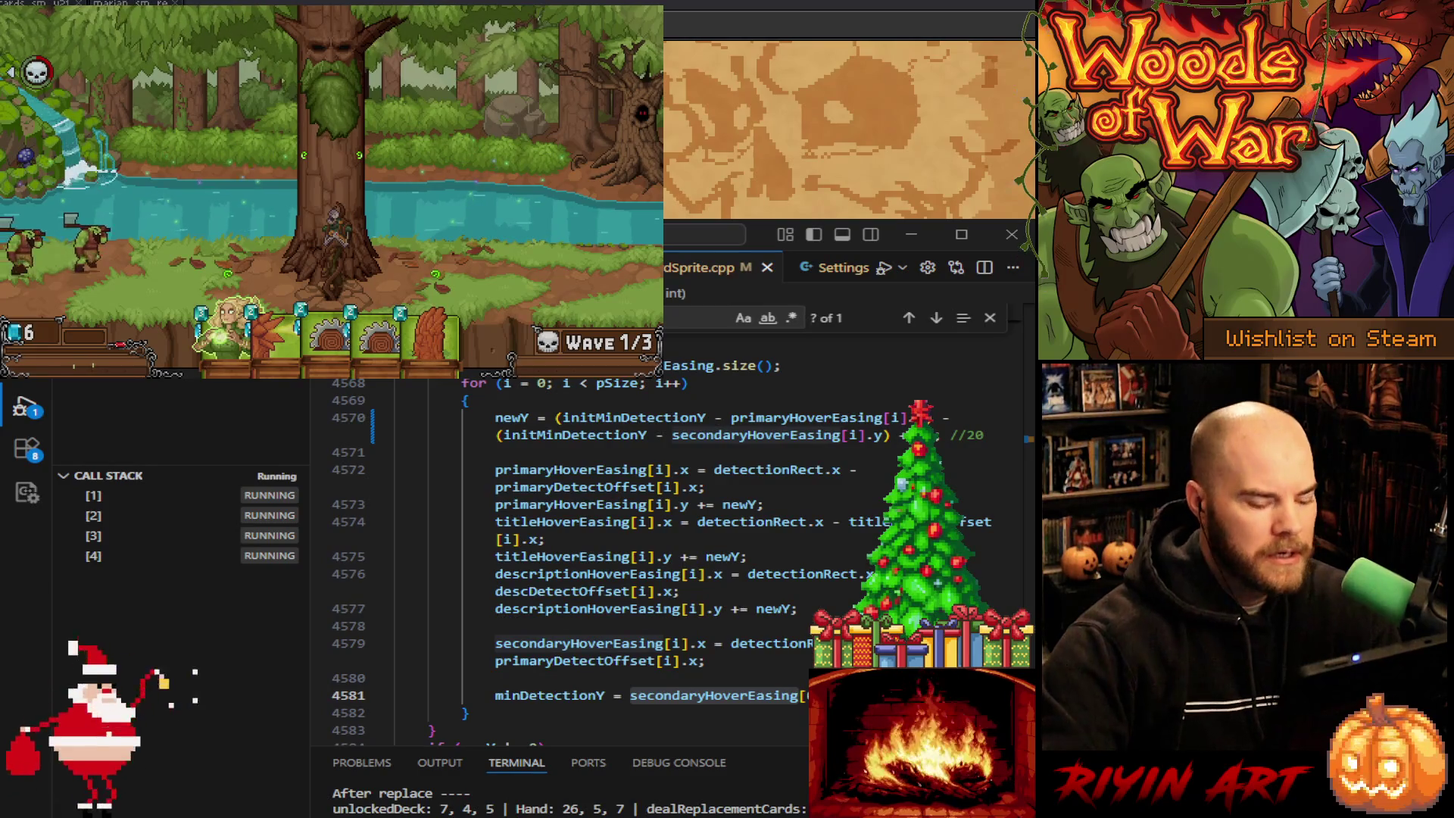
{"action": "mouse_move", "coordinate": [372, 356]}
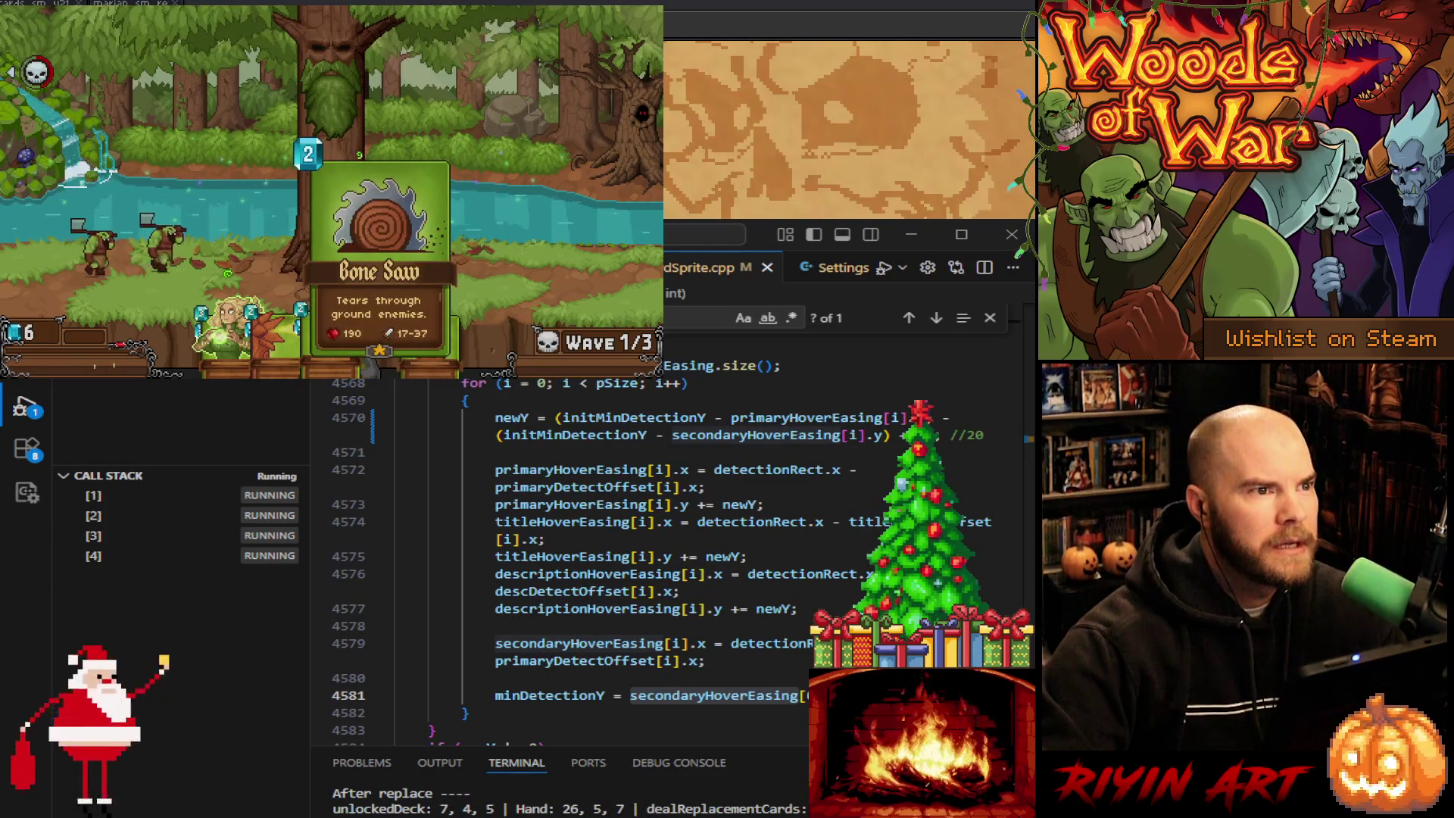
{"action": "mouse_move", "coordinate": [279, 350]}
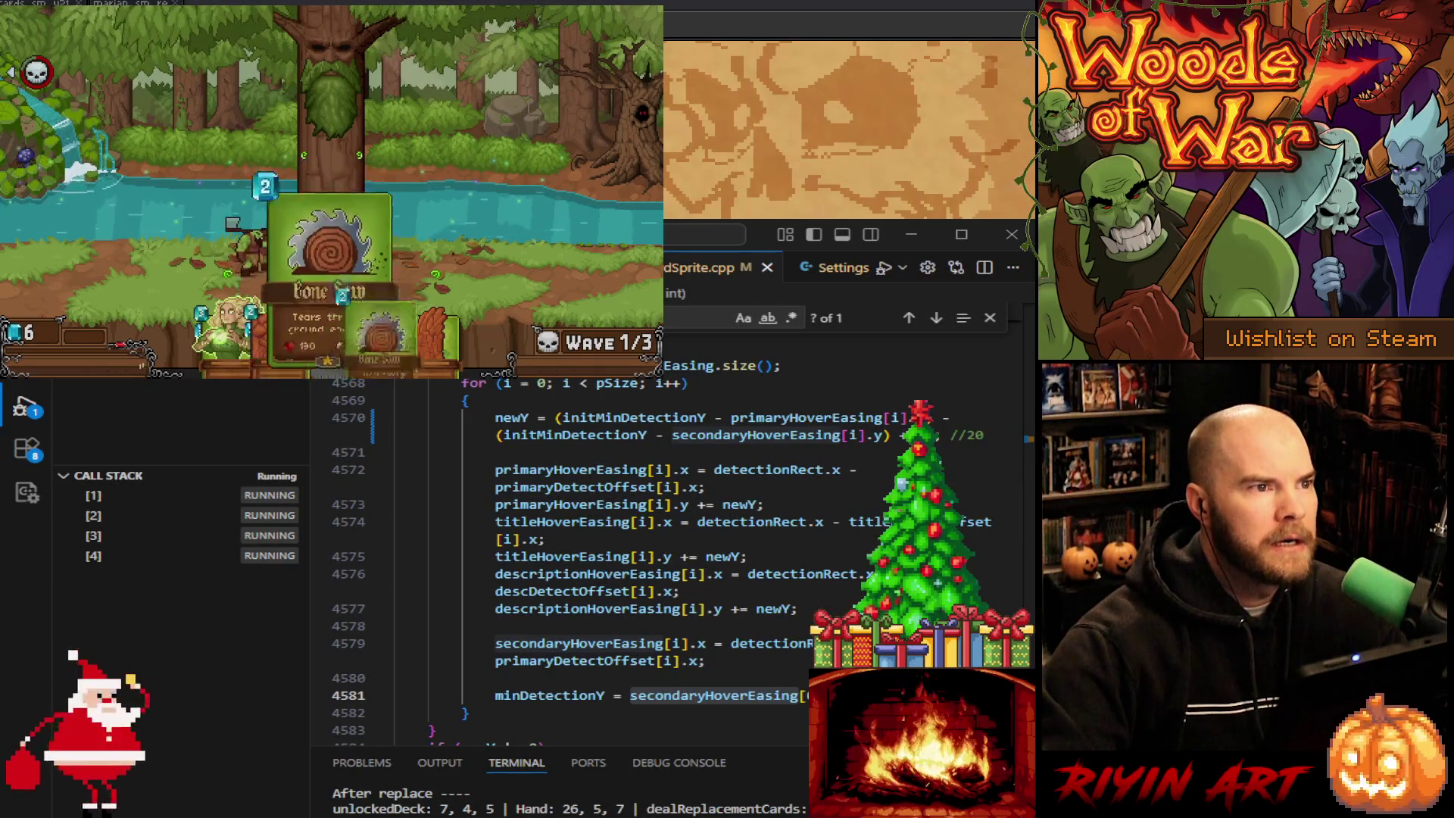
{"action": "mouse_move", "coordinate": [432, 348]}
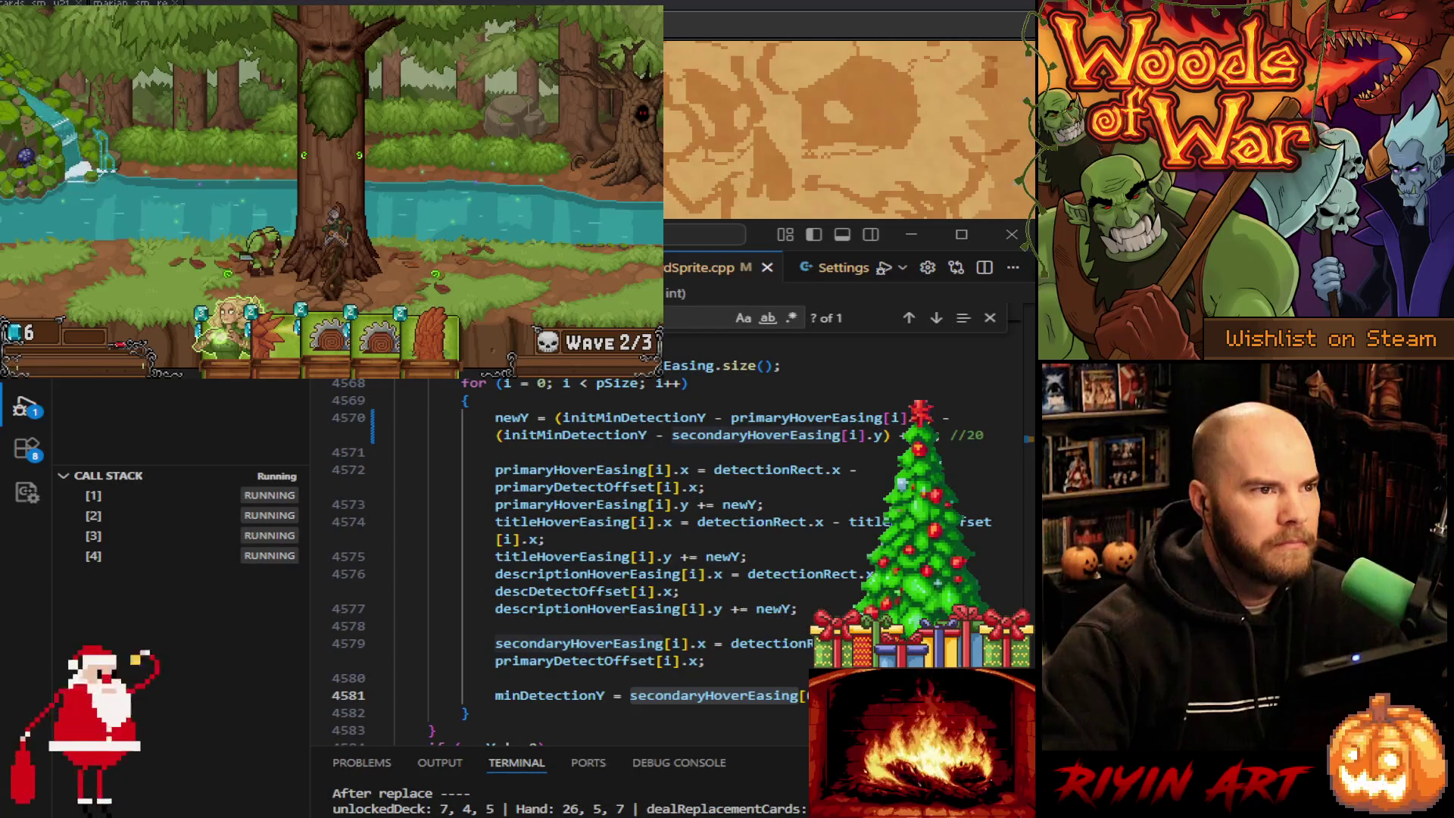
Step: Inspect the description x, title y and primary y offset lines 4576, 4575 and 4573
{"action": "left_click", "coordinate": [870, 574]}
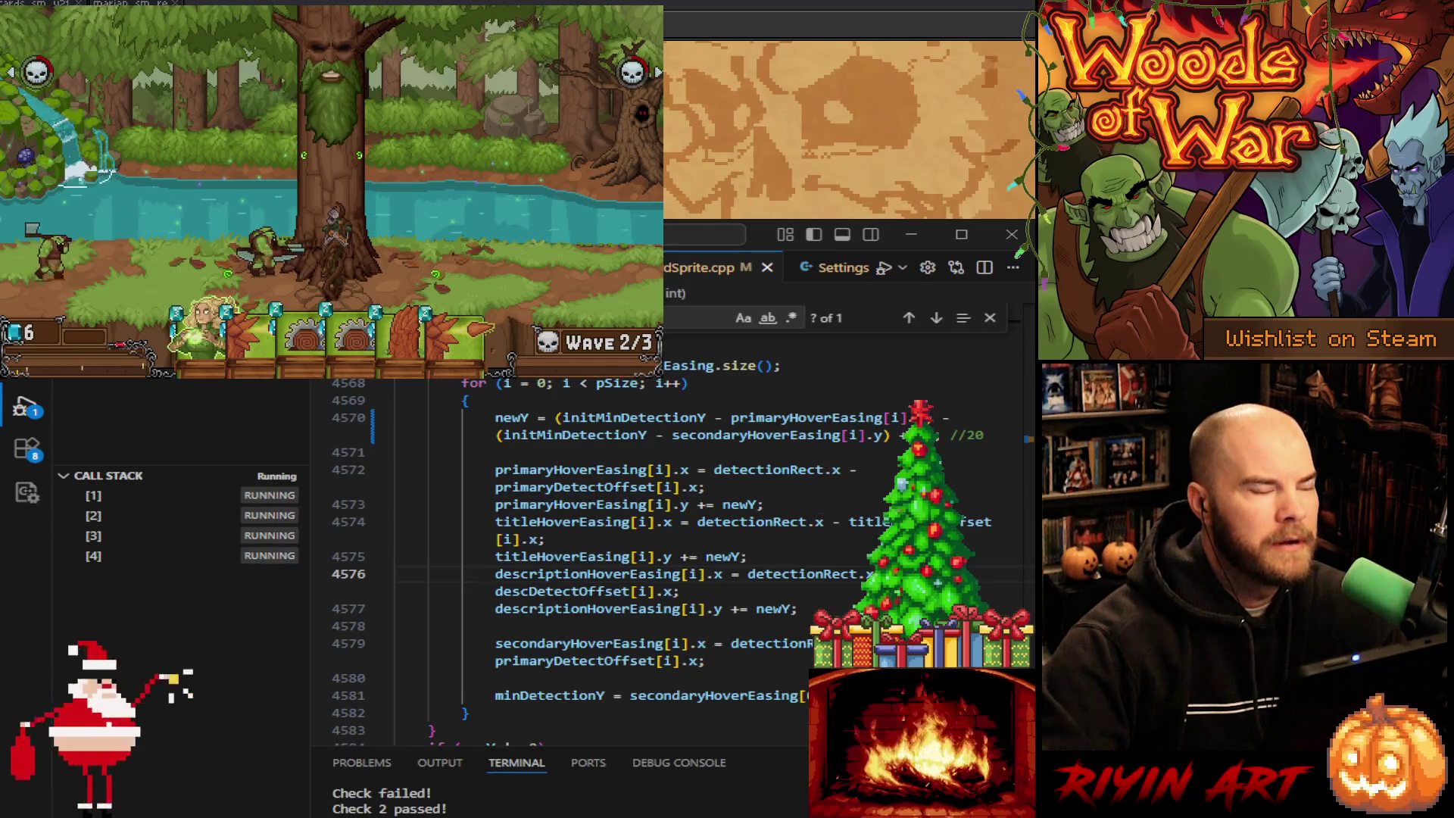
{"action": "left_click", "coordinate": [748, 556]}
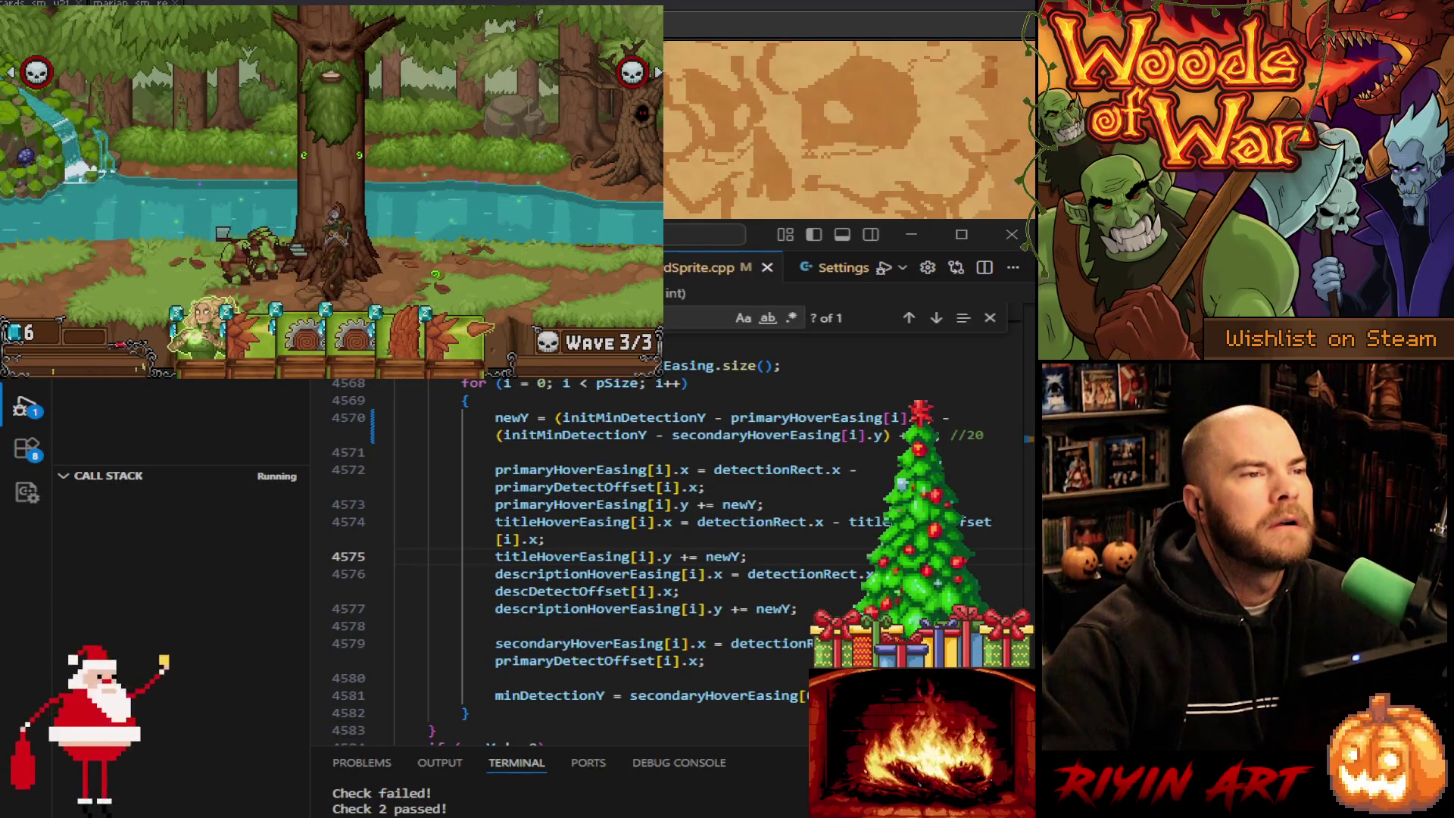
{"action": "left_click", "coordinate": [765, 504]}
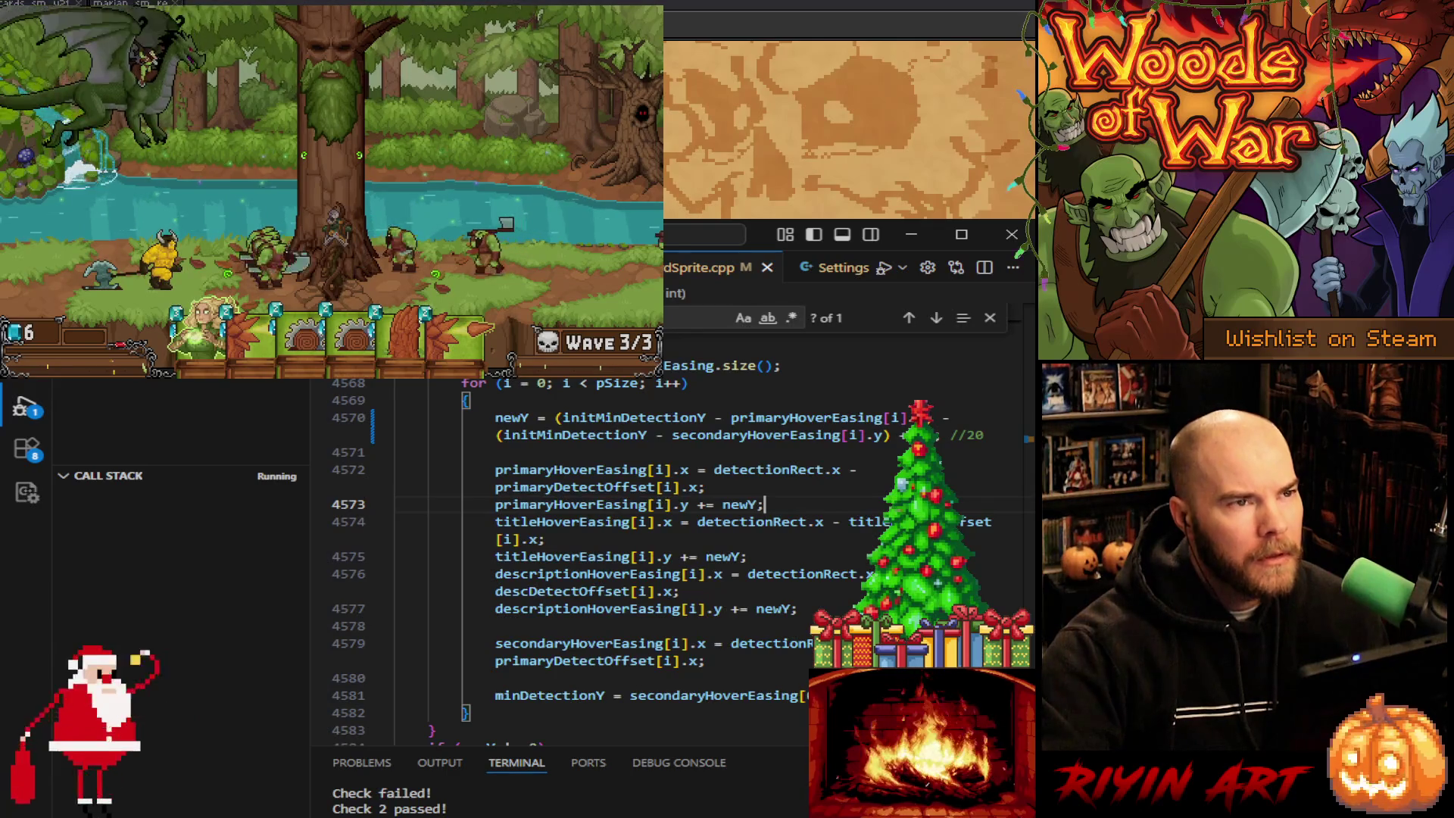
Step: Search initMinDetectionY, jumping to its detectionRect.y assignment on line 1898 and back to line 4570
{"action": "left_click", "coordinate": [640, 417]}
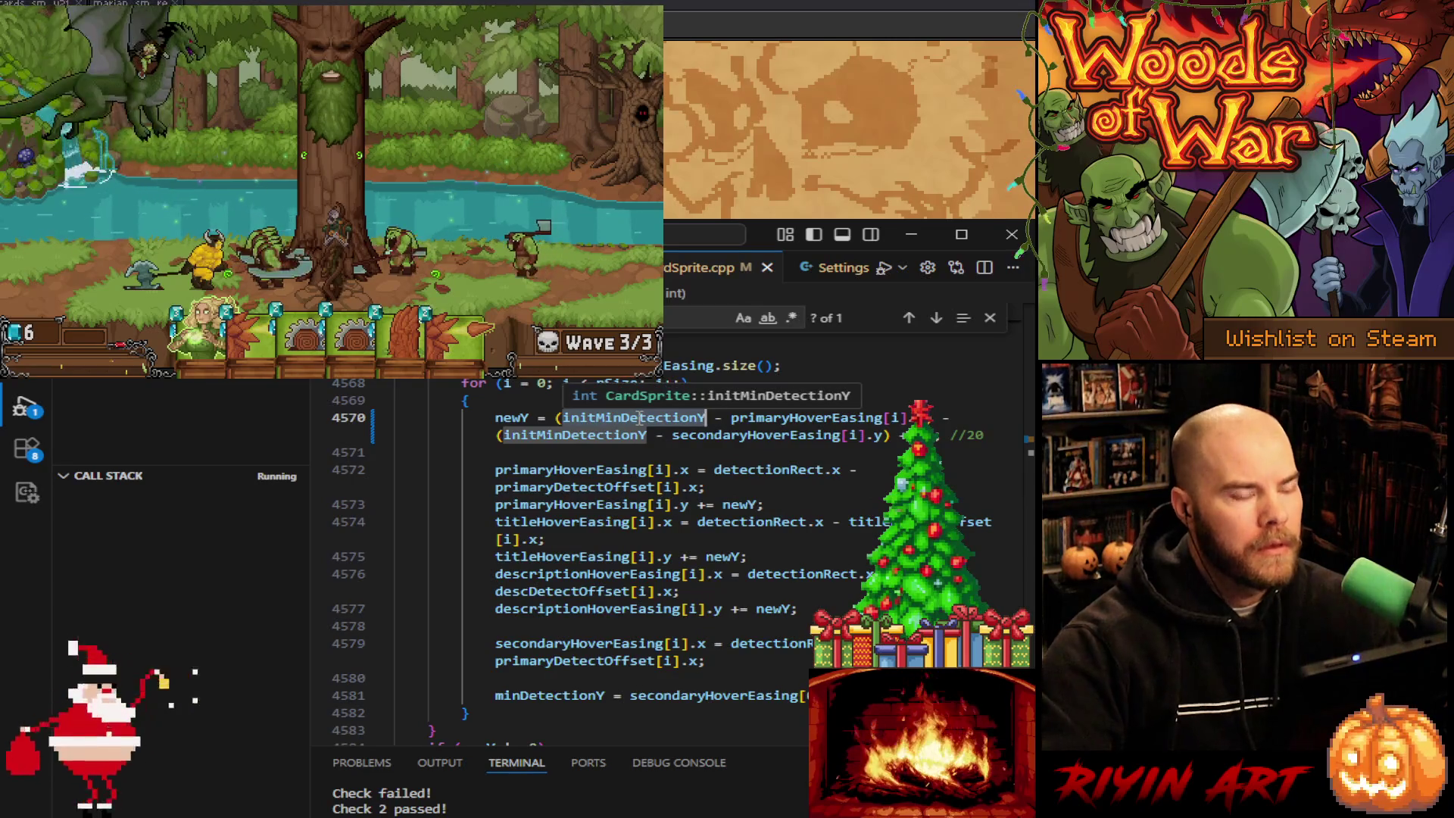
{"action": "key", "text": "ctrl+f"}
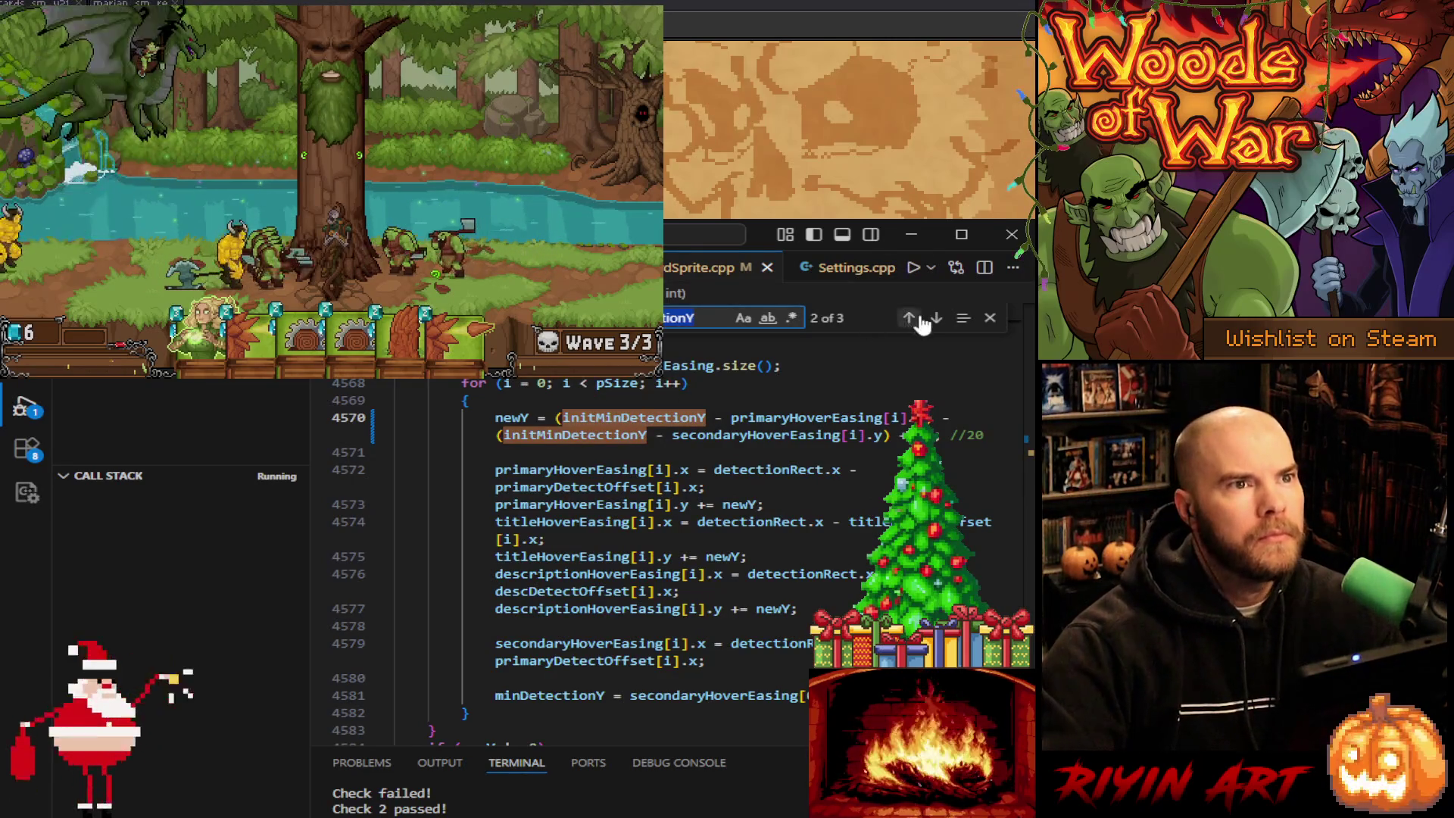
{"action": "left_click", "coordinate": [937, 319]}
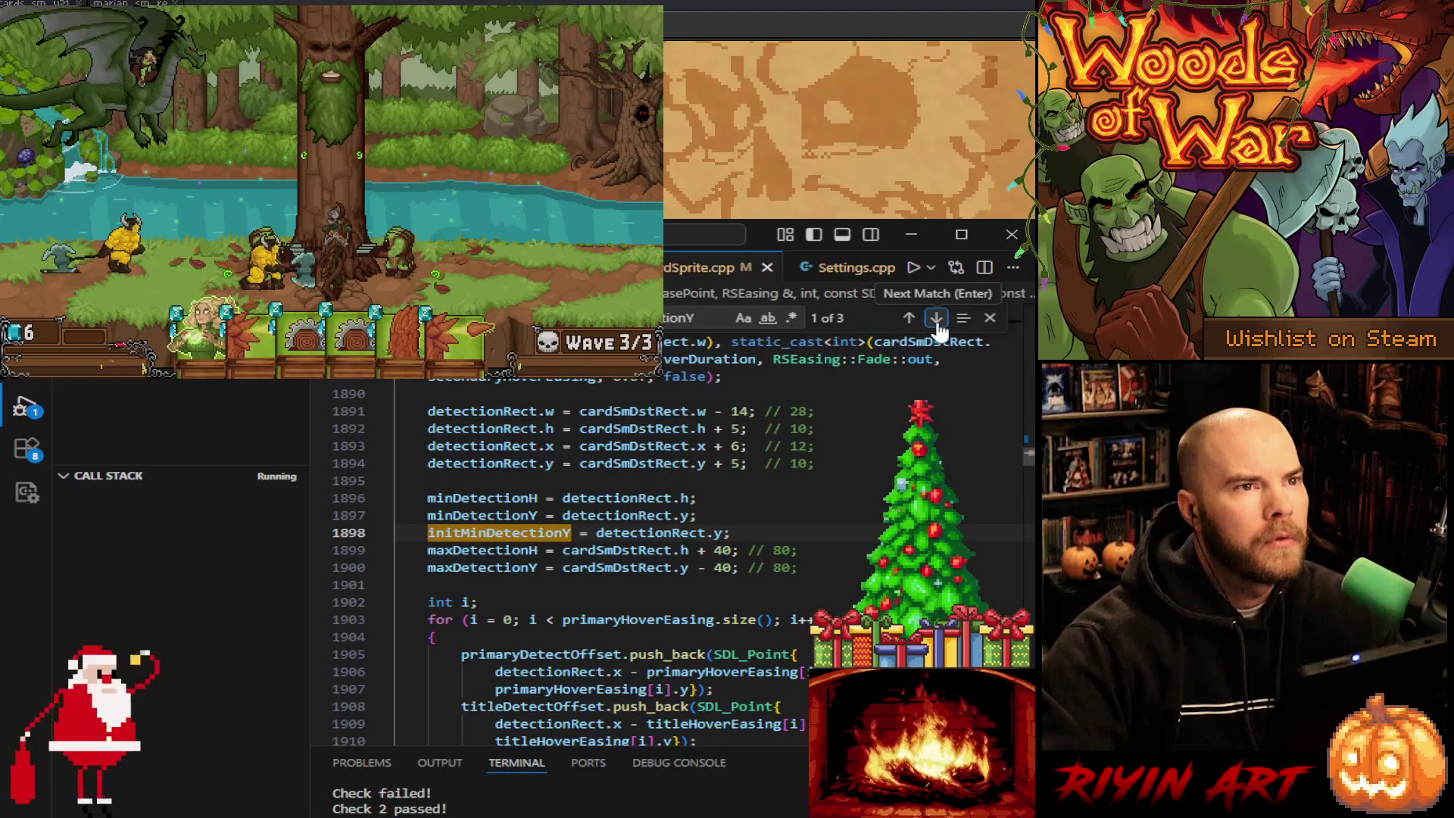
{"action": "left_click", "coordinate": [937, 317]}
{"action": "scroll", "coordinate": [846, 470], "scroll_direction": "down", "scroll_amount": 1}
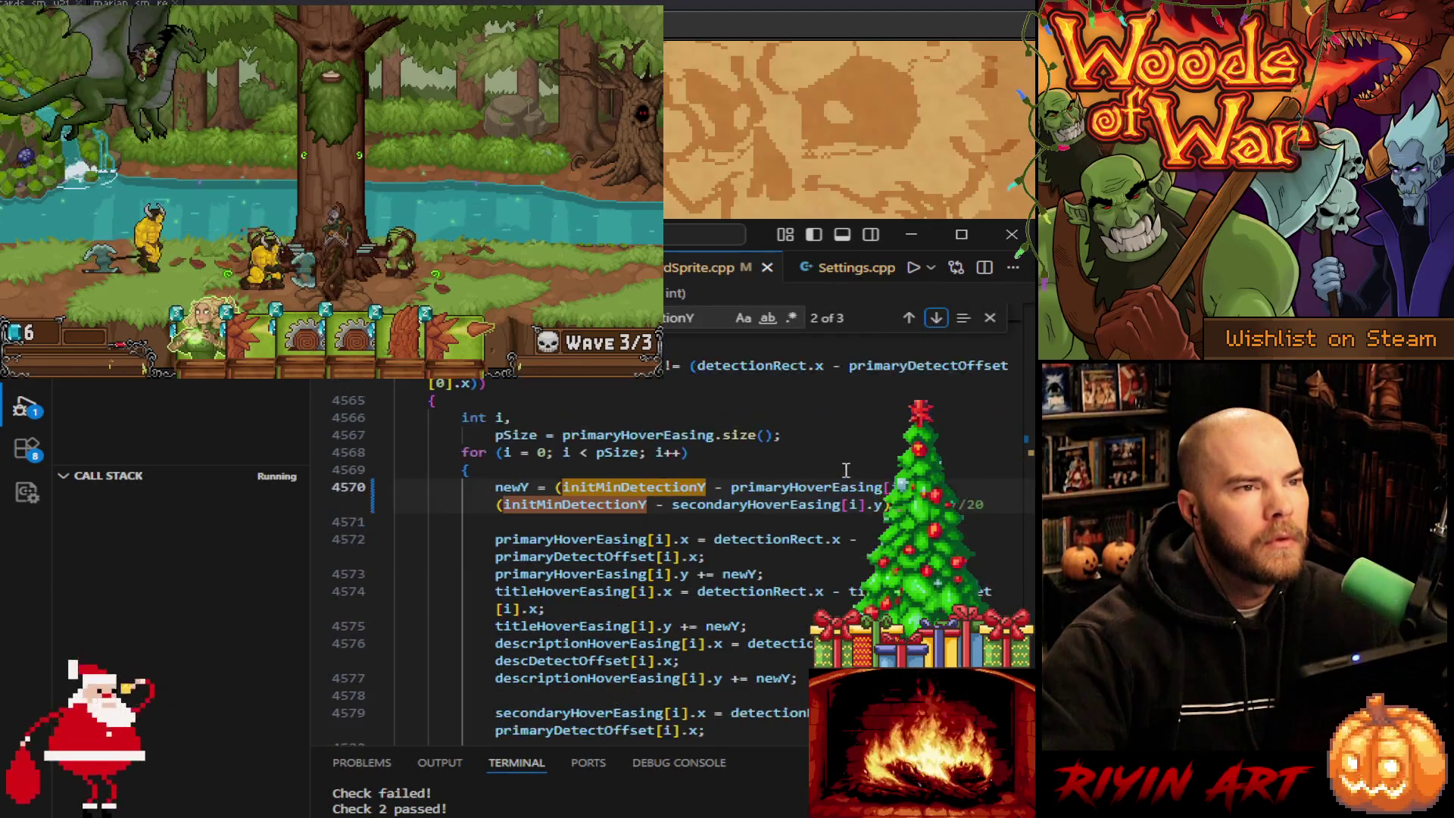